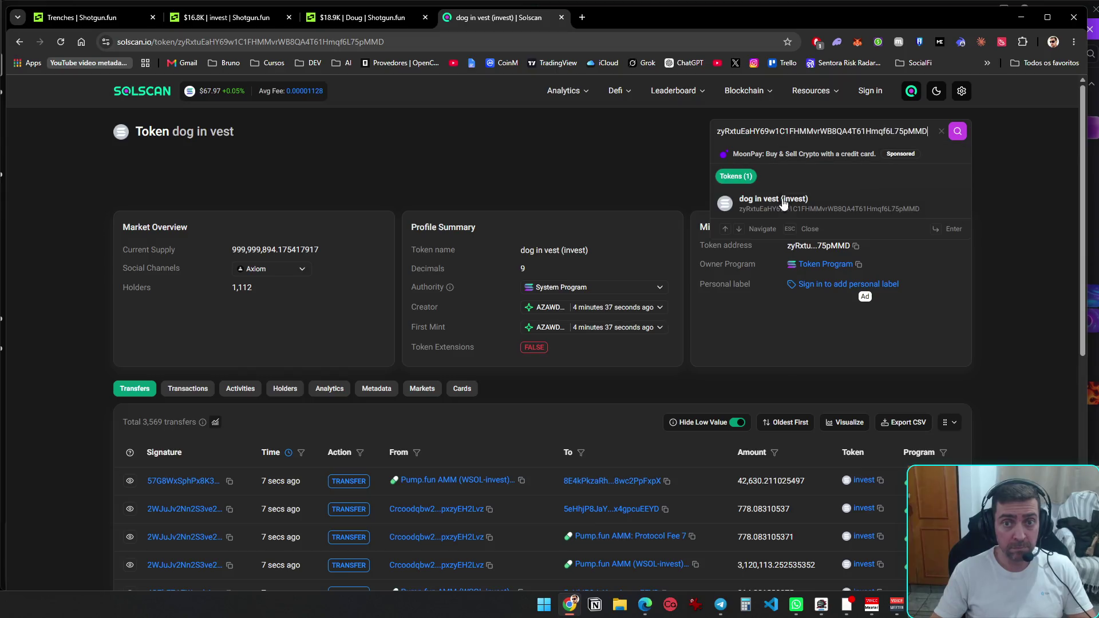
- Look up the dog in vest token on Solscan by its pasted contract address, then return to the invest trade page
left_click(784, 198)
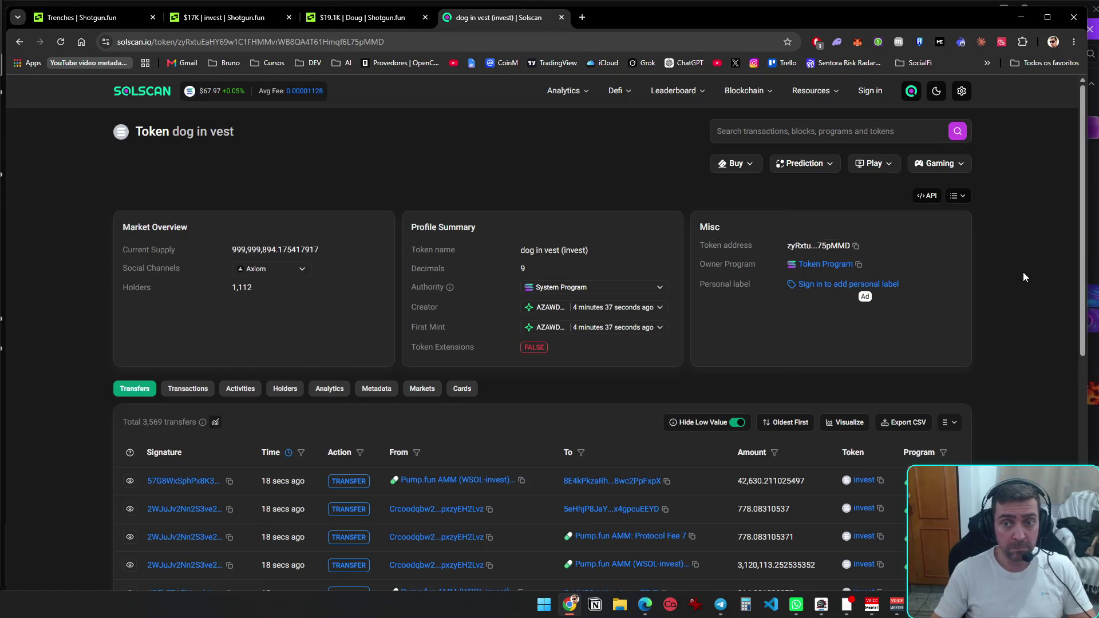
left_click(876, 136)
key("ctrl+v")
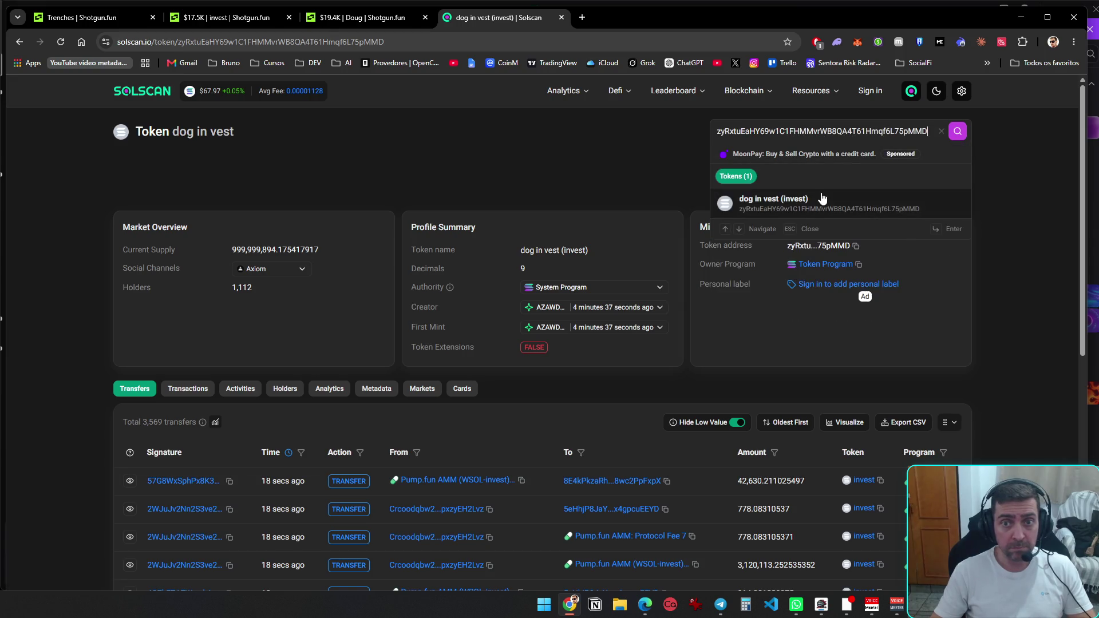
left_click(822, 198)
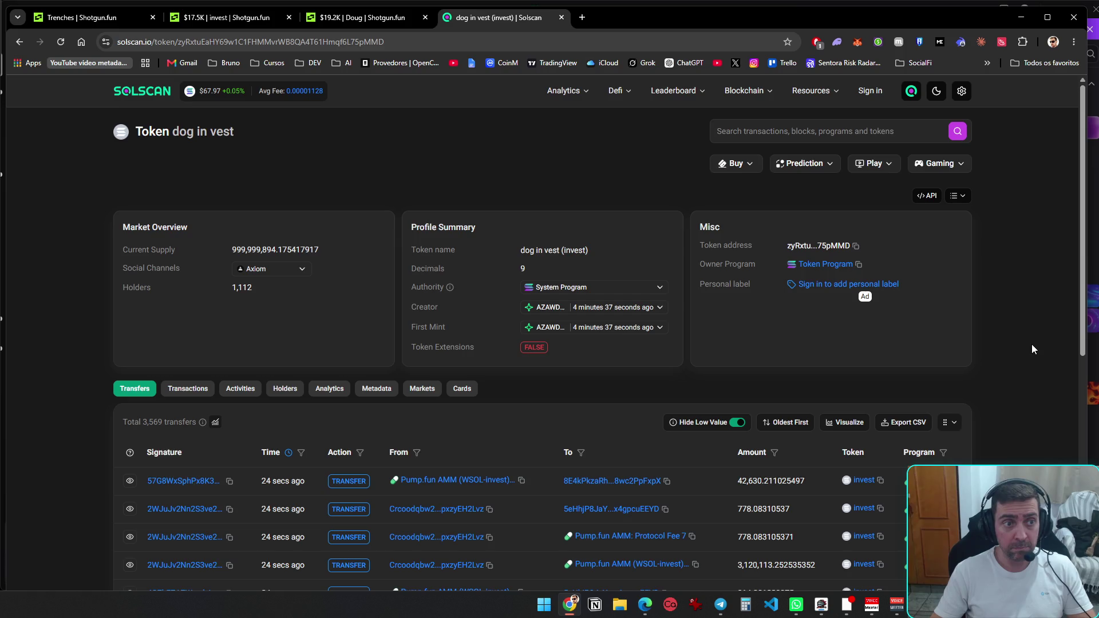
scroll(1032, 349, "down", 10)
scroll(1032, 349, "up", 10)
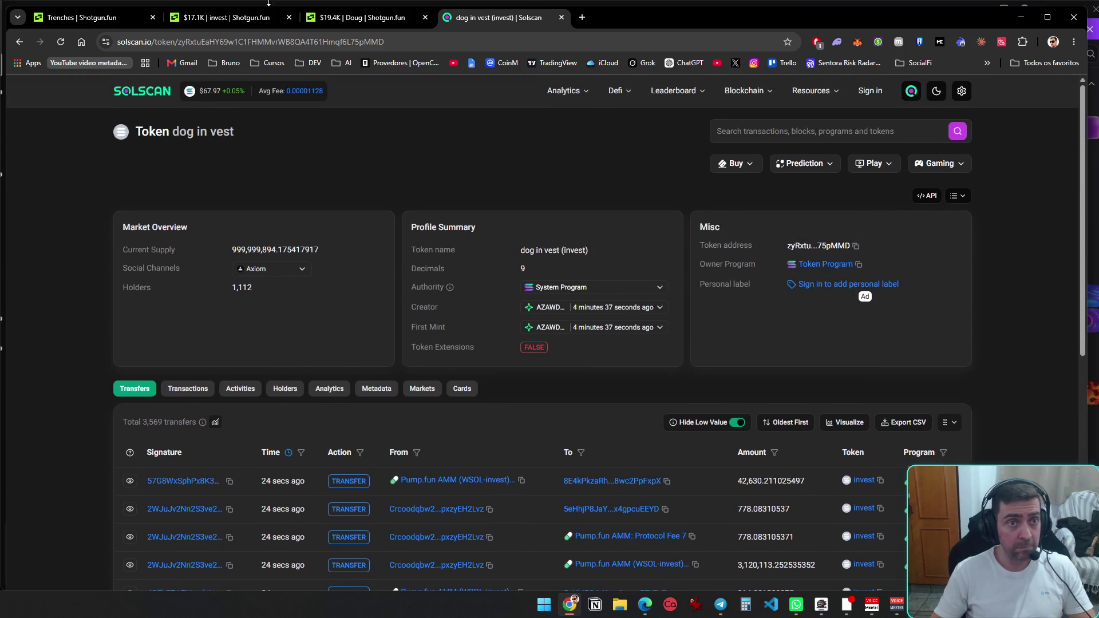
left_click(218, 16)
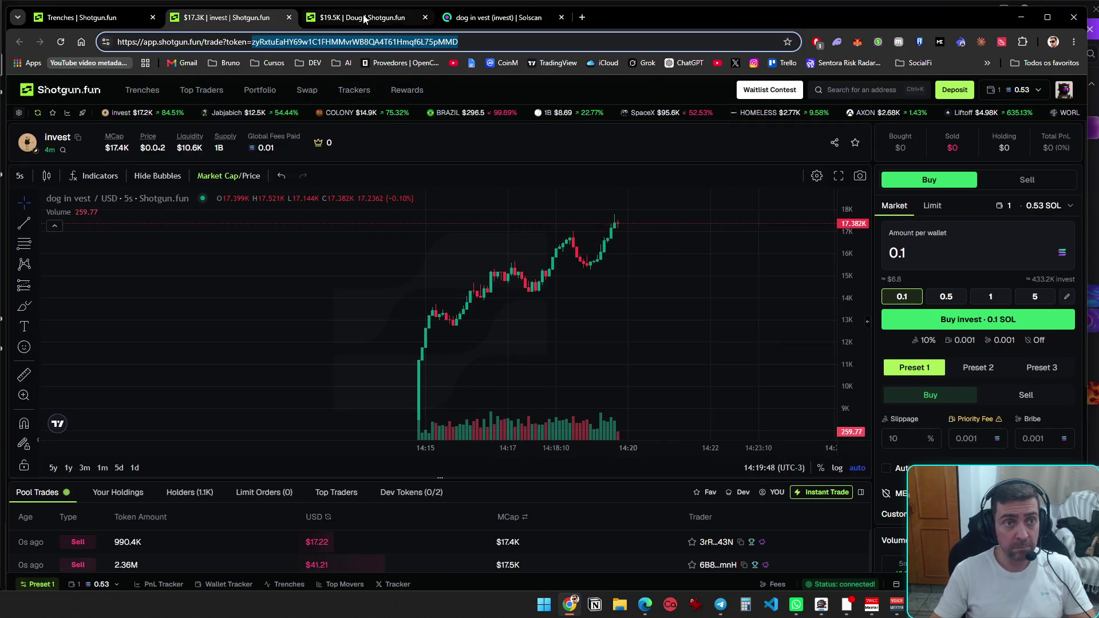
- Flip between the invest and Doug charts, panning Doug's chart back to earlier price history
left_click(364, 19)
left_click(125, 16)
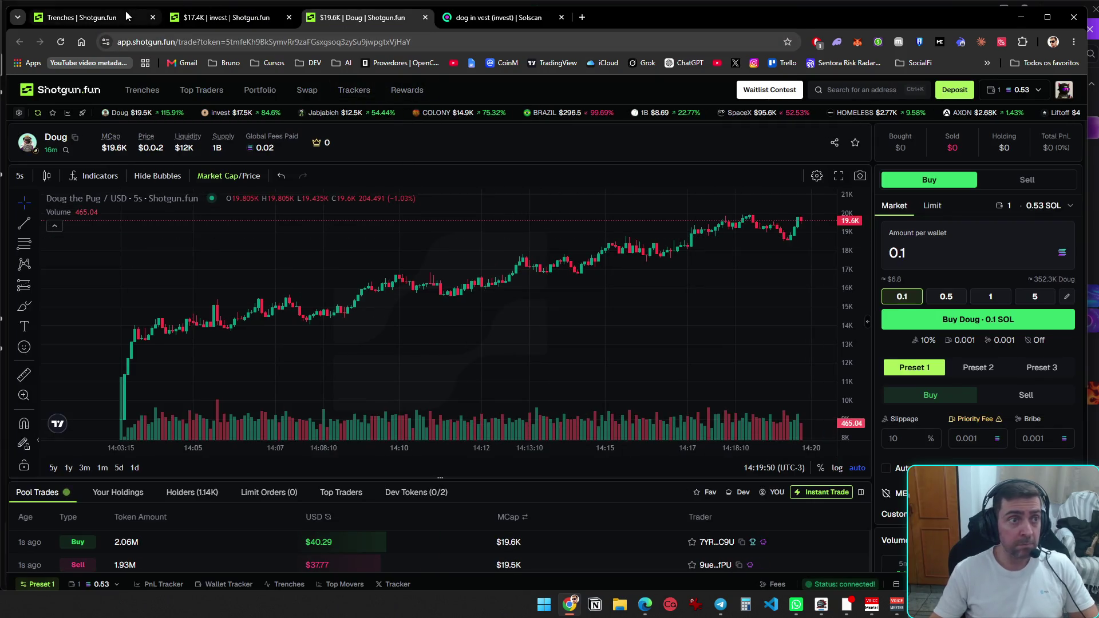
left_click(246, 17)
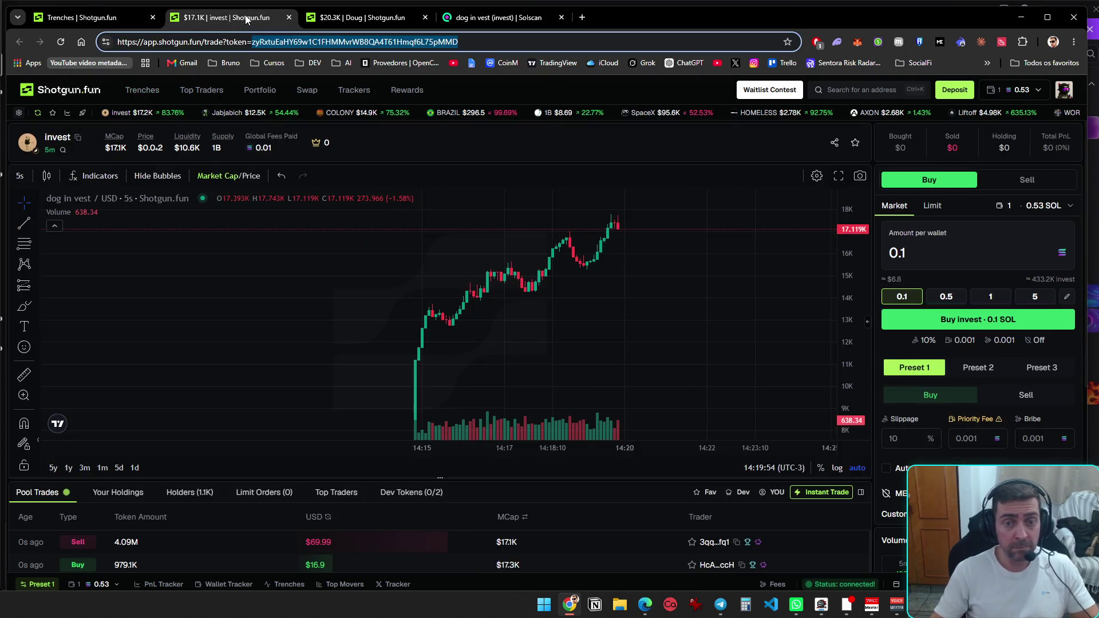
key("ctrl+Tab")
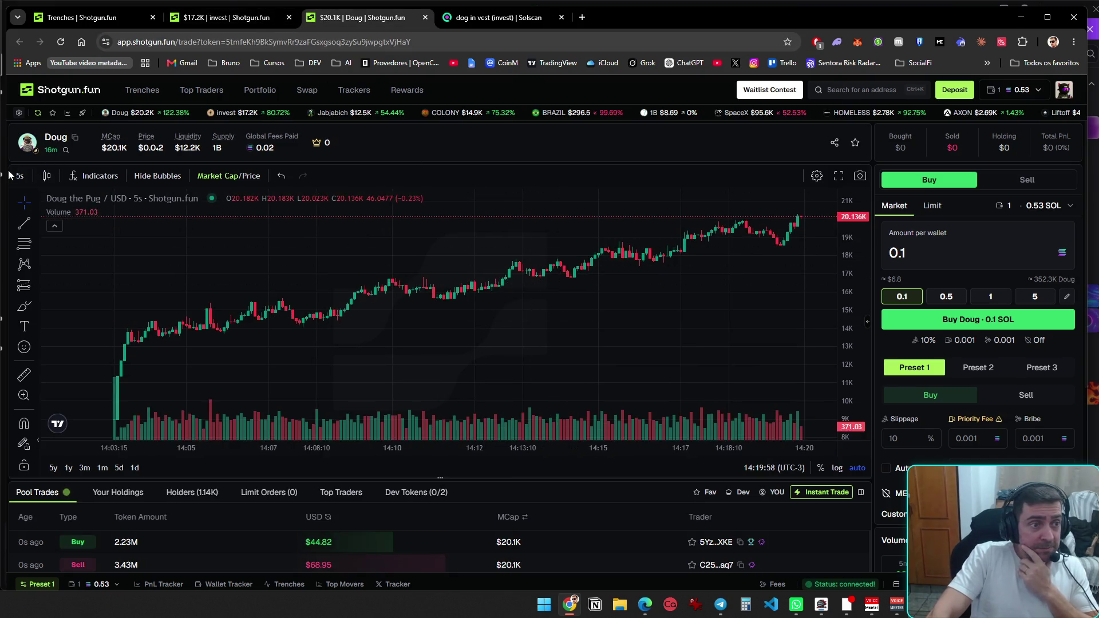
left_click_drag(413, 274, 311, 262)
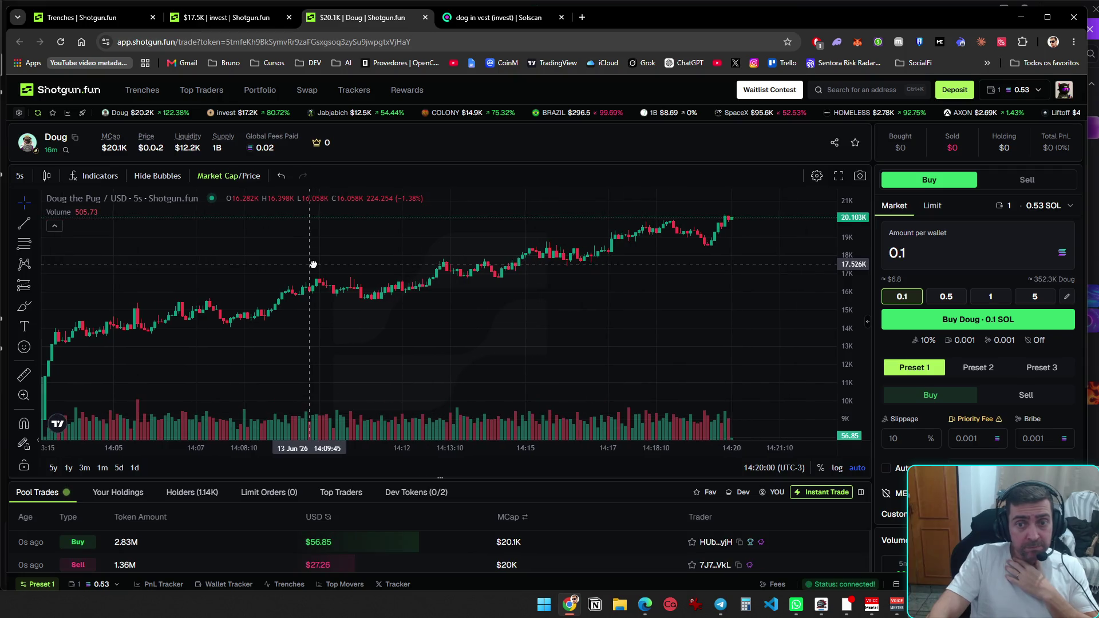
left_click(227, 18)
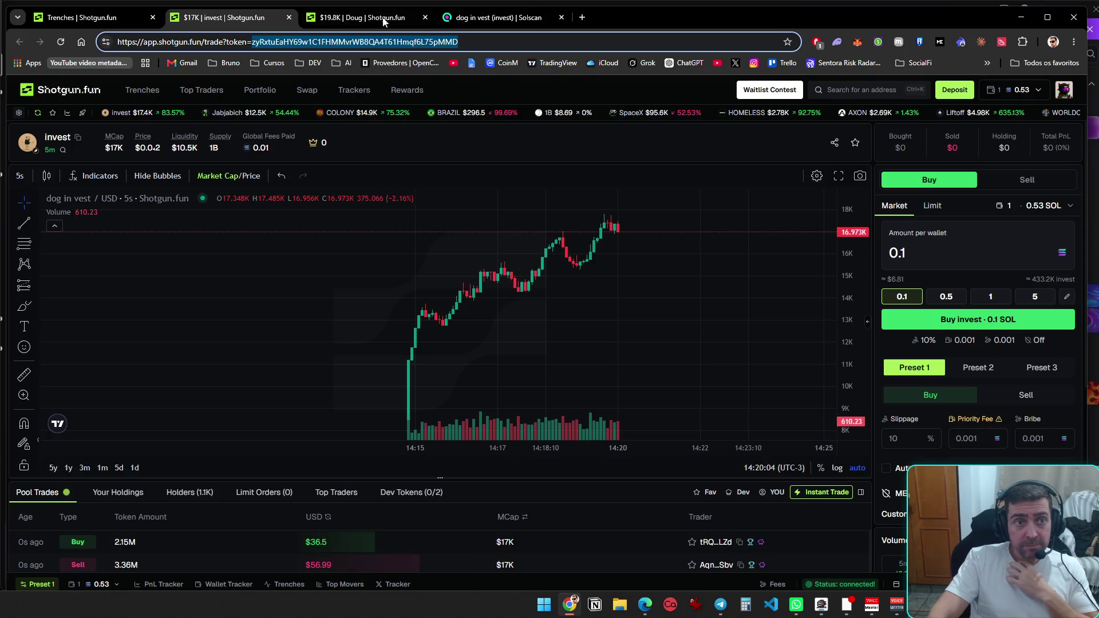
- Scroll through the invest page, glance at Doug again, then return to the Trenches overview
scroll(968, 344, "down", 4)
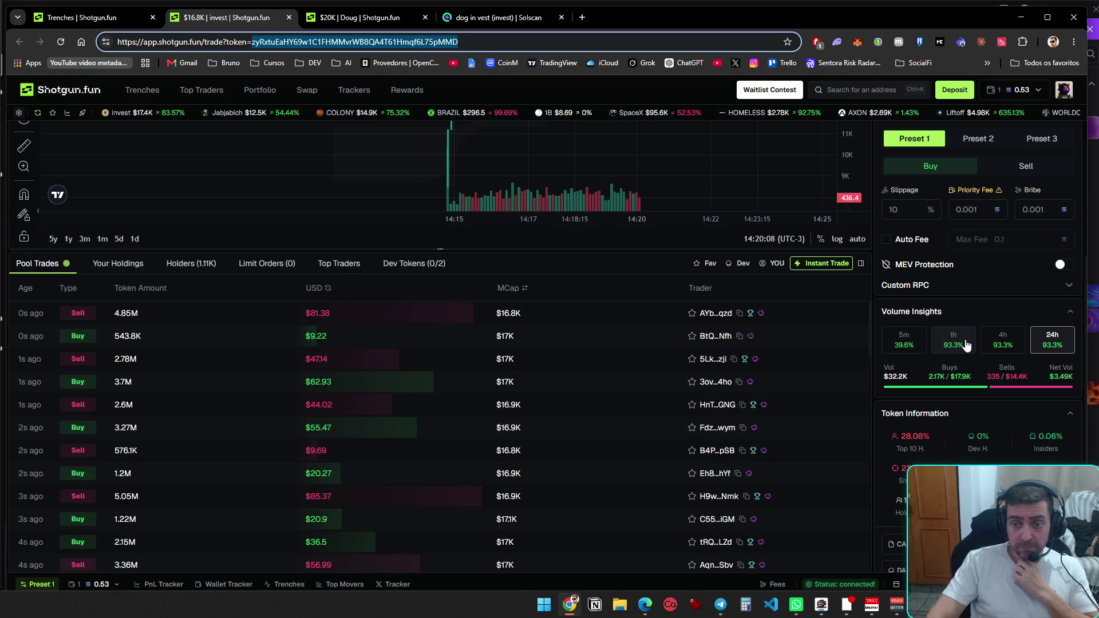
scroll(966, 343, "up", 4)
scroll(966, 343, "down", 4)
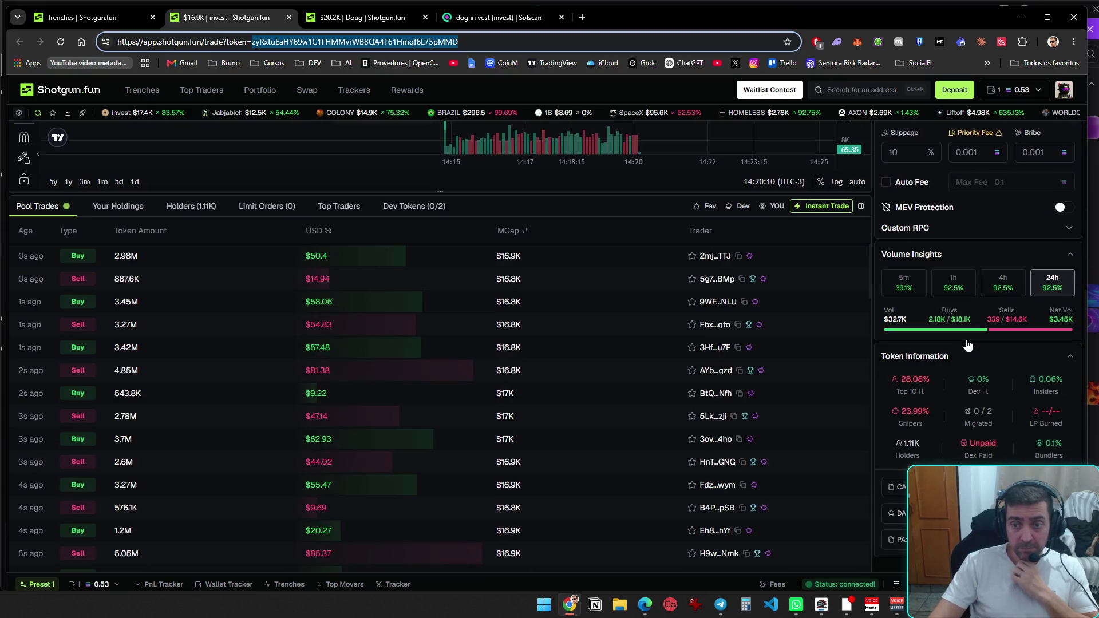
scroll(966, 345, "up", 4)
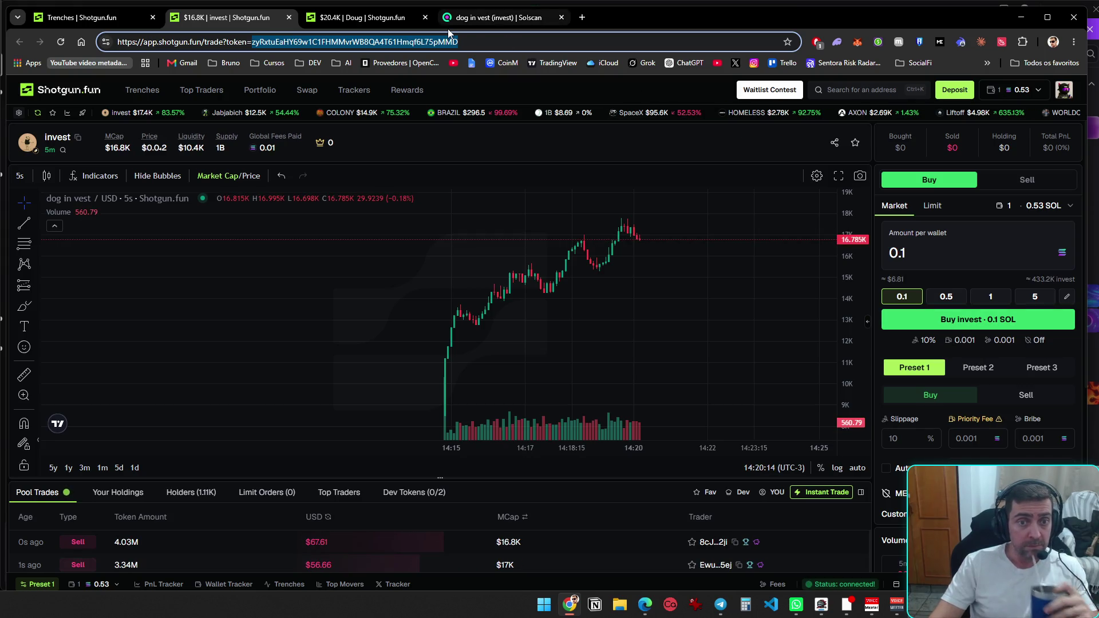
left_click(356, 19)
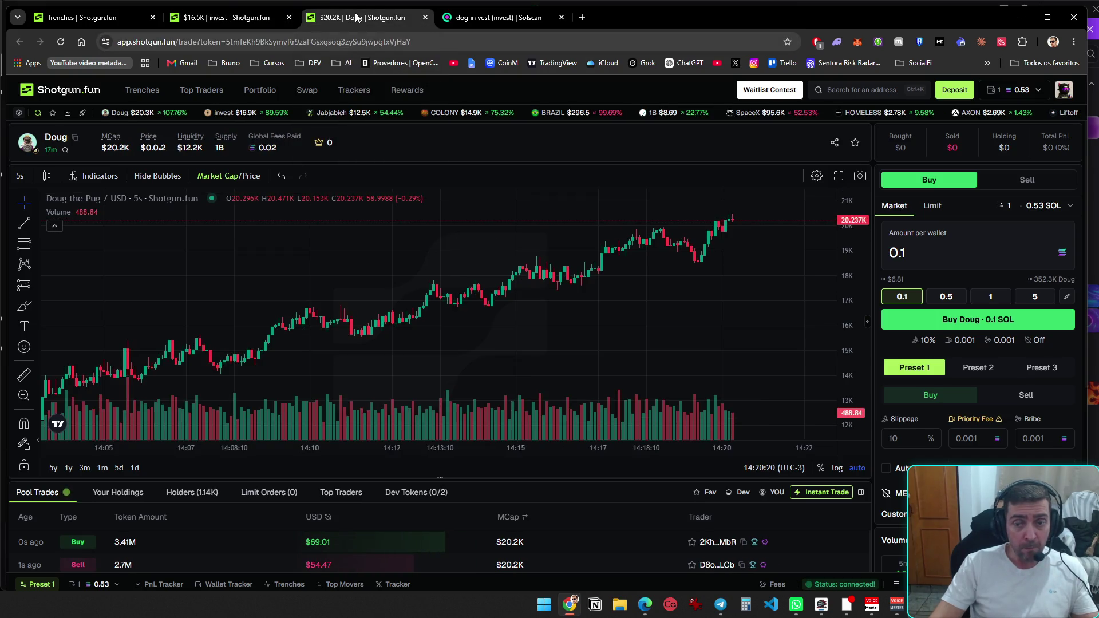
left_click(252, 13)
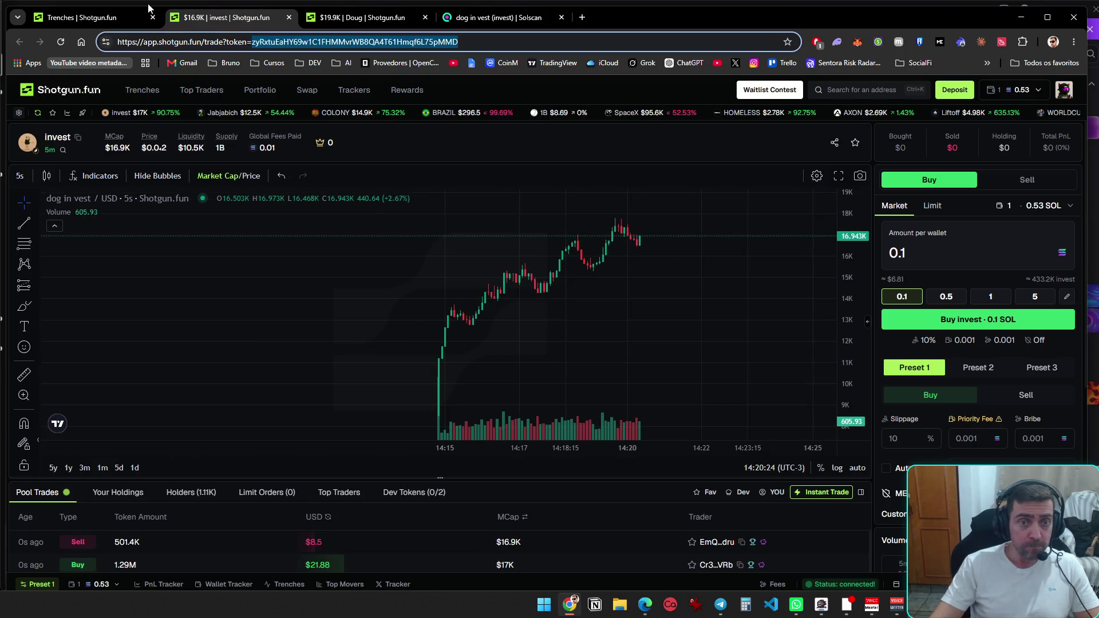
left_click(92, 15)
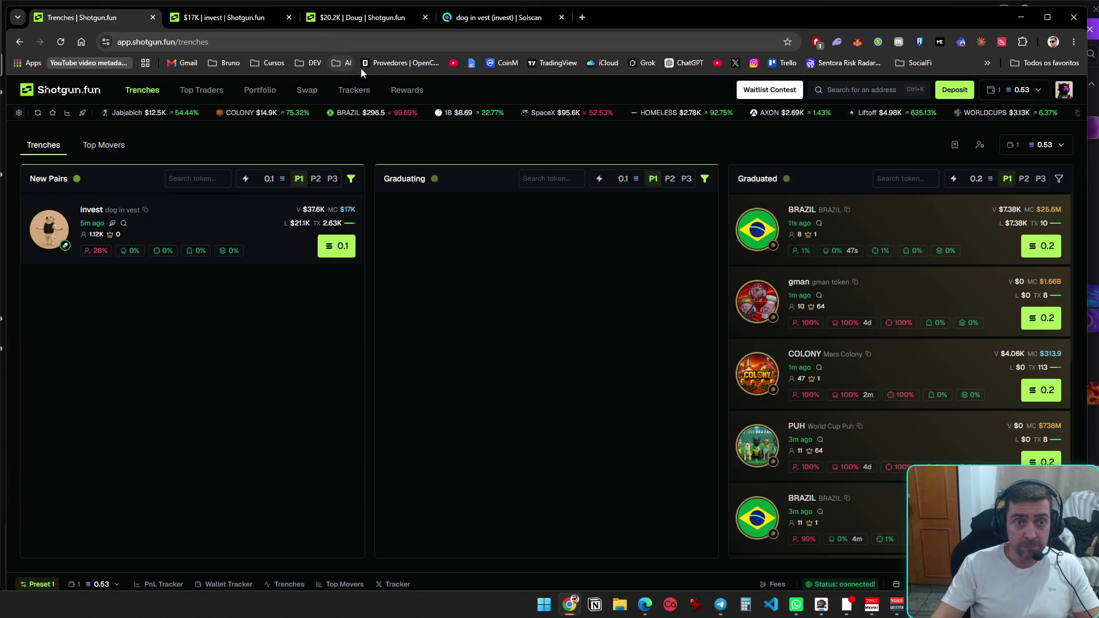
- Change the New Pairs Age (mins) maximum from 10 to 20 and apply all filters
left_click(349, 178)
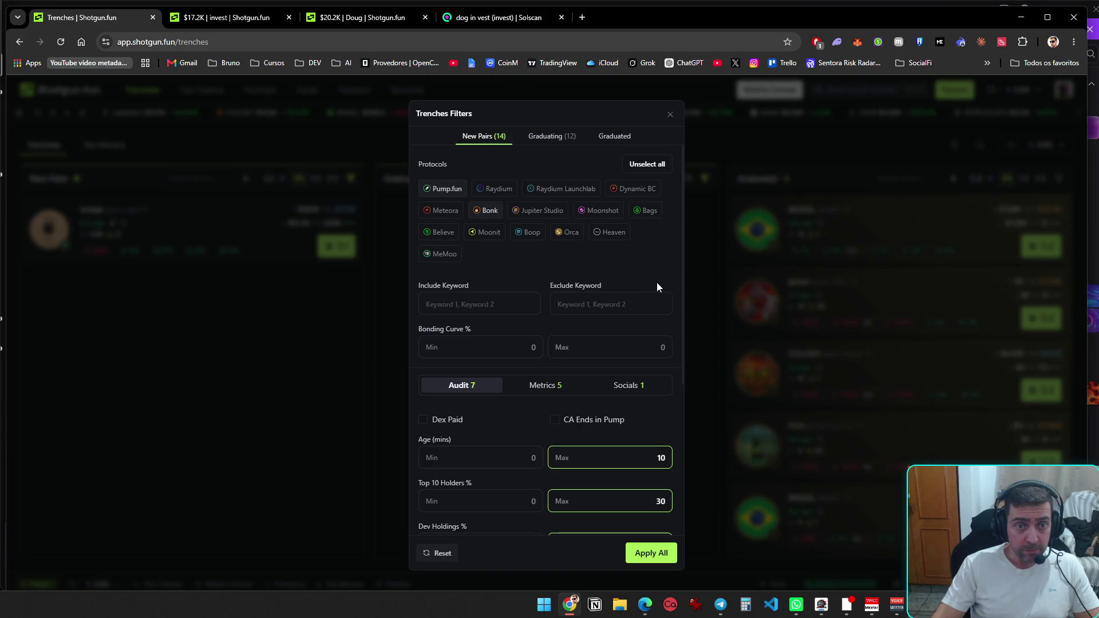
scroll(658, 283, "down", 3)
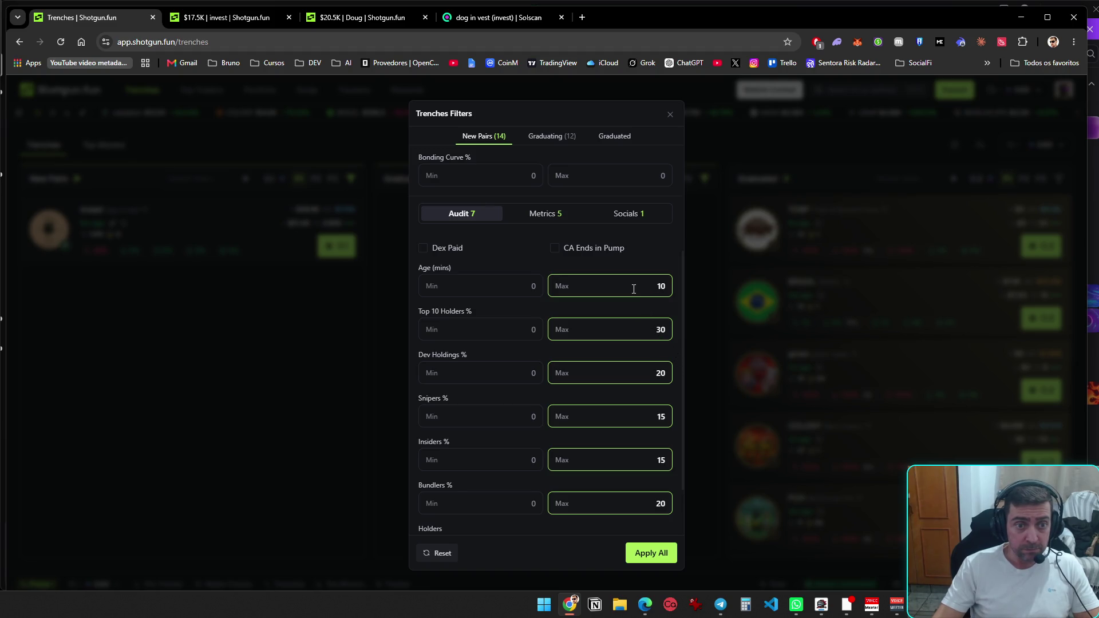
left_click_drag(650, 284, 676, 291)
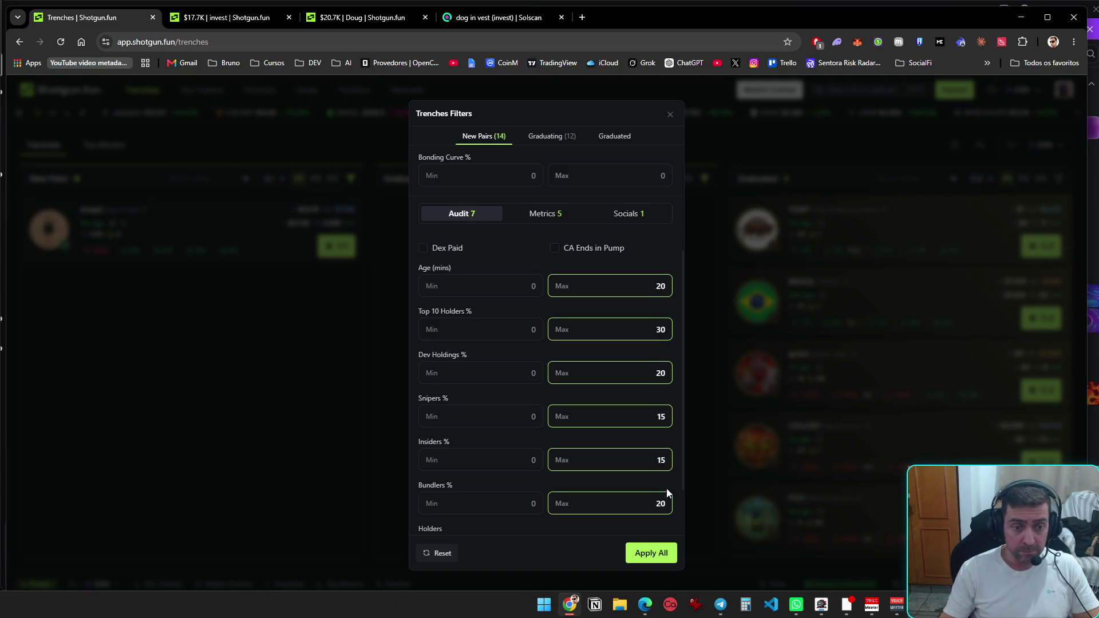
scroll(667, 498, "down", 2)
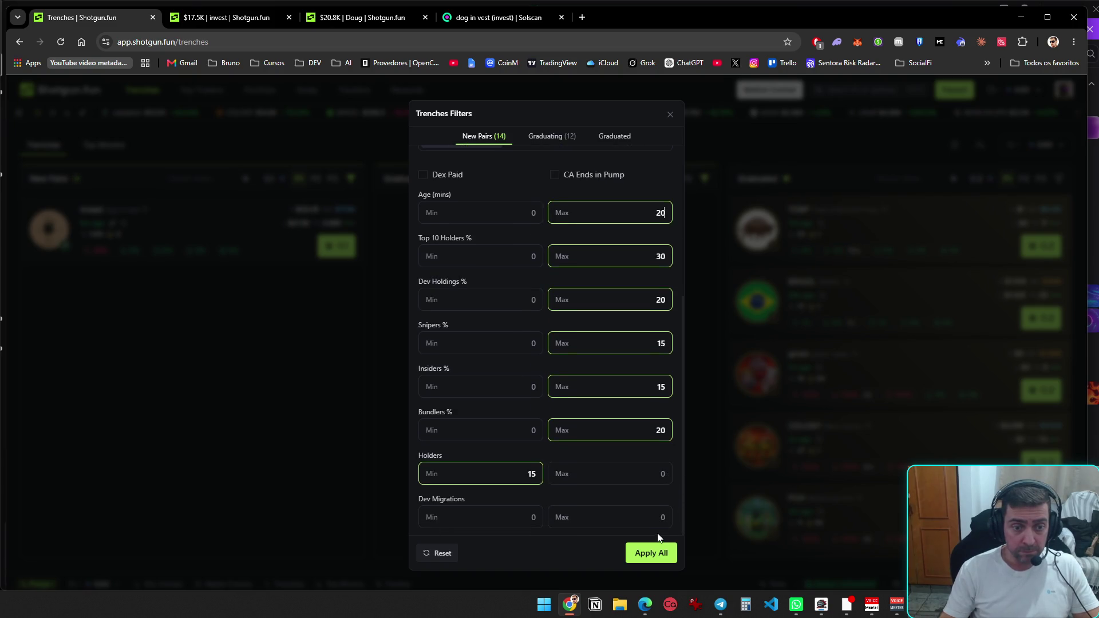
left_click(635, 553)
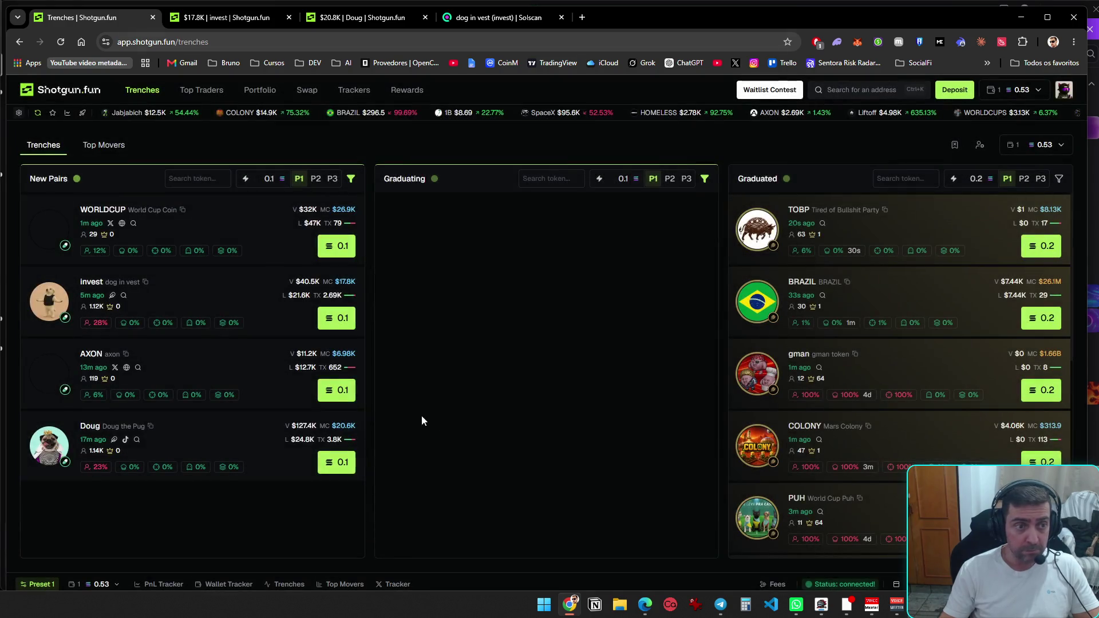
left_click(227, 224)
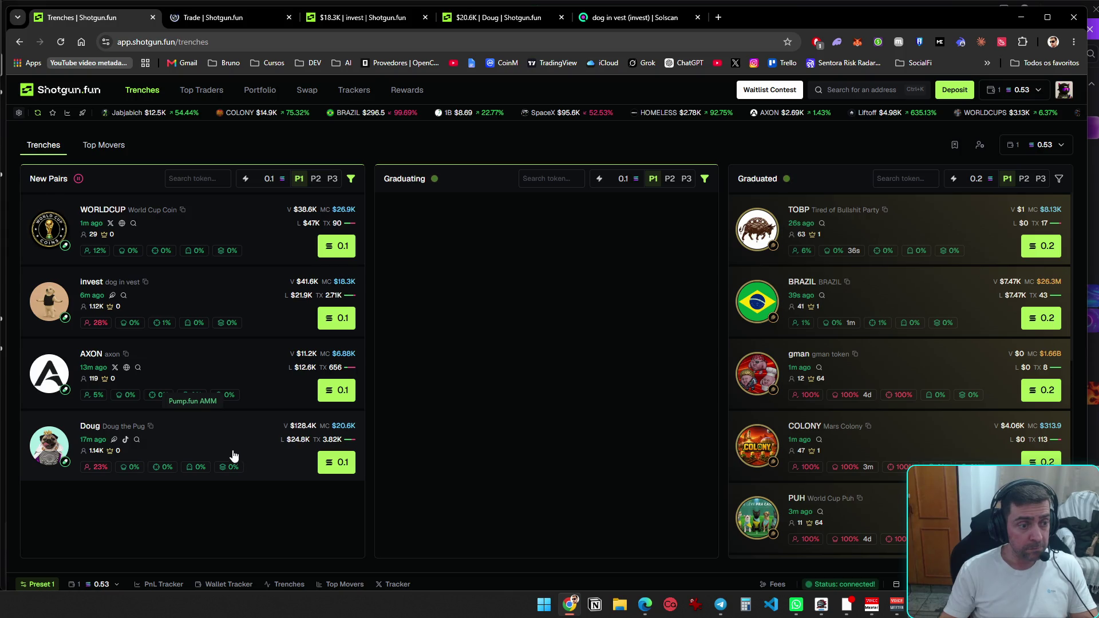
- Review the WORLDCUP trade page and cycle through the open invest, Doug and Solscan tabs
key("ctrl+Tab")
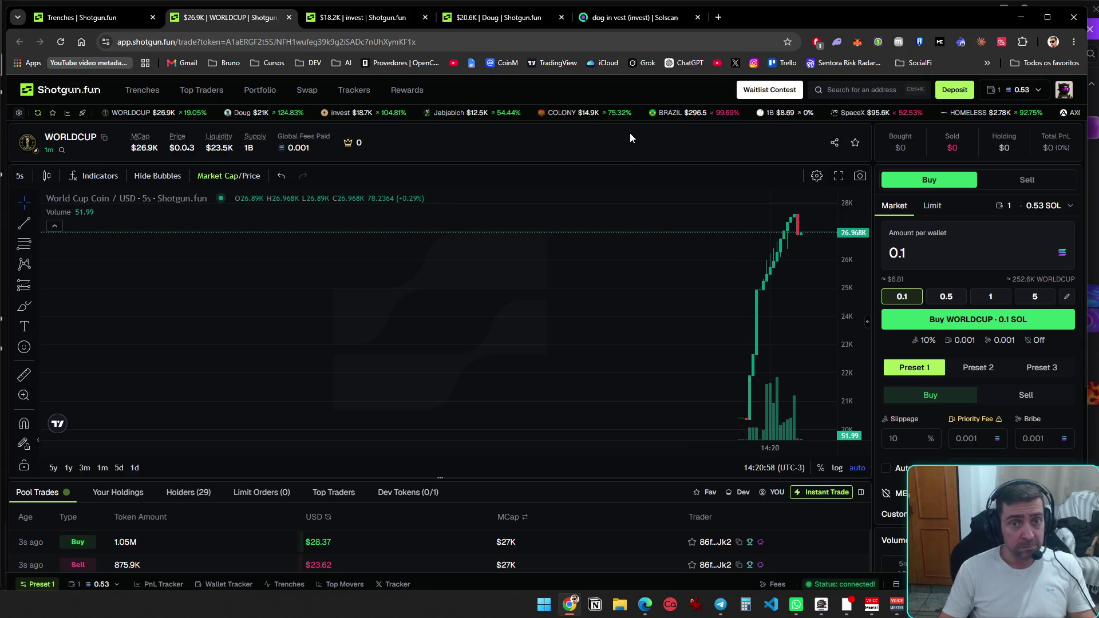
scroll(1003, 258, "down", 4)
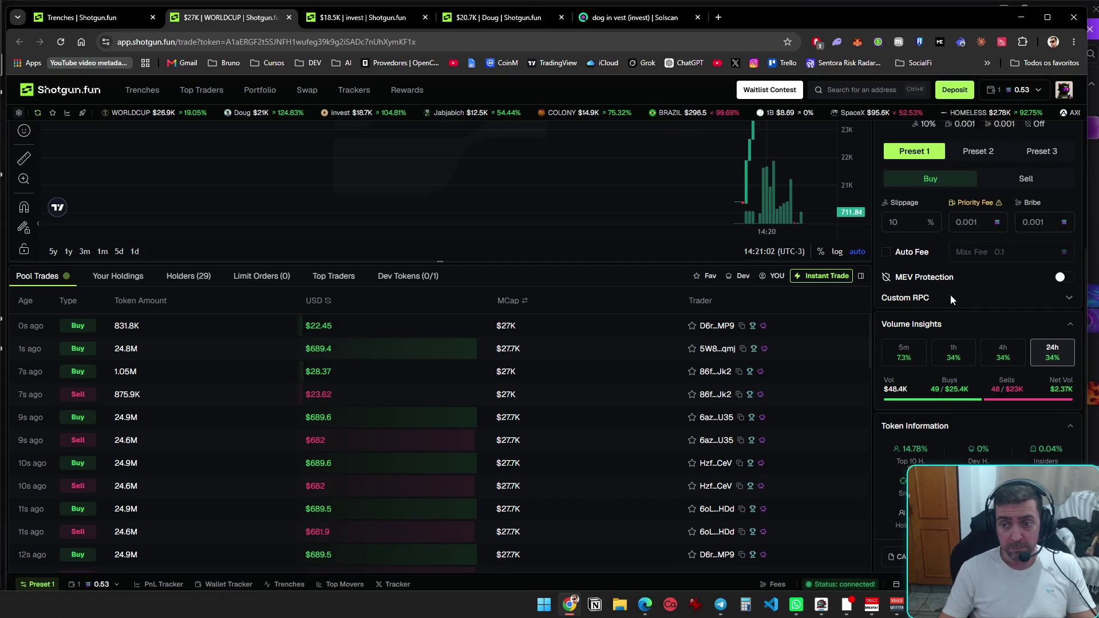
scroll(950, 295, "up", 4)
key("ctrl+Tab")
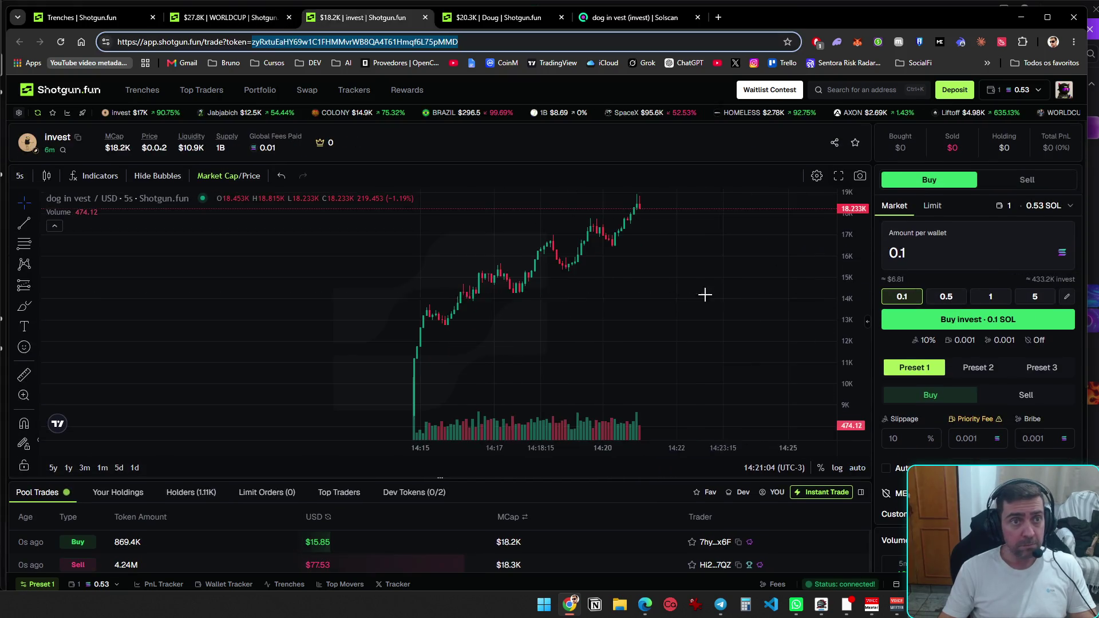
key("ctrl+Tab")
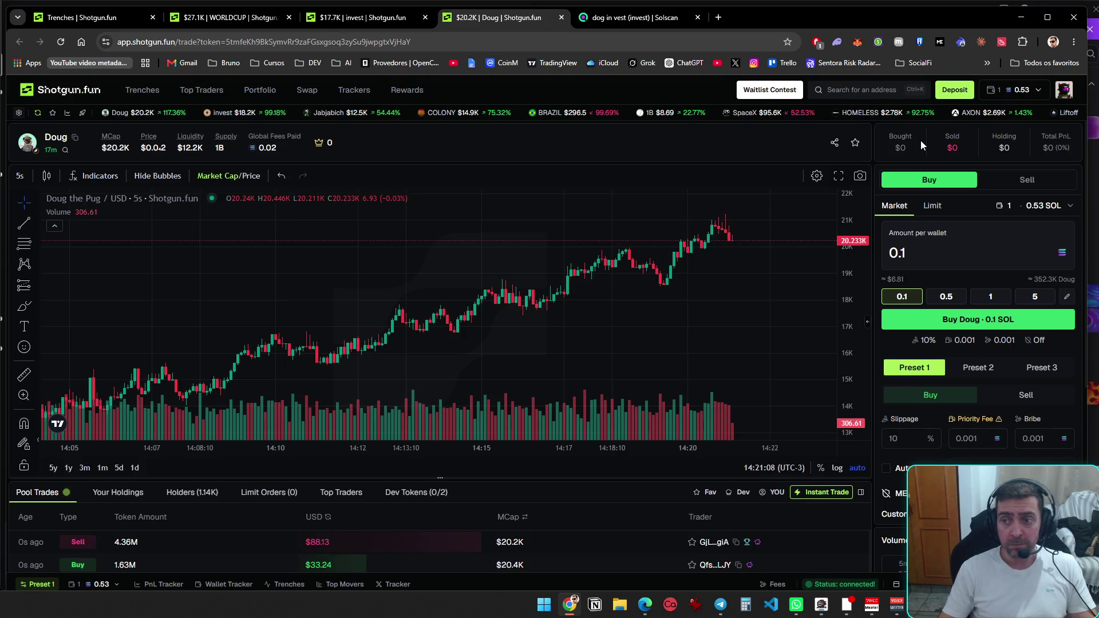
key("ctrl+Tab")
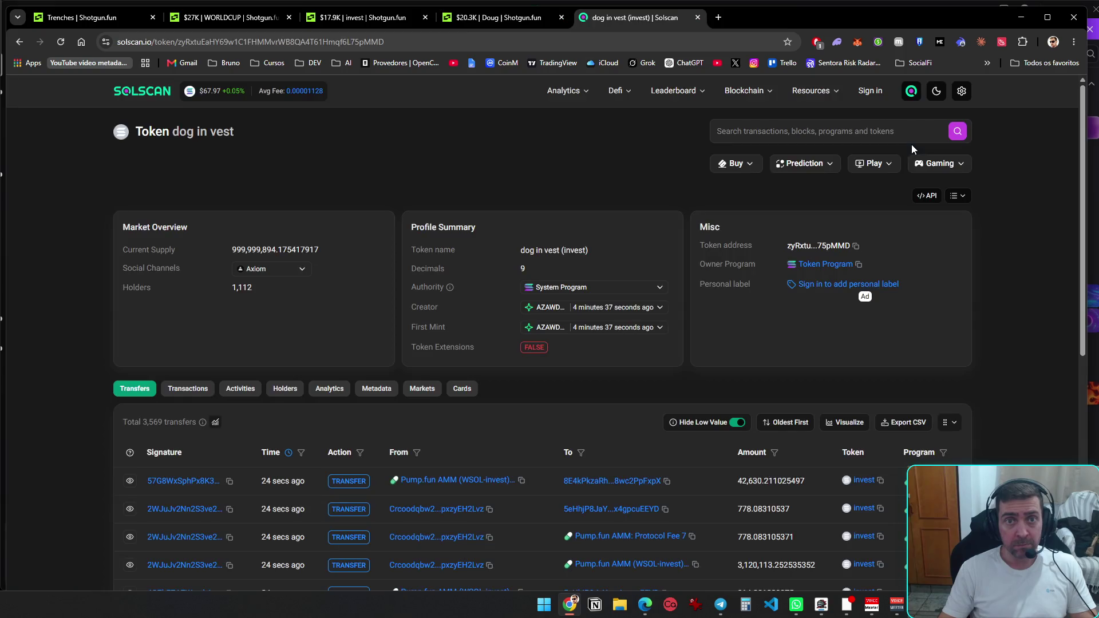
key("ctrl+Tab")
key("ctrl+Tab")
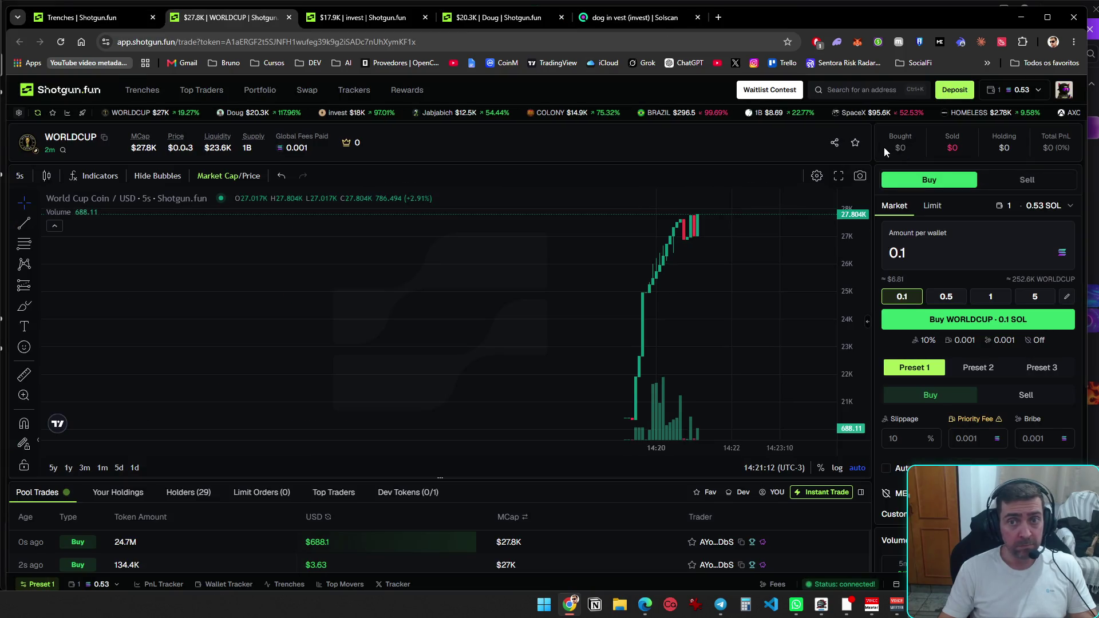
- Copy WORLDCUP's contract address from the URL and open its World Cup Coin page on Solscan
double_click(402, 43)
key("ctrl+c")
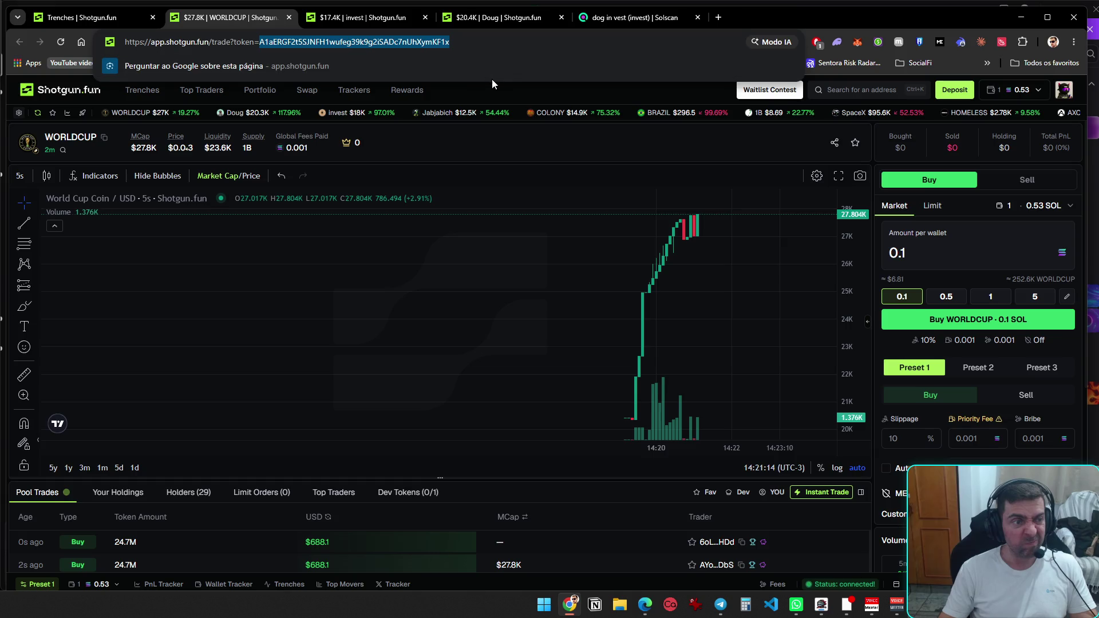
left_click(627, 19)
left_click(891, 130)
key("ctrl+v")
left_click(859, 206)
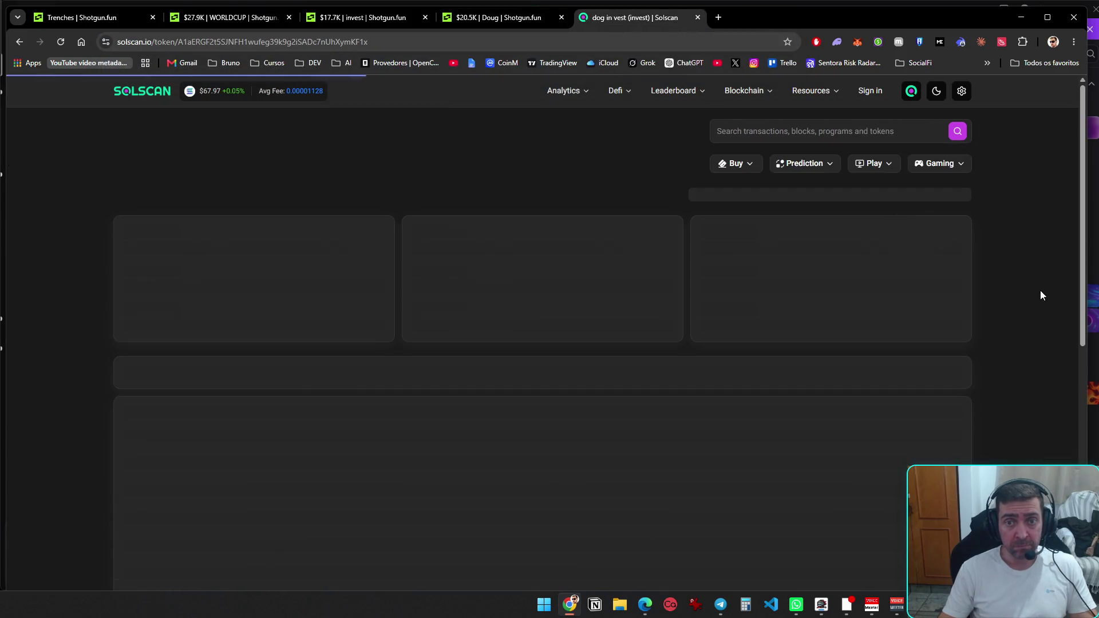
- Scroll through WORLDCUP's recent Pool Trades buys and back up to its chart
left_click(252, 16)
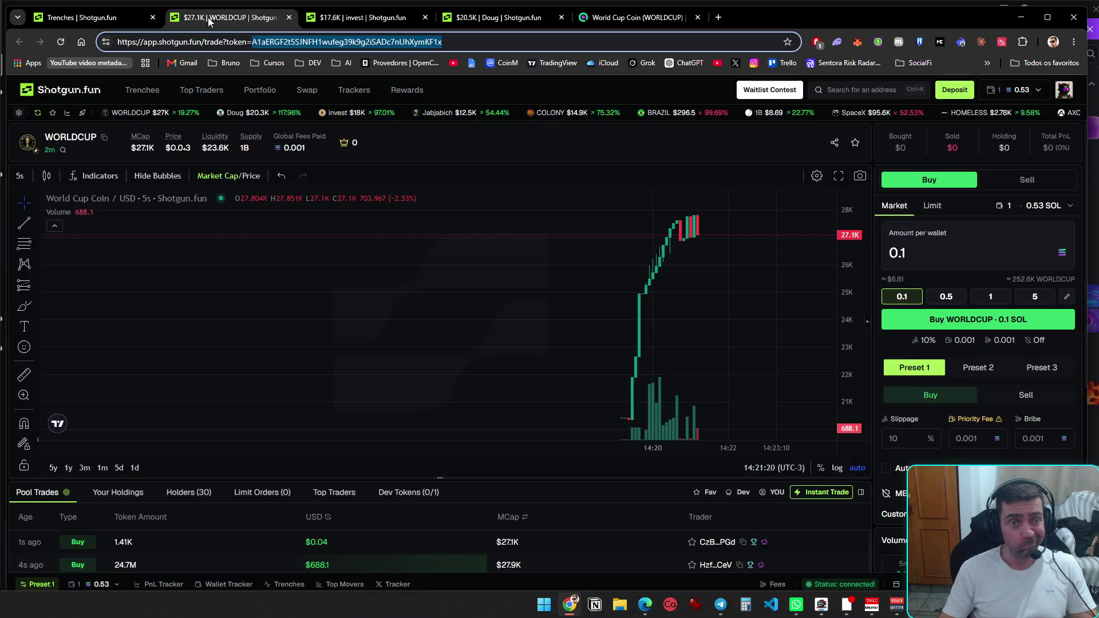
scroll(1002, 343, "down", 4)
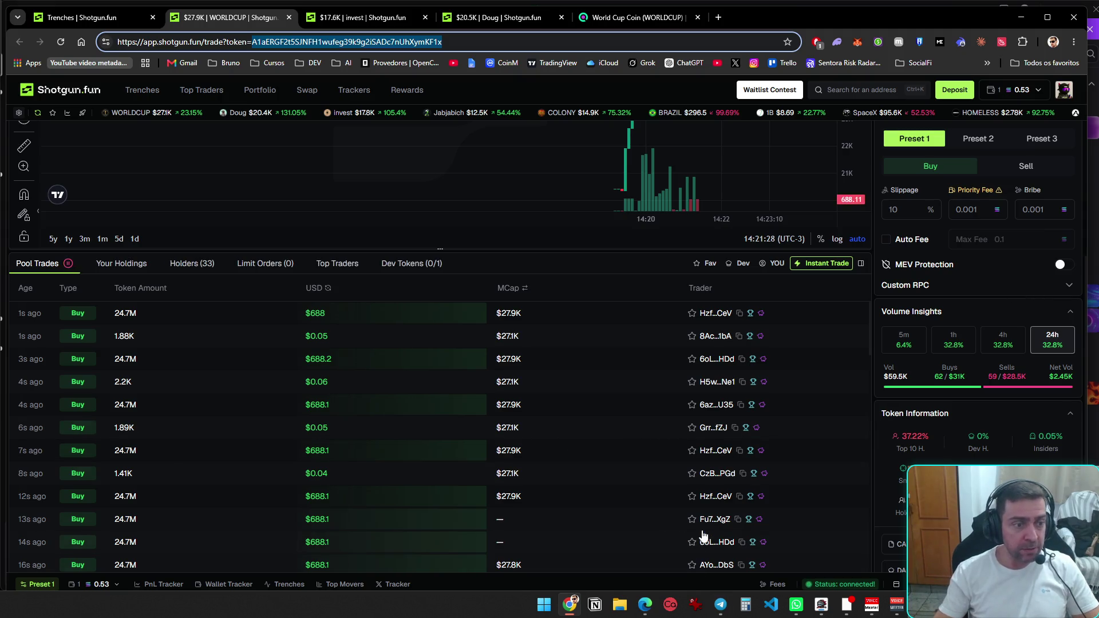
scroll(703, 536, "up", 4)
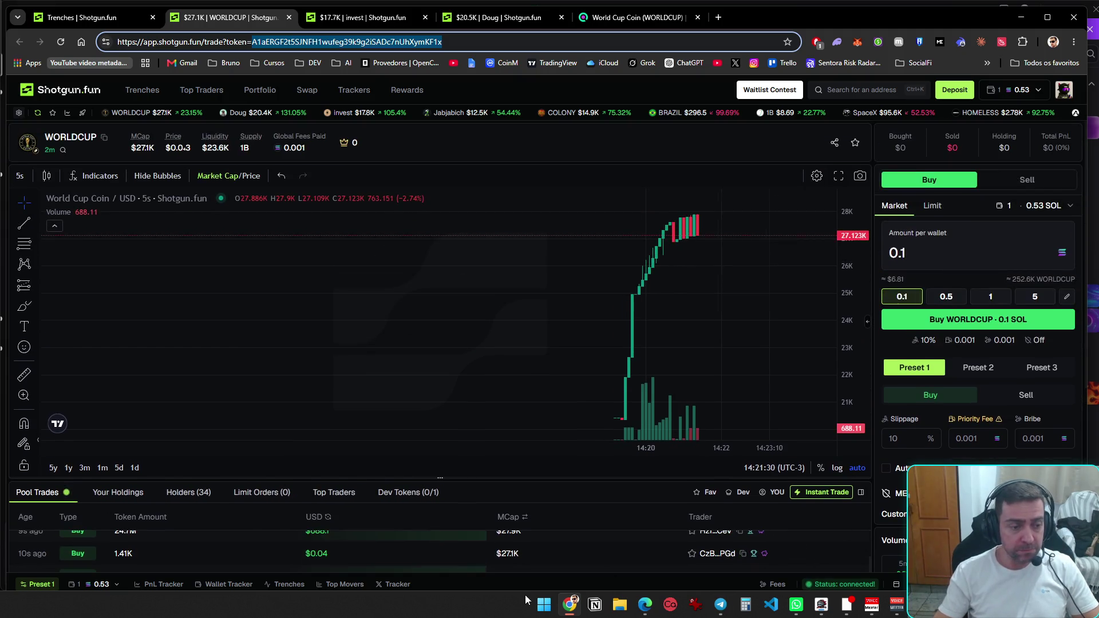
scroll(1005, 350, "down", 4)
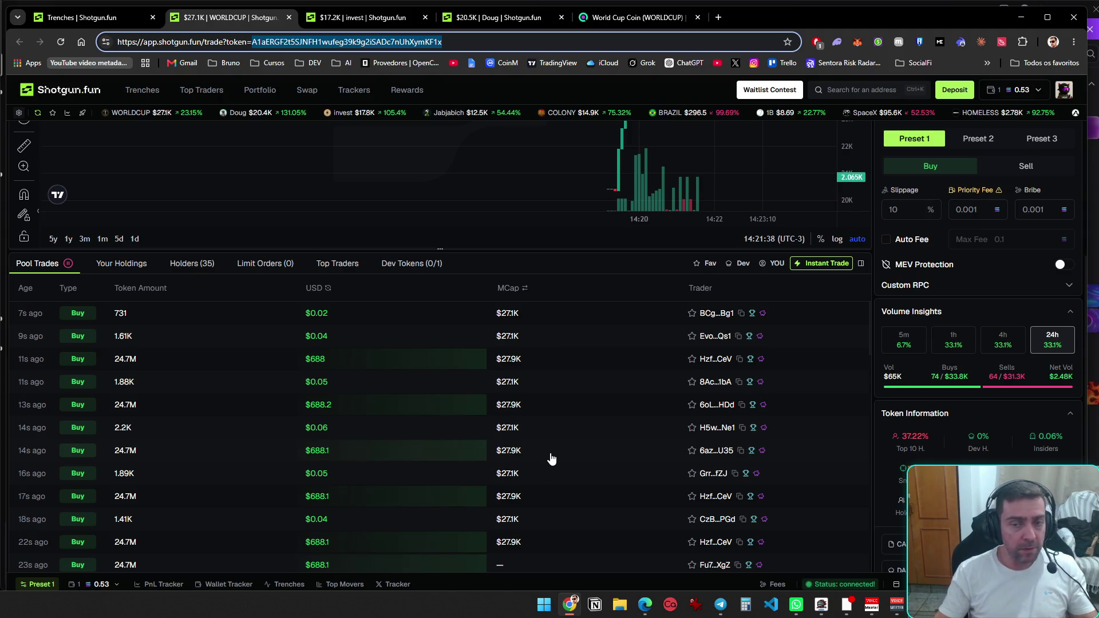
scroll(674, 446, "up", 4)
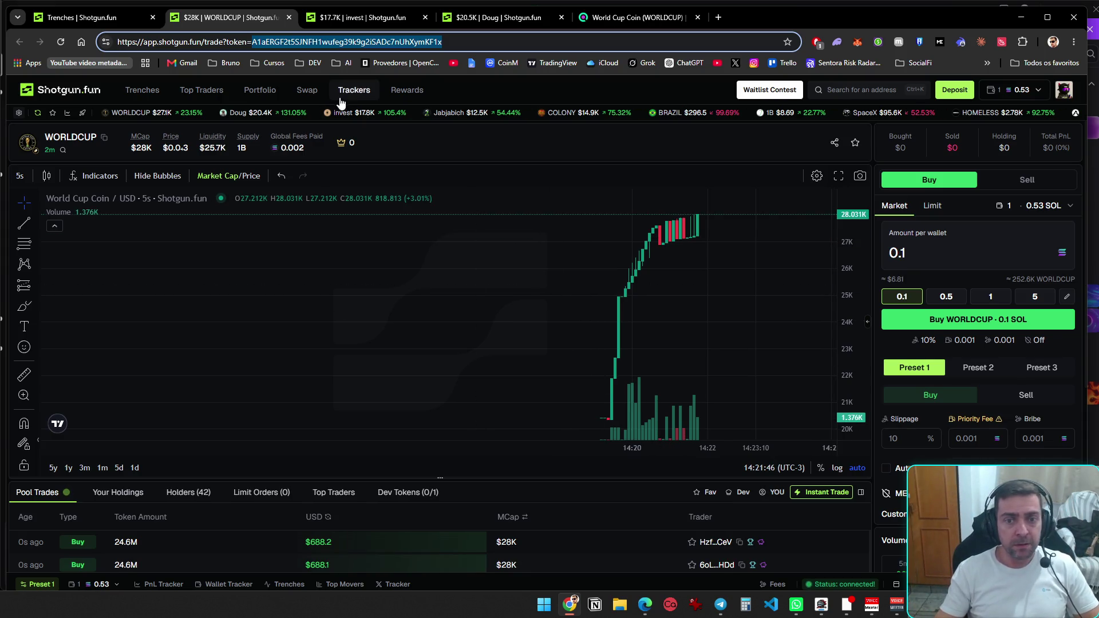
- Check the invest page, then scroll through and reload the Doug token page with F5
left_click(360, 18)
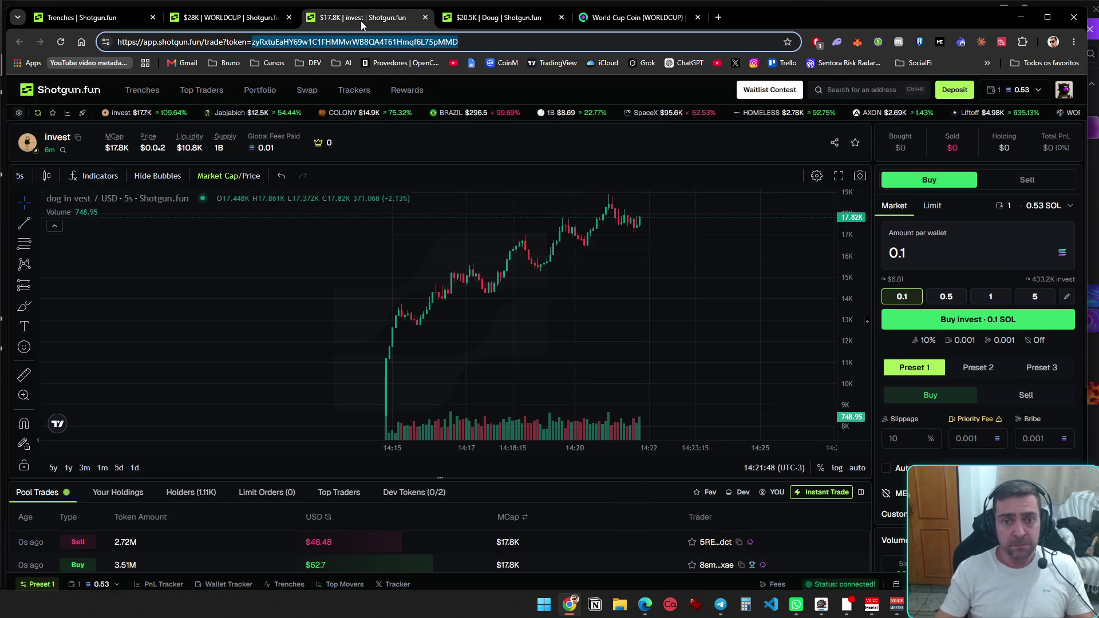
left_click(490, 19)
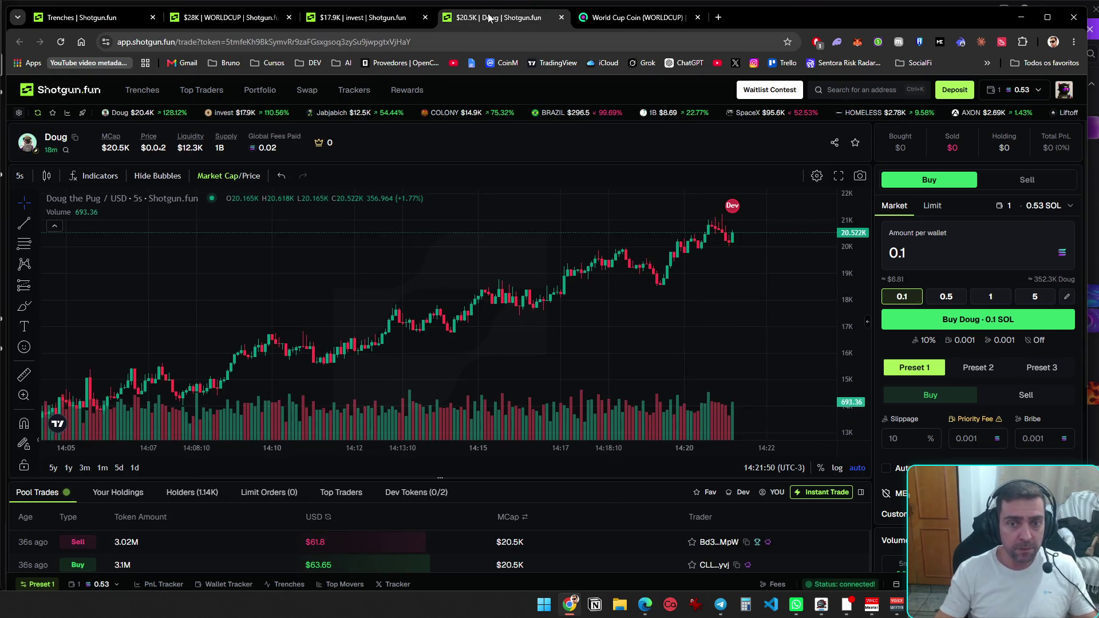
scroll(876, 154, "down", 4)
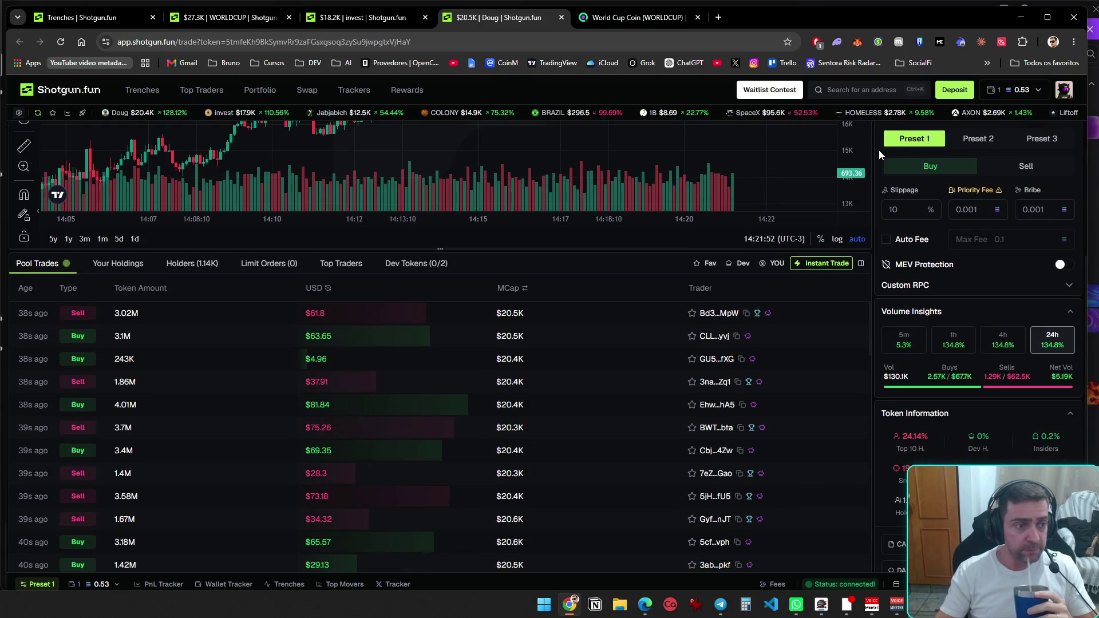
scroll(560, 386, "up", 3)
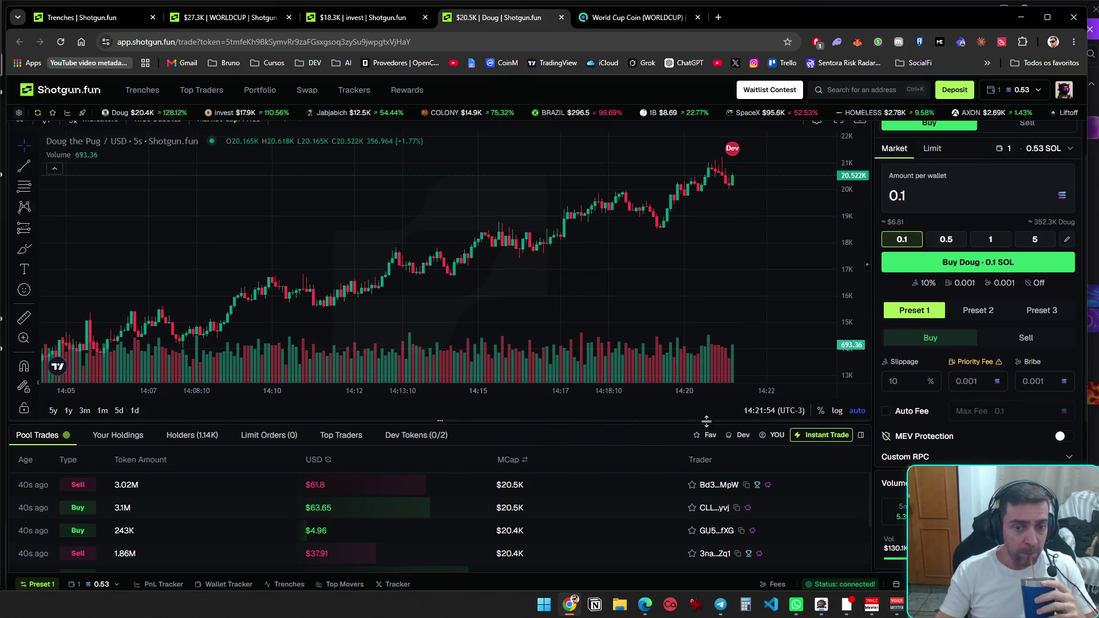
scroll(901, 418, "up", 1)
scroll(913, 421, "down", 5)
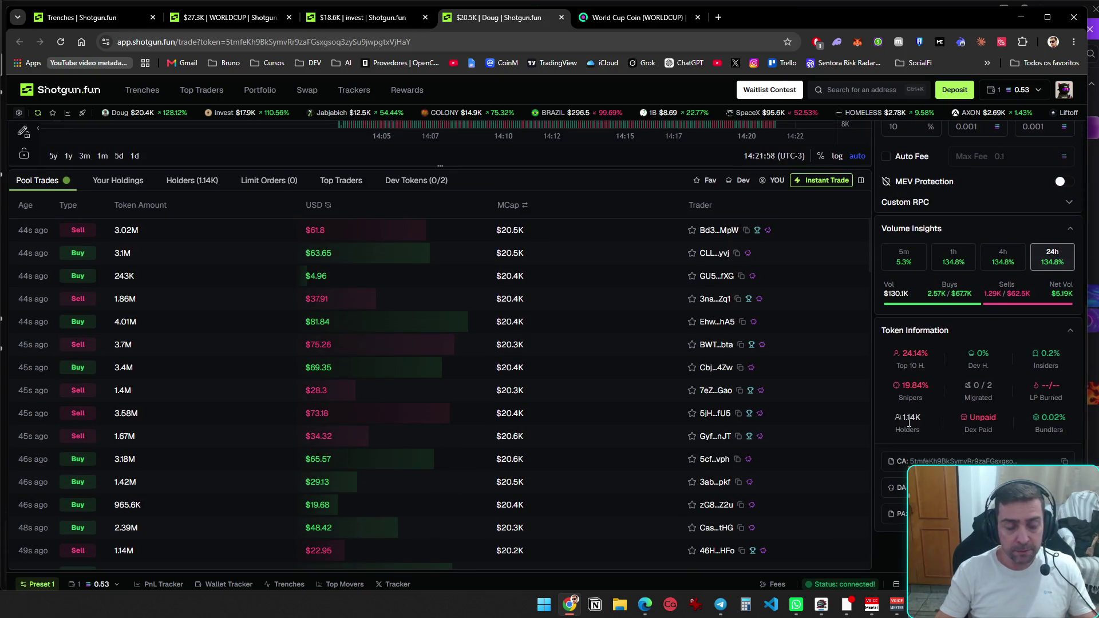
key("F5")
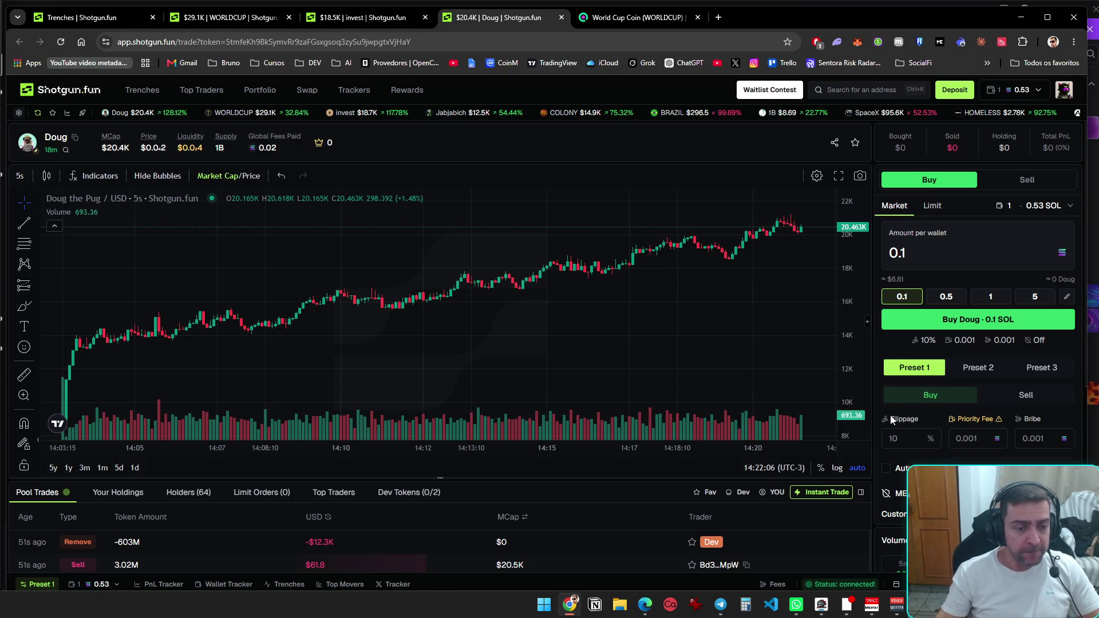
scroll(893, 420, "down", 4)
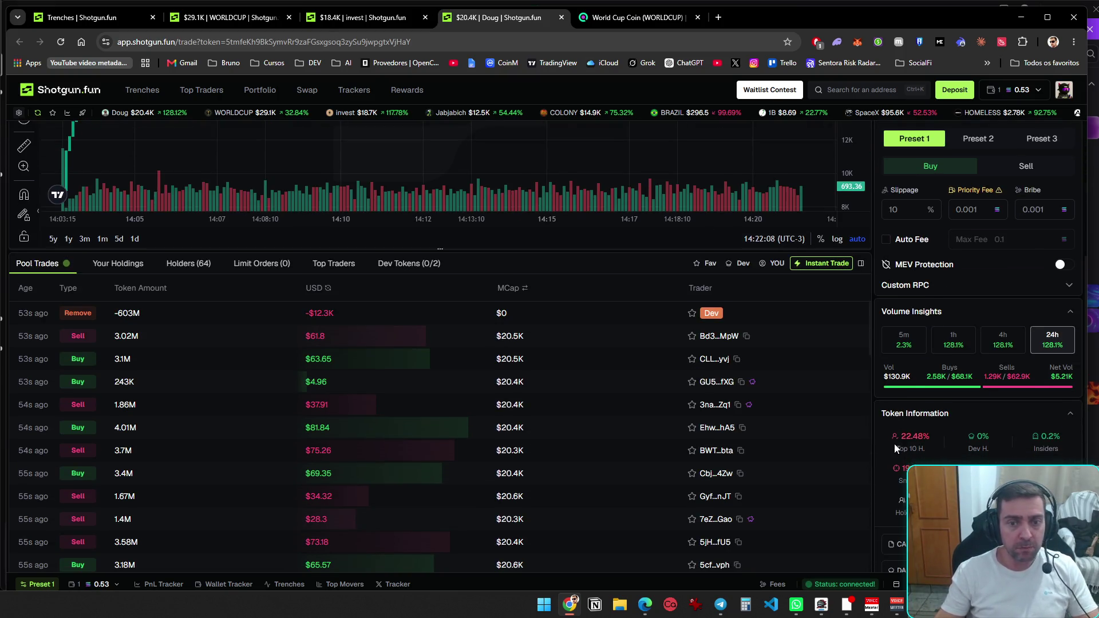
scroll(906, 441, "up", 4)
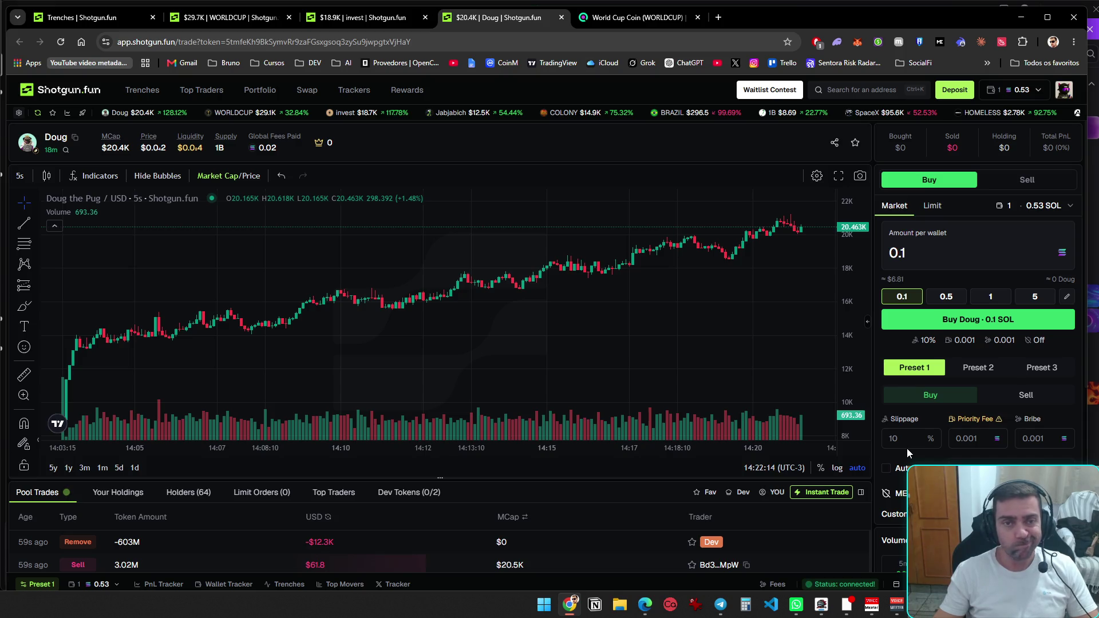
- Close the Doug page, review the invest chart and trades, then open the New Pairs filters in Trenches
key("ctrl+w")
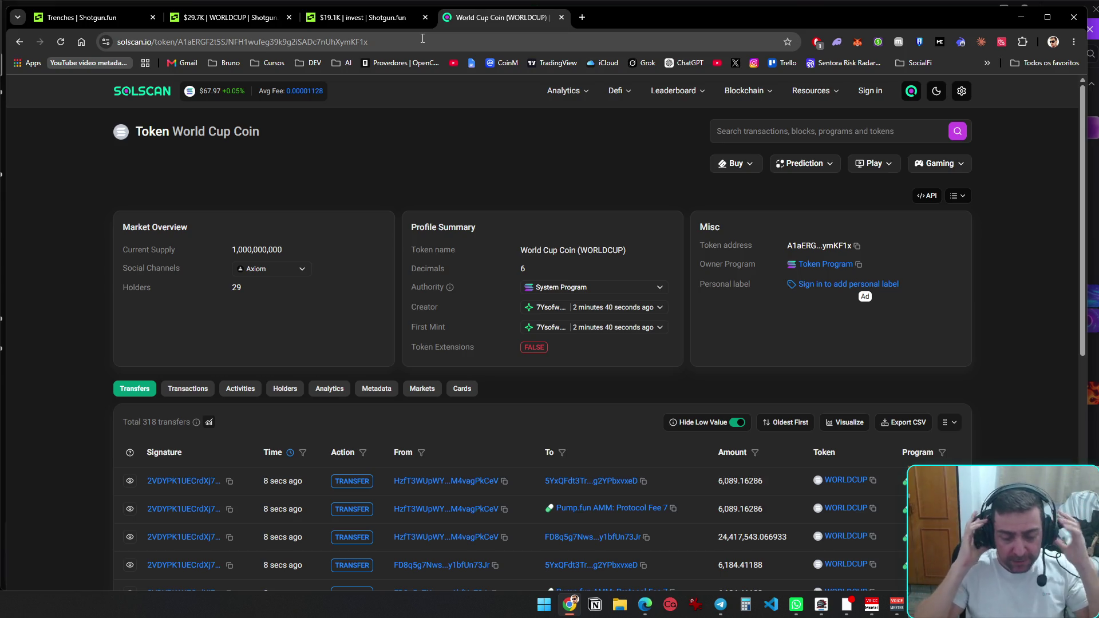
left_click(378, 17)
mouse_move(644, 279)
left_mouse_down()
mouse_move(619, 304)
mouse_move(628, 277)
left_mouse_up()
scroll(903, 152, "down", 1)
scroll(903, 152, "down", 5)
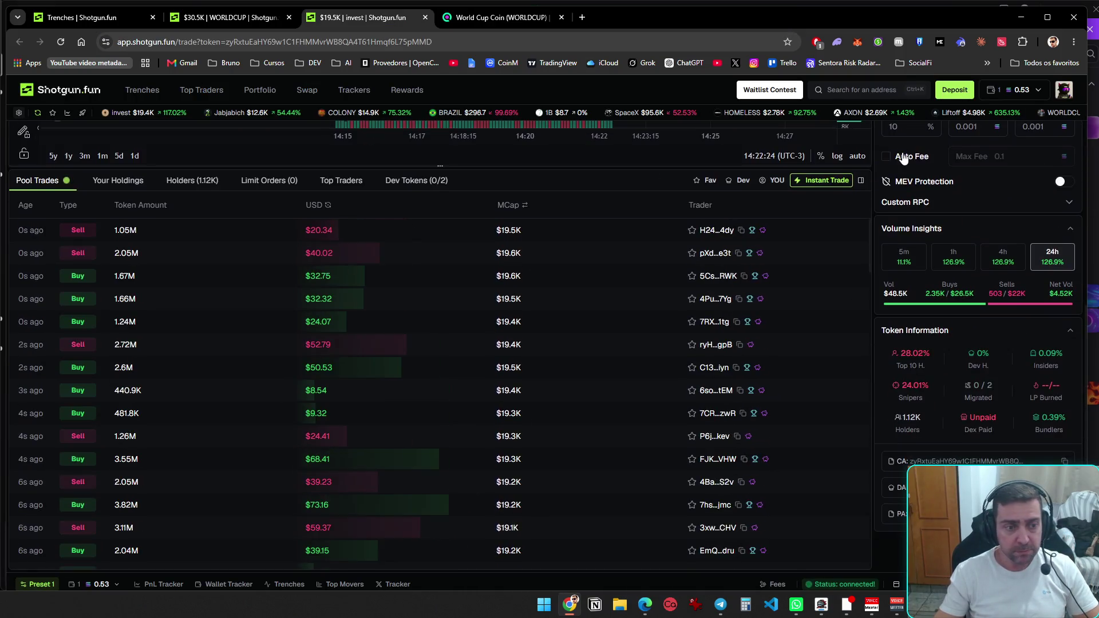
scroll(915, 180, "up", 5)
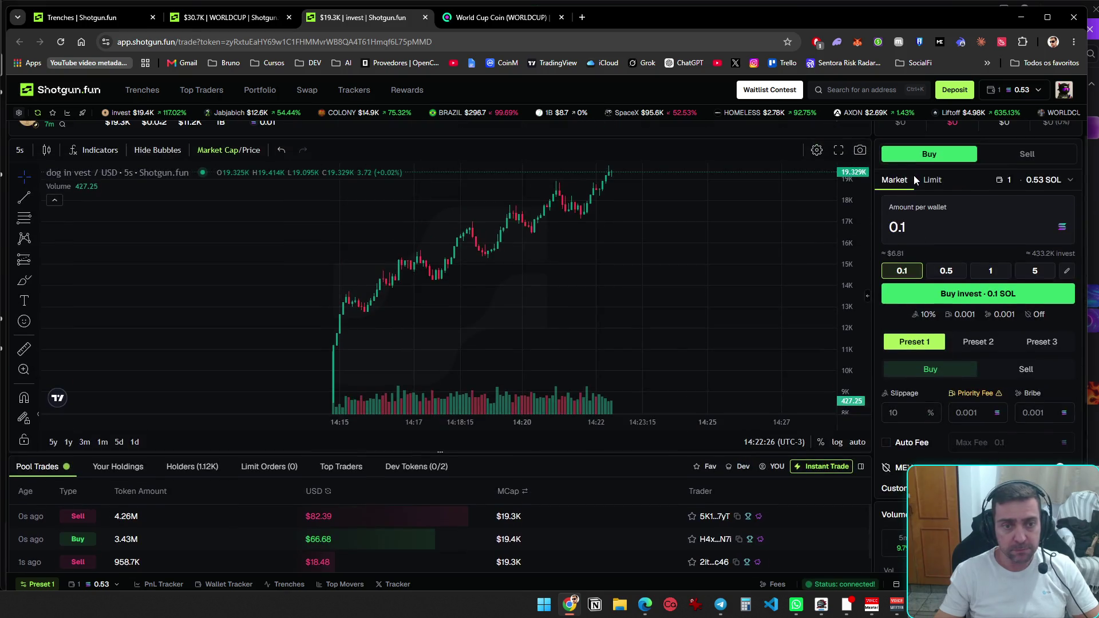
left_click(91, 19)
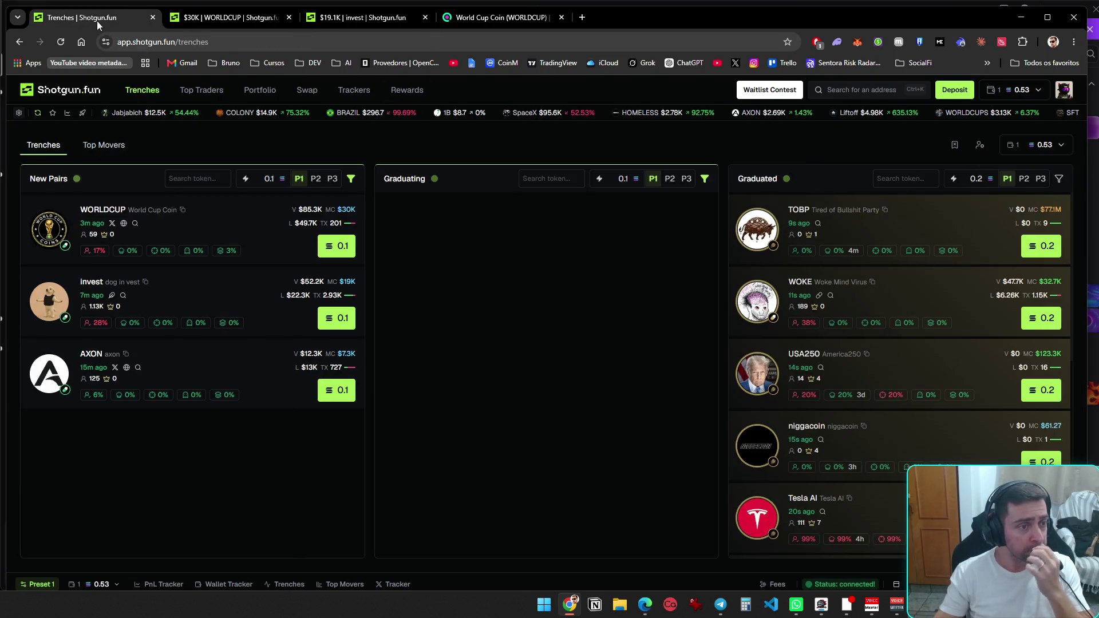
left_click(351, 181)
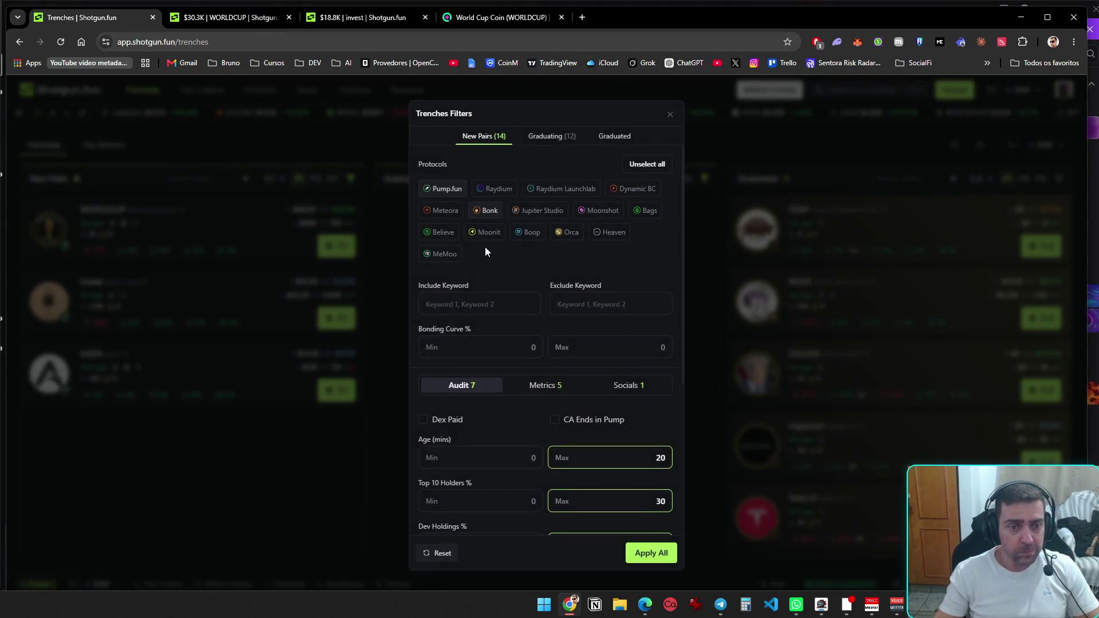
- Add a Number of Sells minimum of 10 under Metrics in the New Pairs filters and apply all
scroll(484, 252, "down", 2)
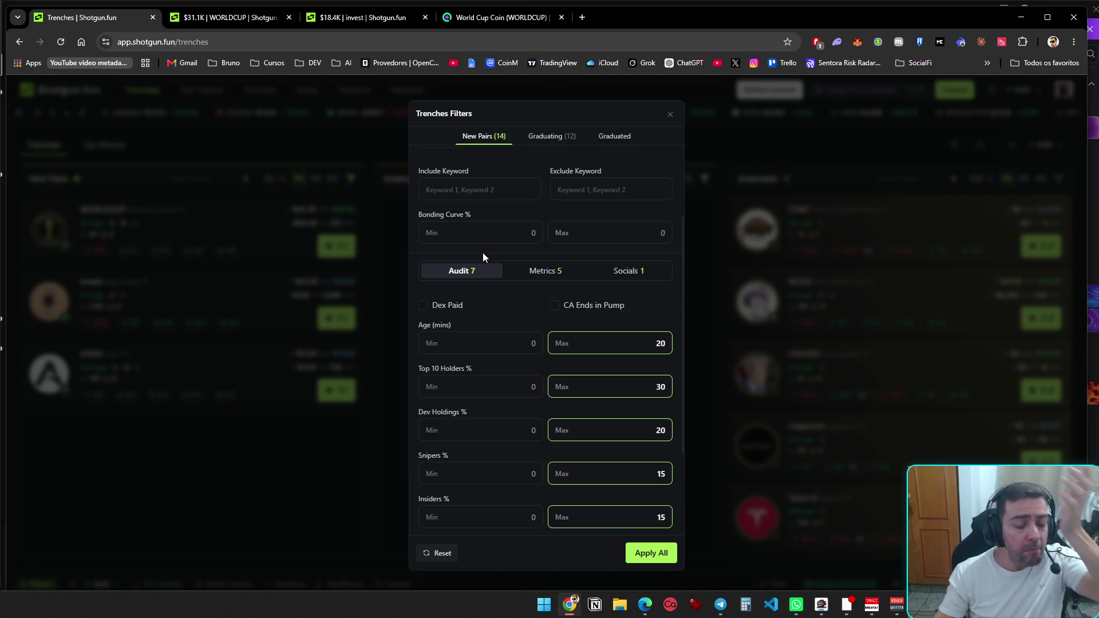
scroll(496, 281, "down", 2)
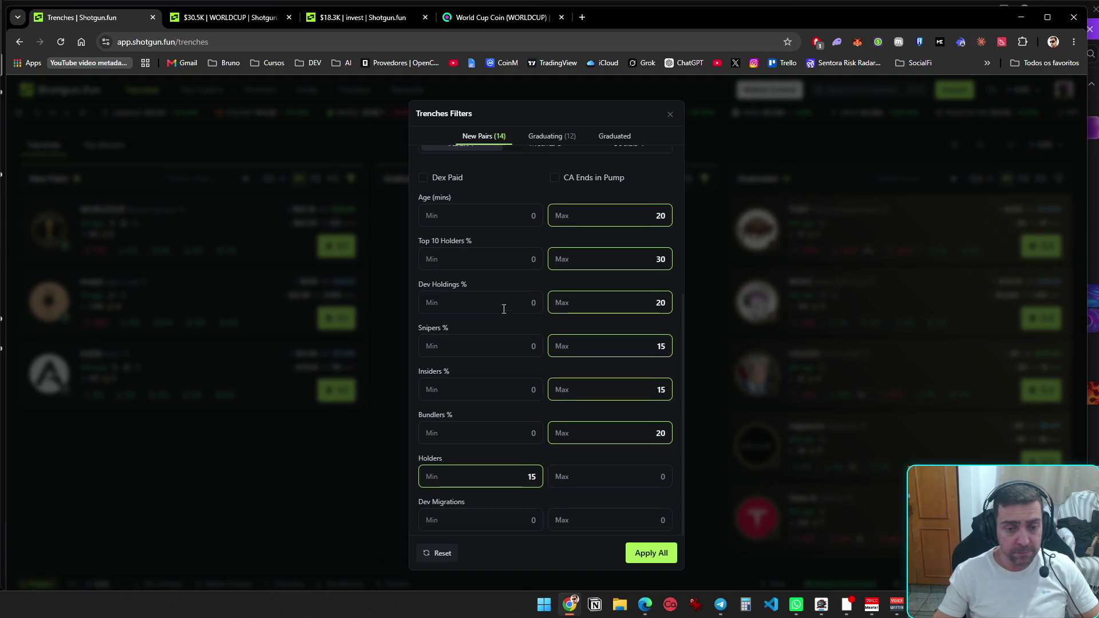
scroll(504, 310, "up", 4)
left_click(553, 138)
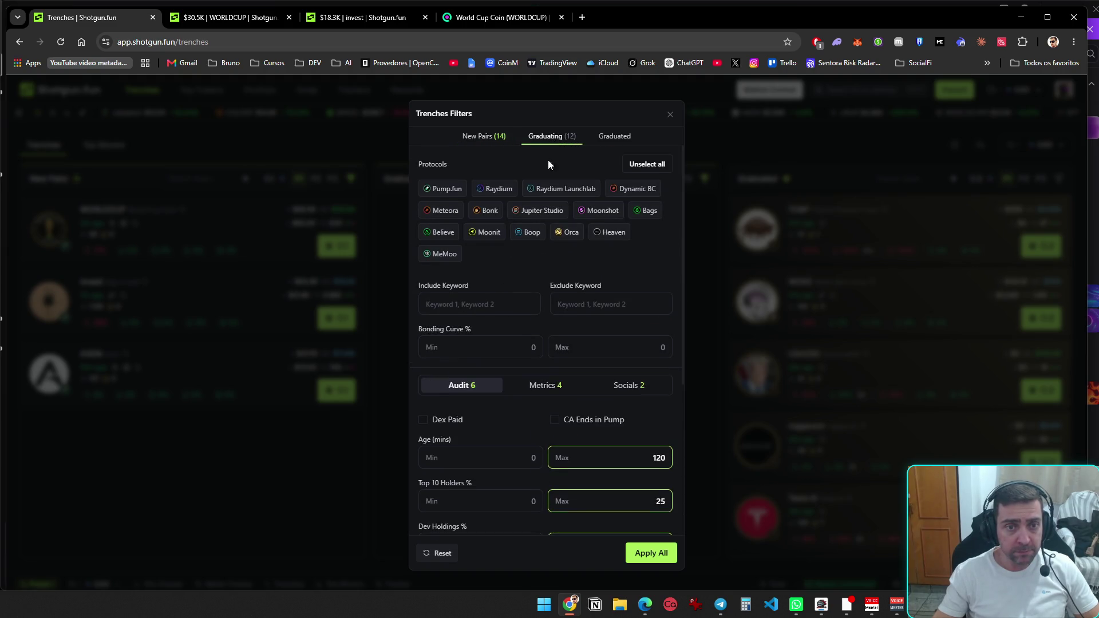
left_click(470, 137)
left_click(549, 394)
scroll(568, 410, "down", 2)
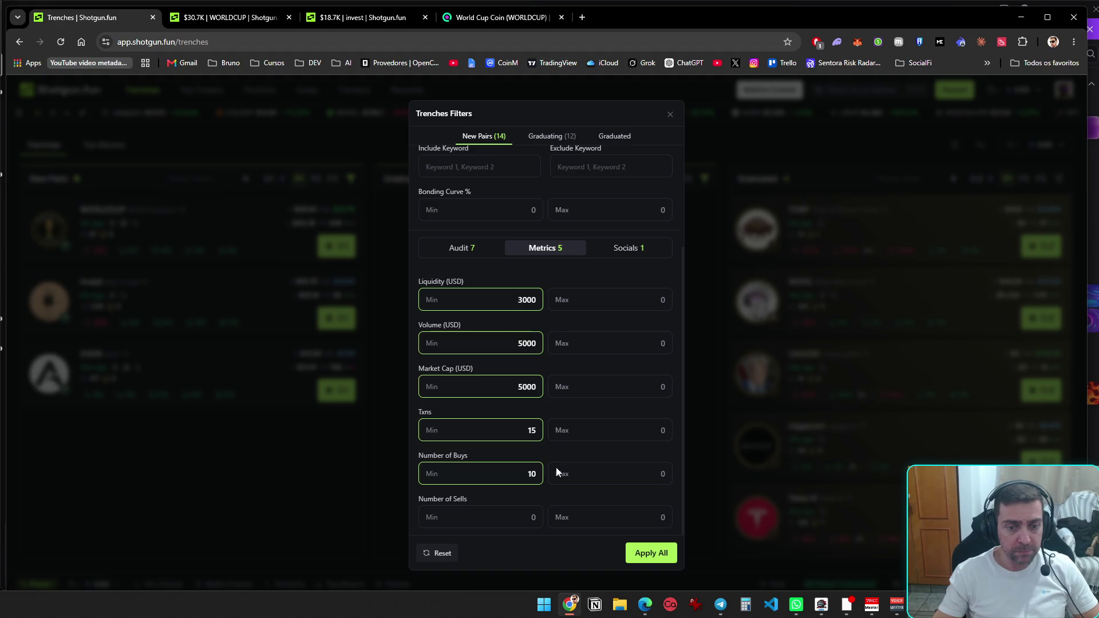
left_click(532, 517)
type("10")
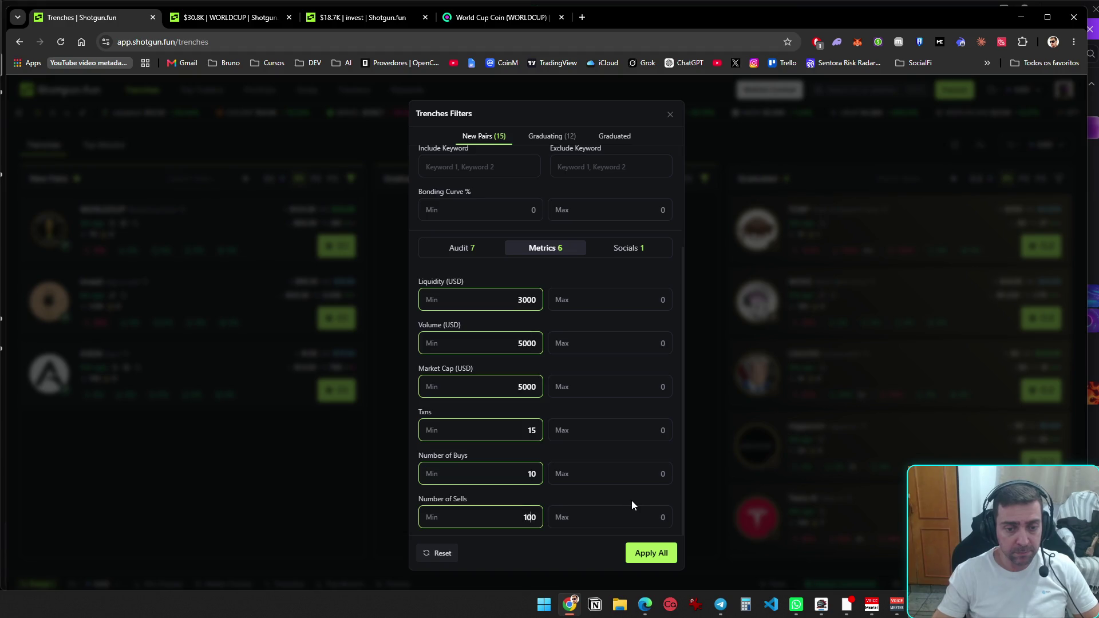
left_click(649, 558)
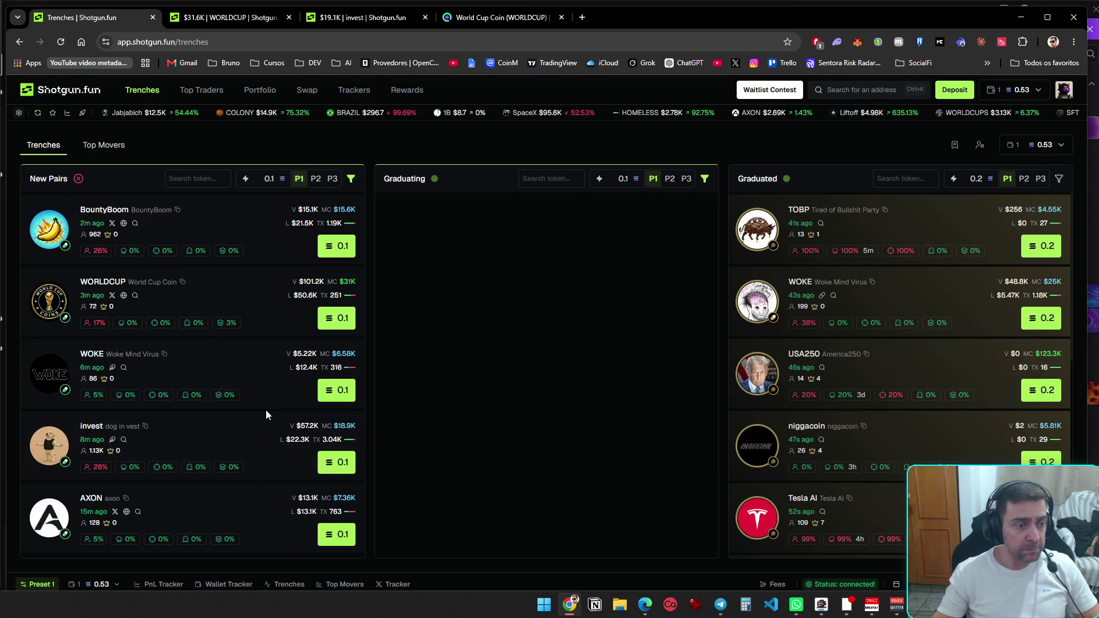
- Open BountyBoom in its own tab, then go back to the WORLDCUP chart after a quick look at invest
middle_click(219, 230)
left_click(207, 21)
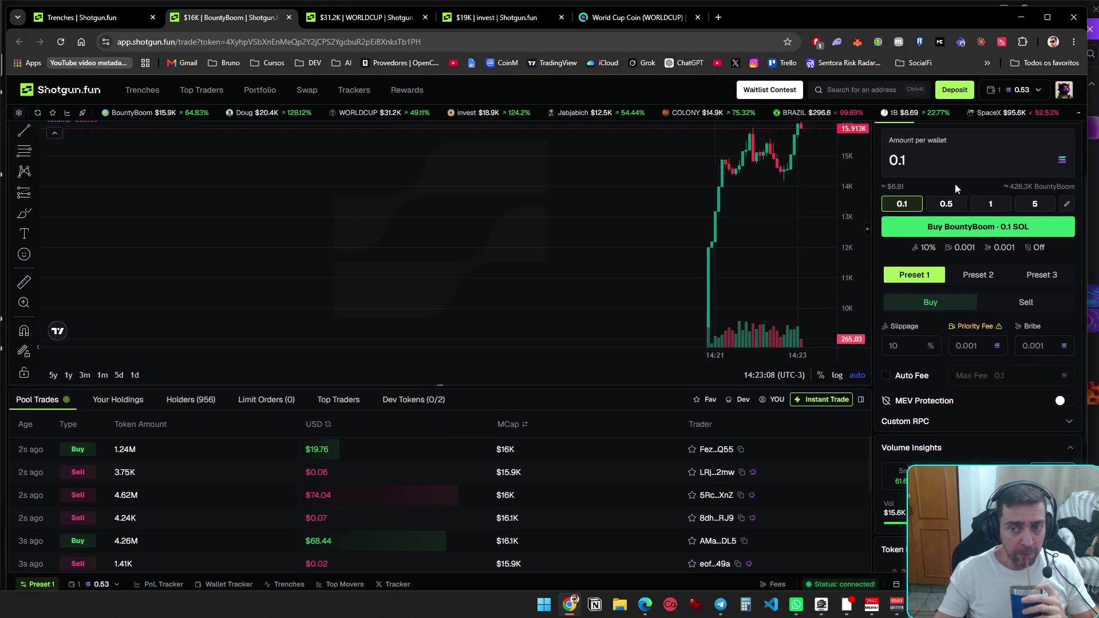
left_click(361, 18)
double_click(486, 41)
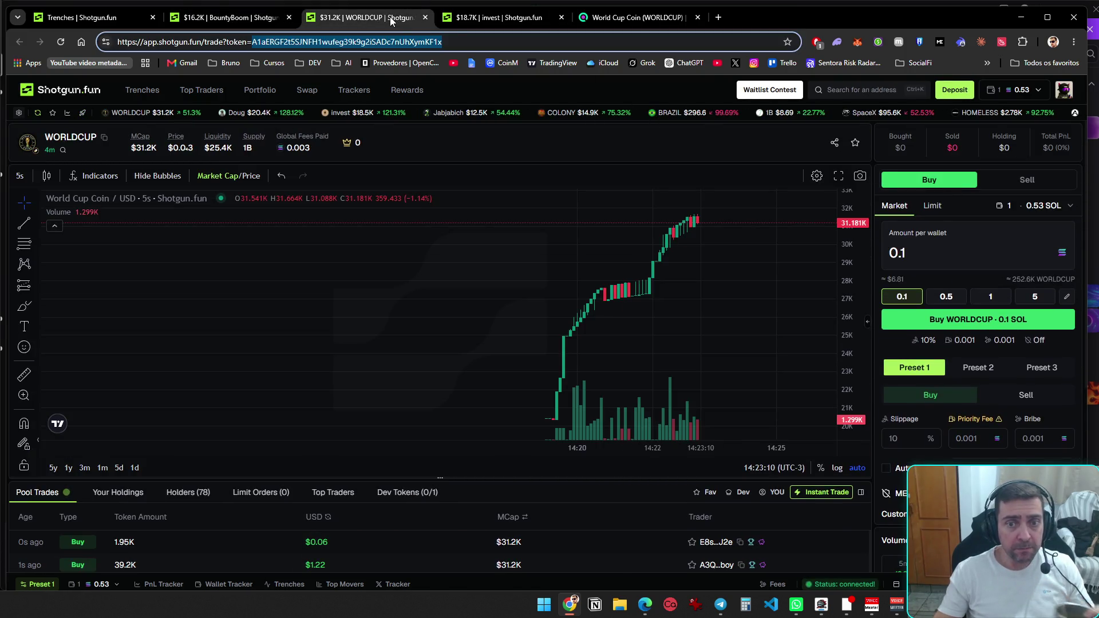
left_click(497, 20)
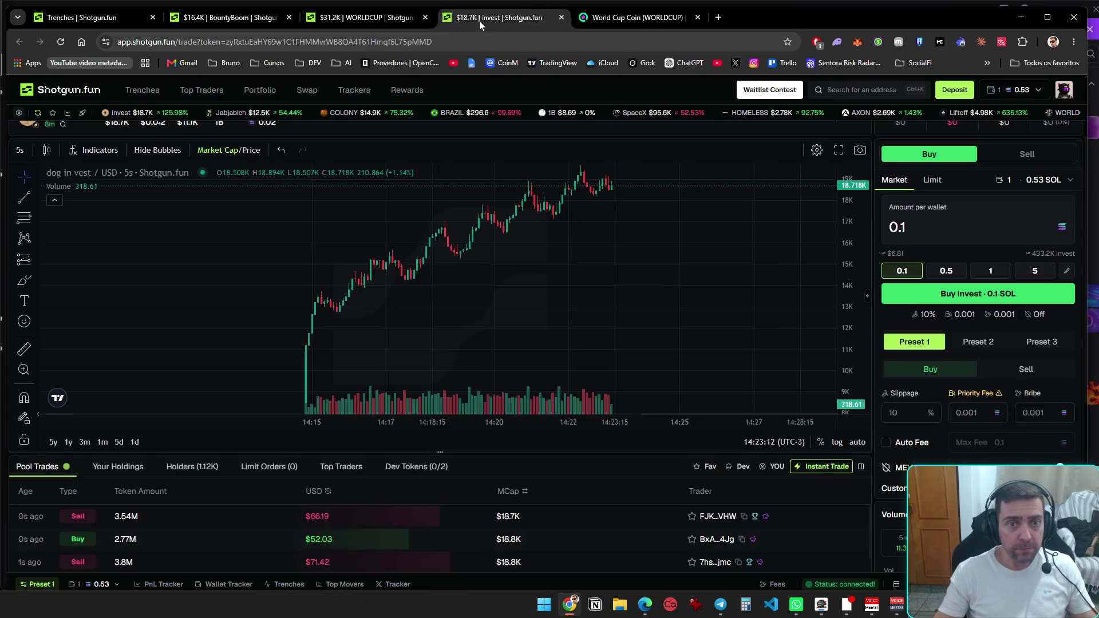
left_click(381, 19)
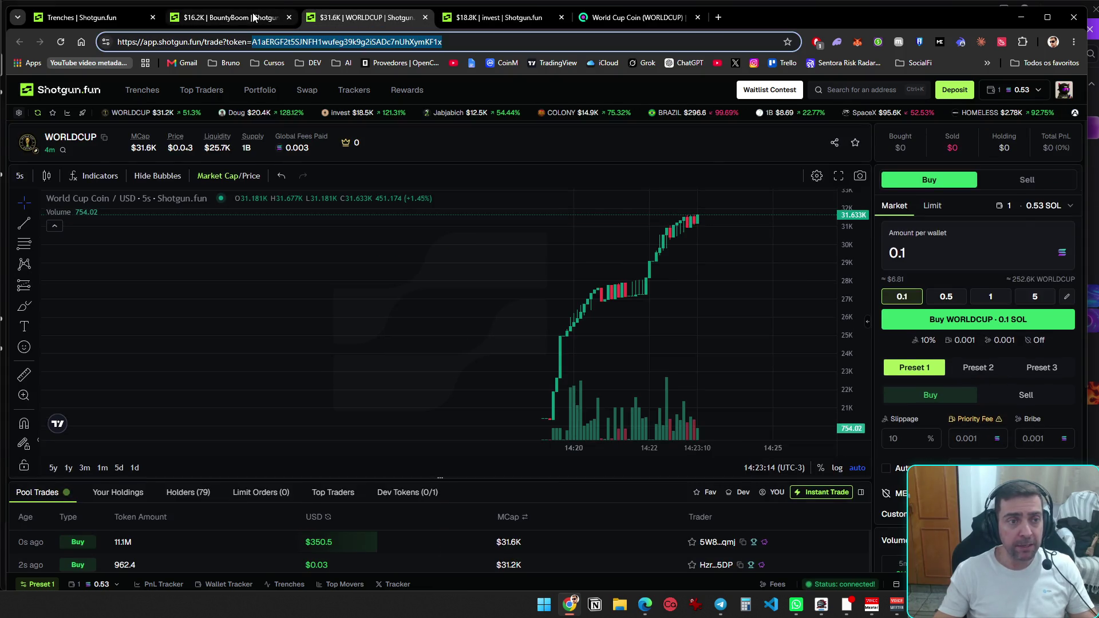
mouse_move(254, 17)
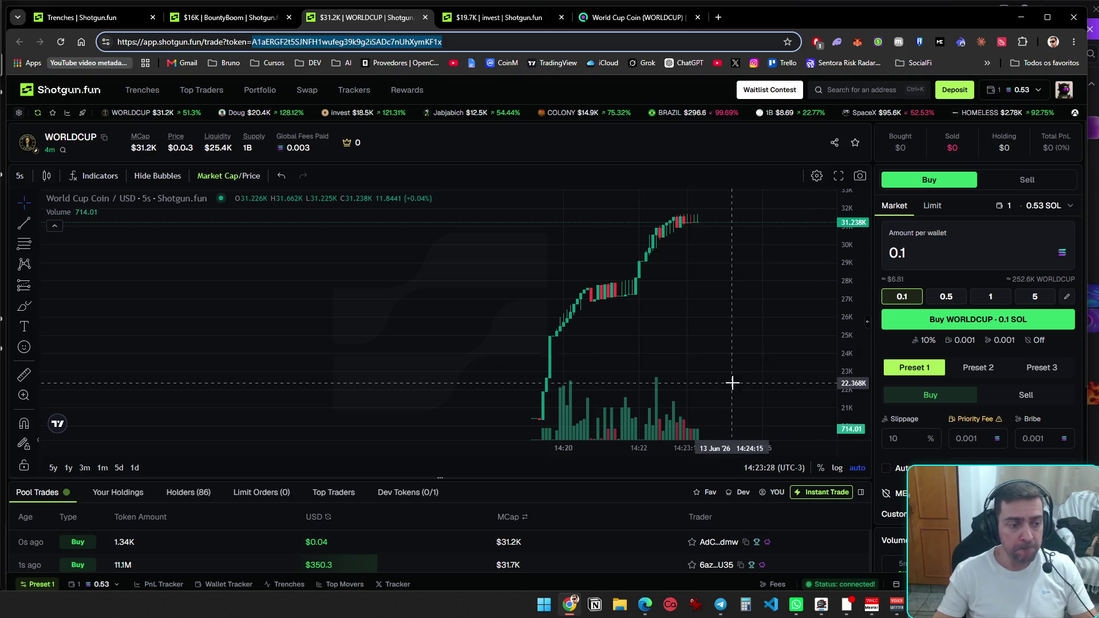
scroll(731, 380, "down", 1)
scroll(957, 427, "down", 5)
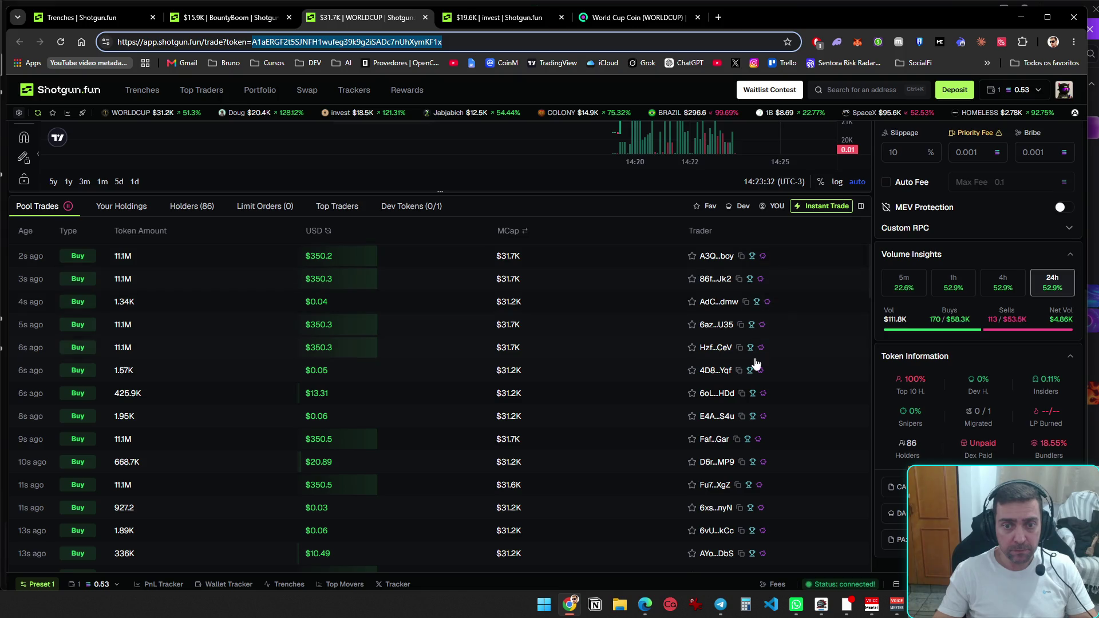
scroll(747, 450, "down", 5)
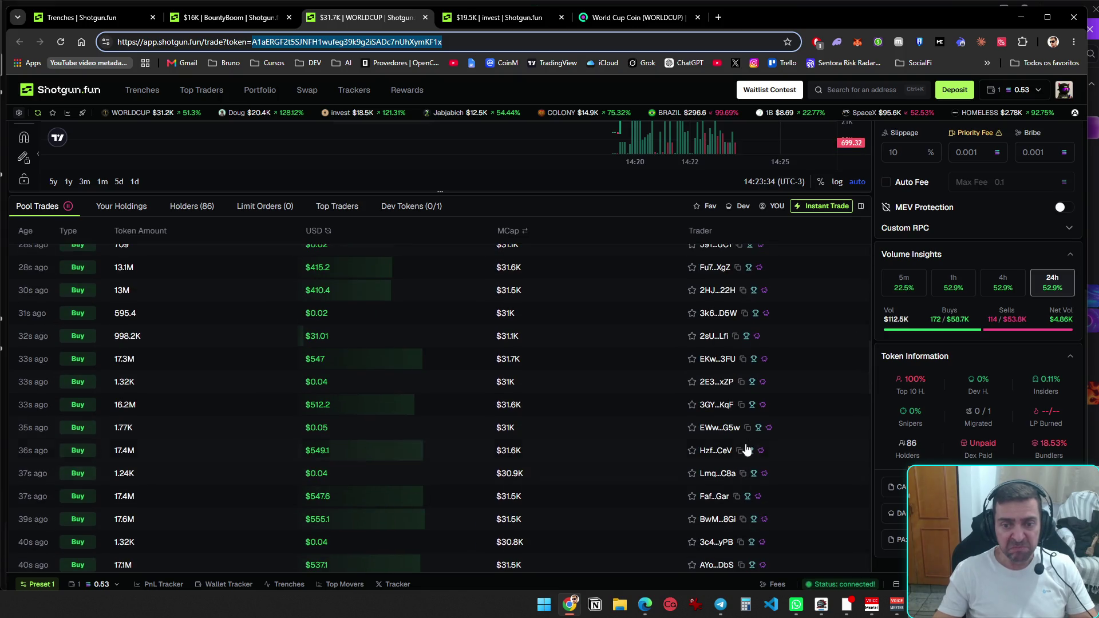
scroll(621, 484, "down", 3)
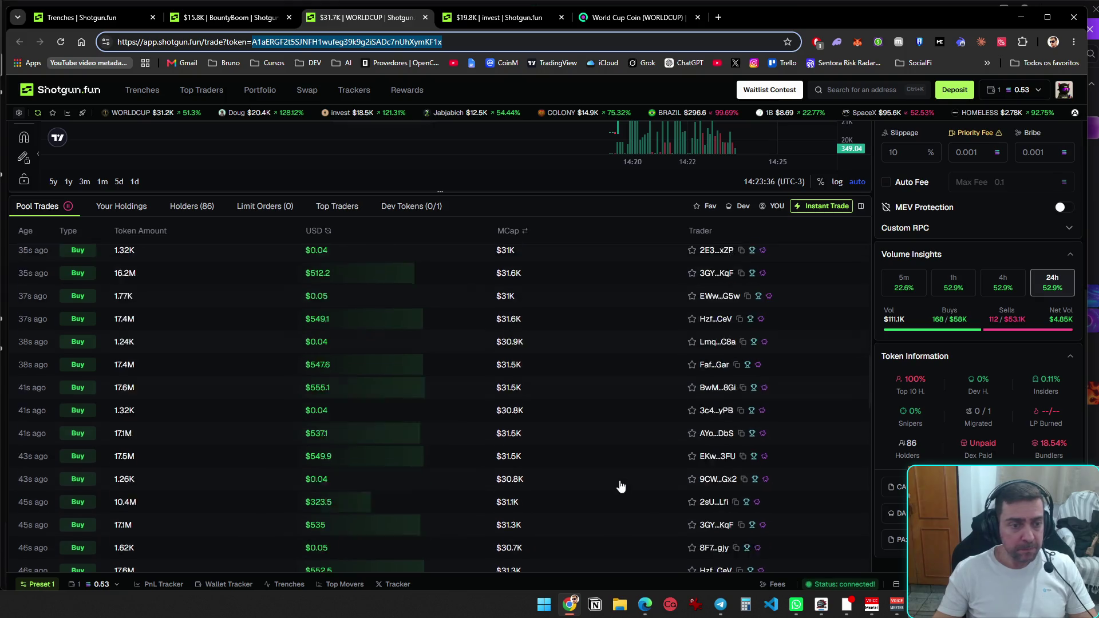
scroll(623, 516, "up", 1)
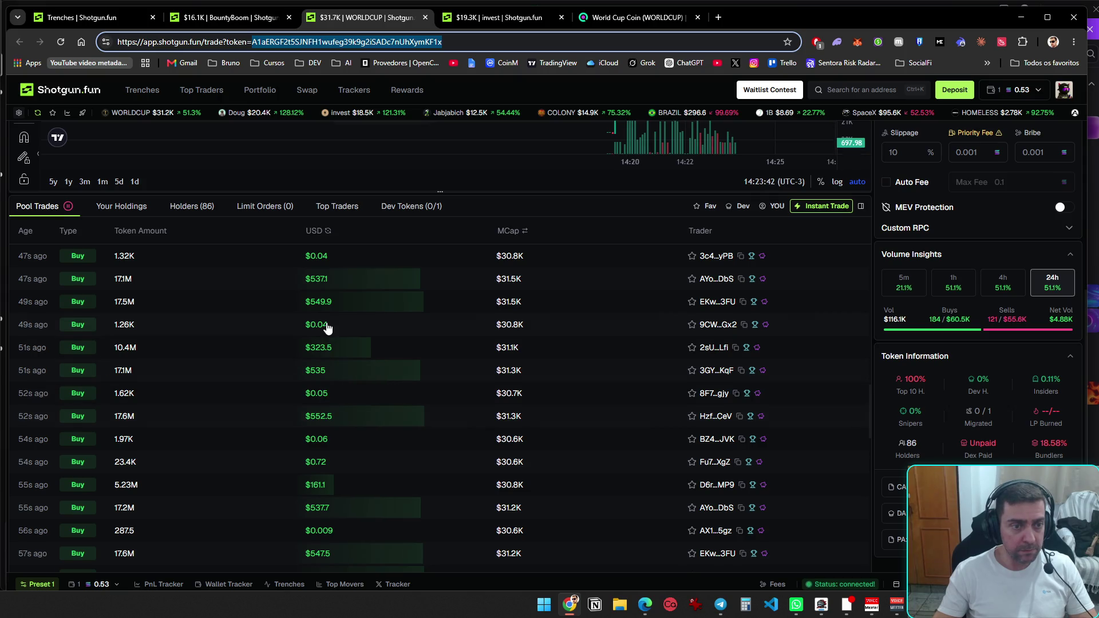
scroll(327, 327, "up", 3)
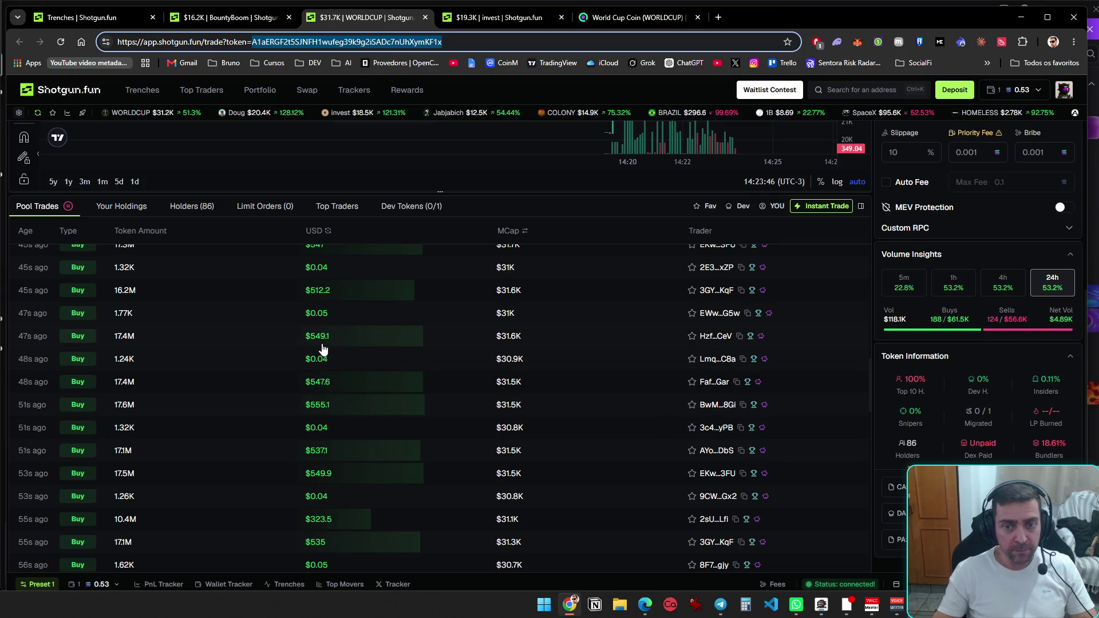
scroll(334, 350, "up", 2)
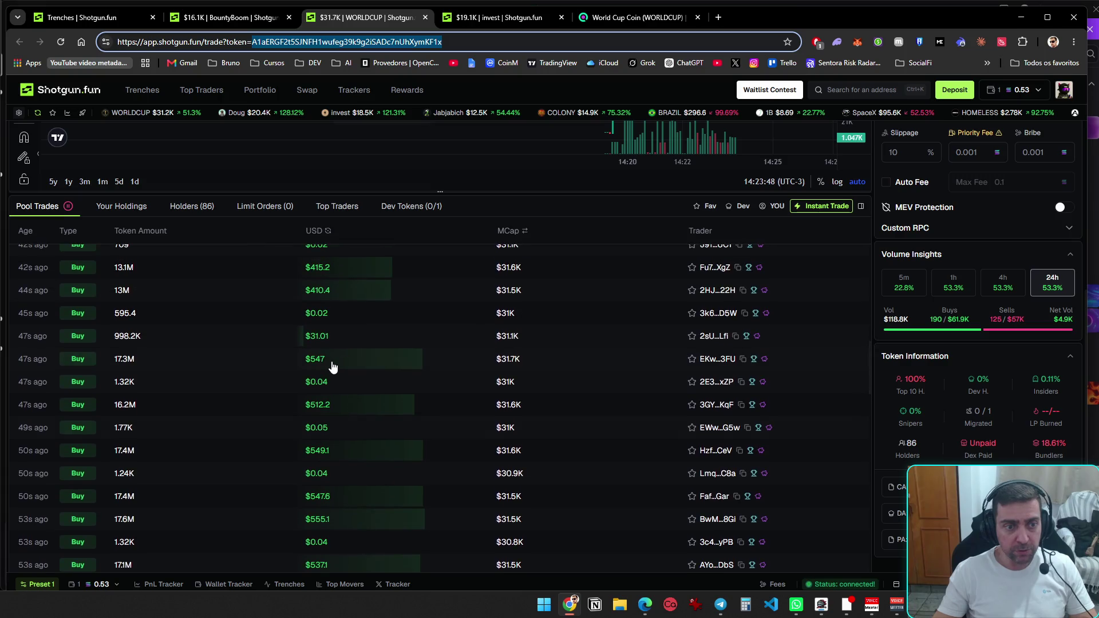
scroll(335, 366, "up", 1)
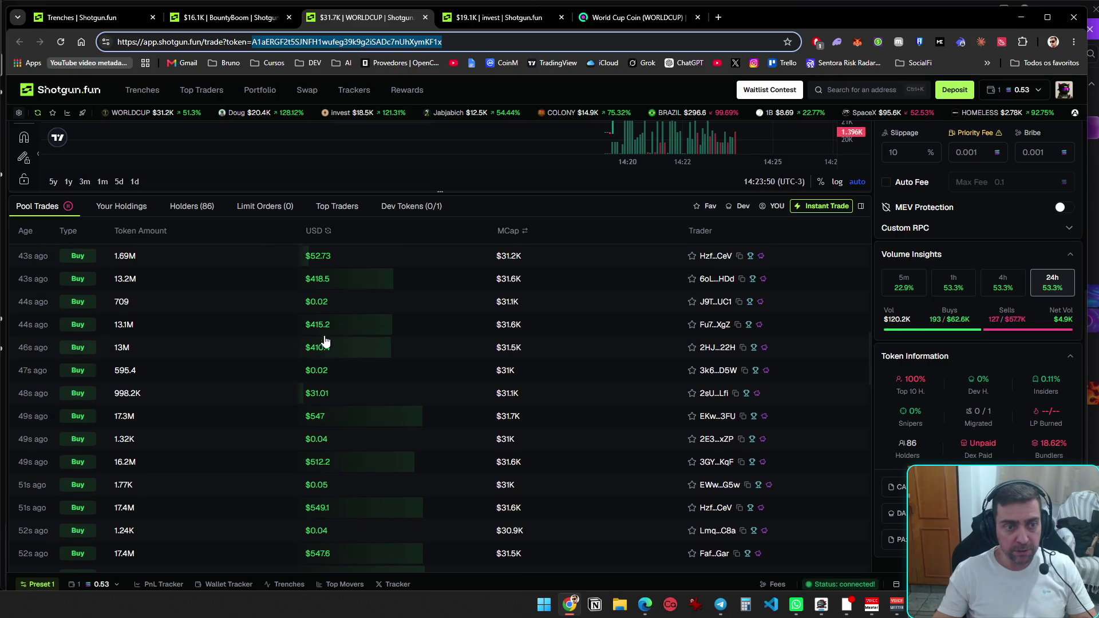
scroll(327, 321, "up", 3)
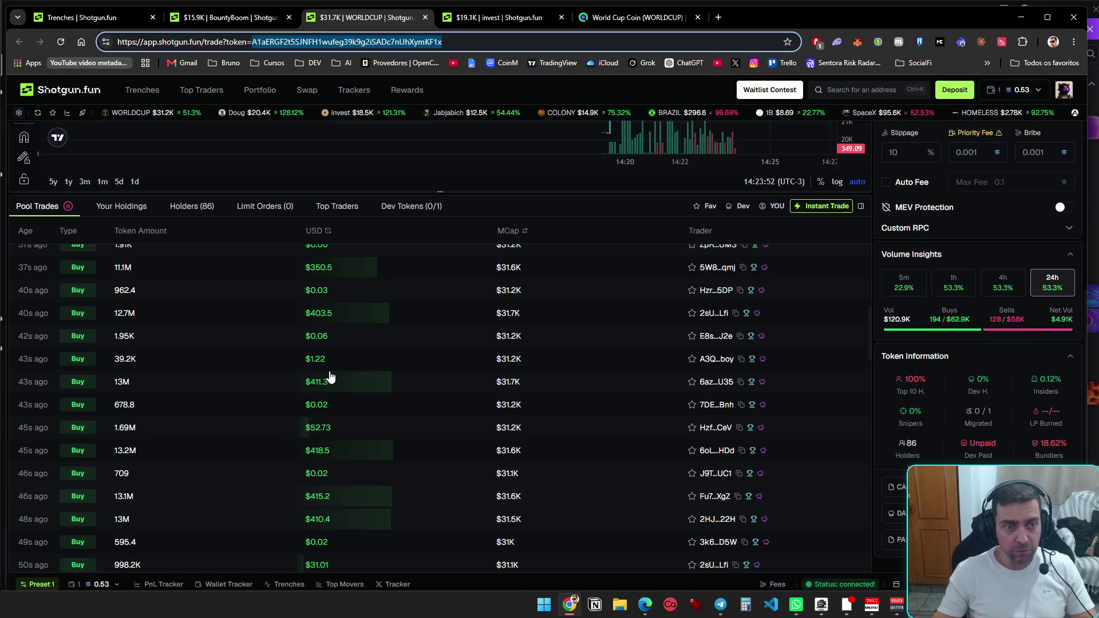
scroll(333, 395, "up", 2)
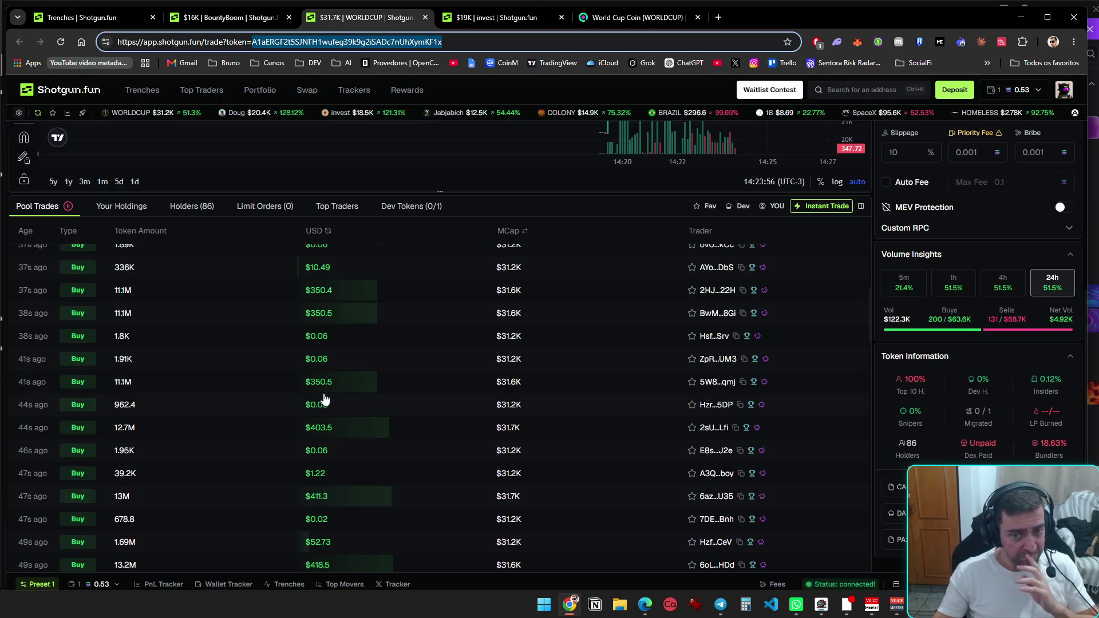
scroll(344, 395, "up", 8)
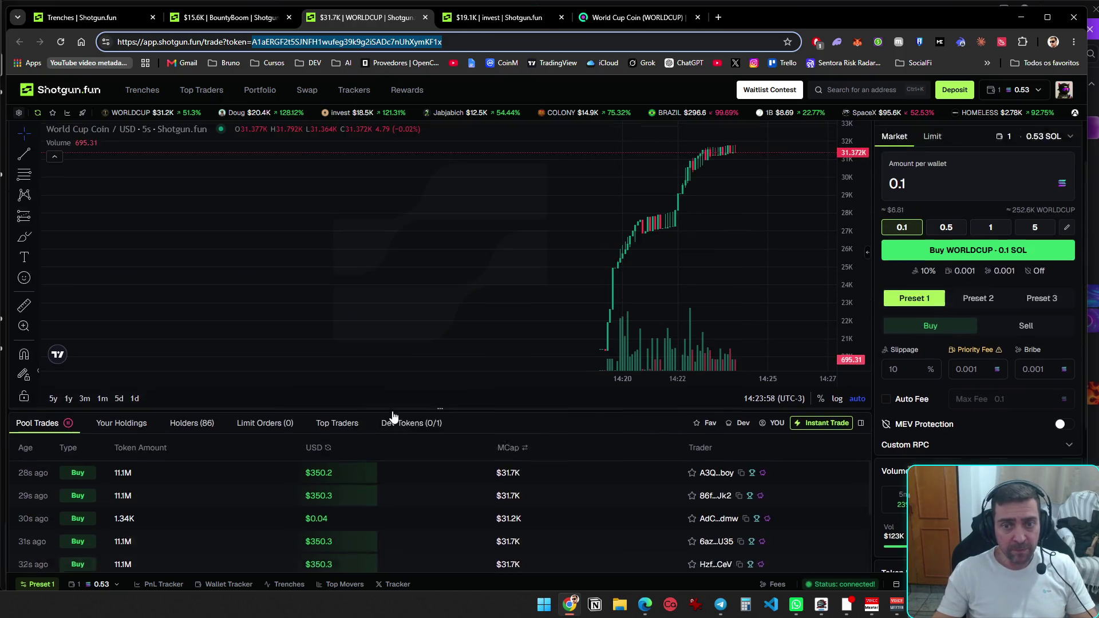
scroll(655, 444, "down", 4)
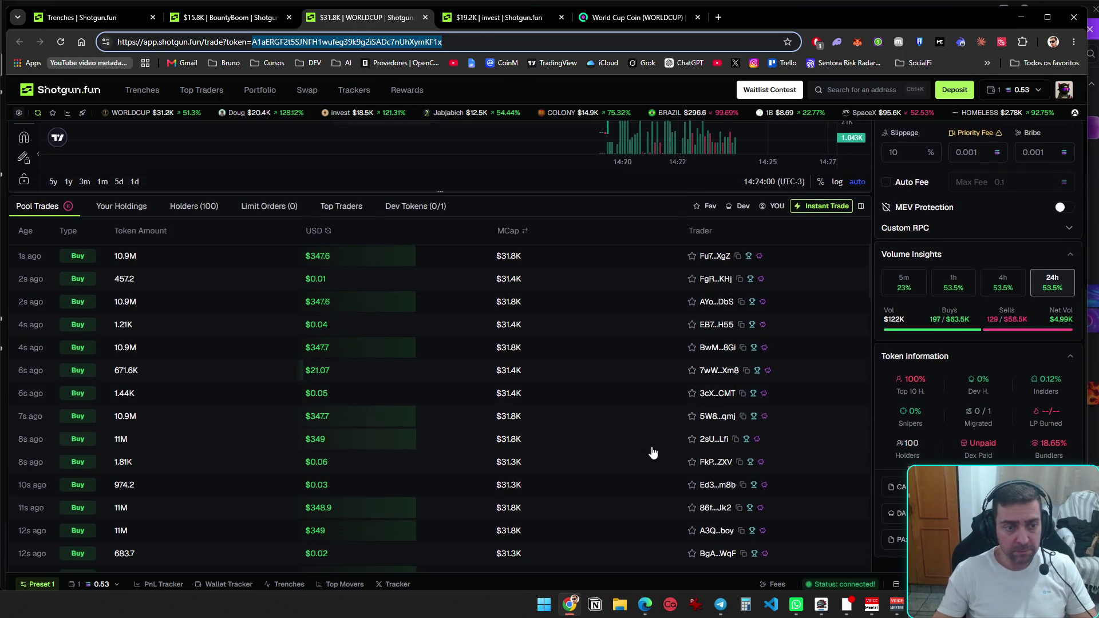
scroll(606, 435, "down", 5)
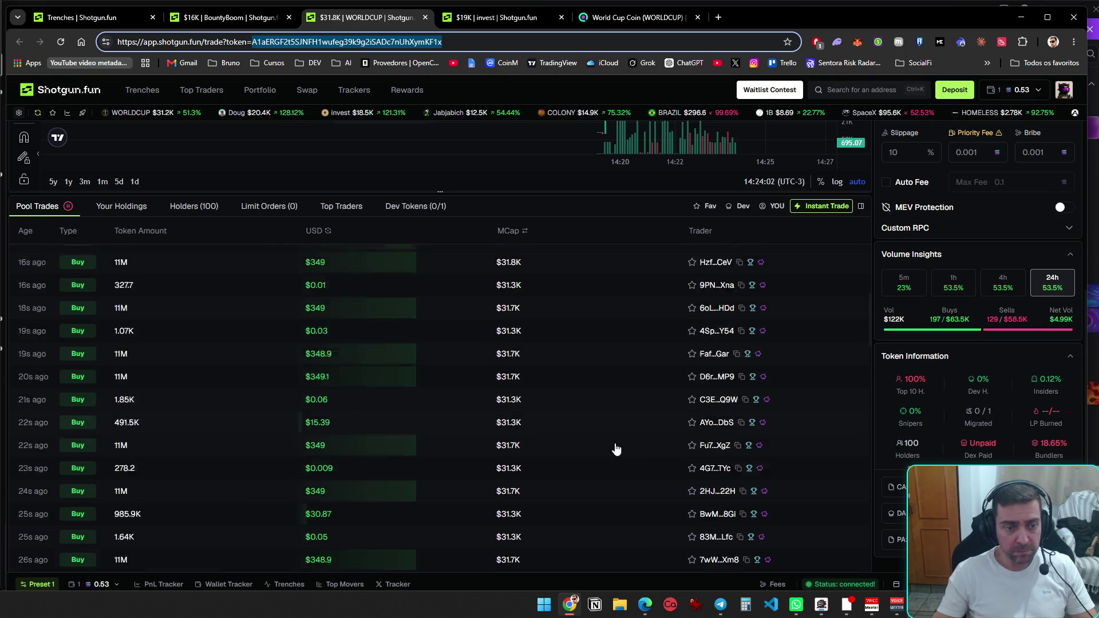
scroll(645, 464, "down", 5)
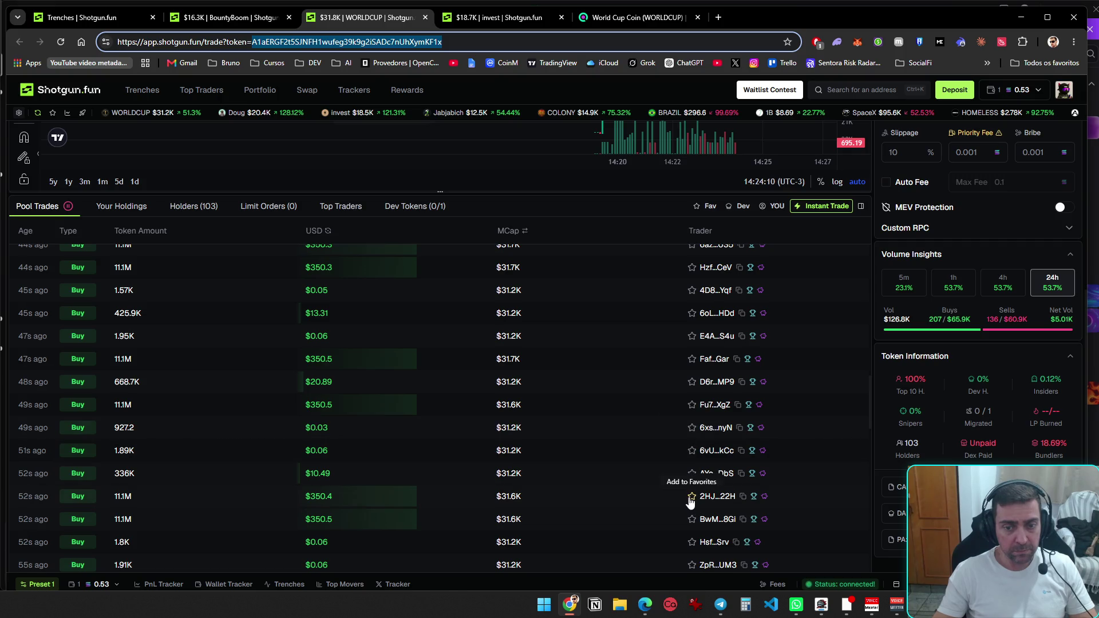
scroll(693, 418, "up", 10)
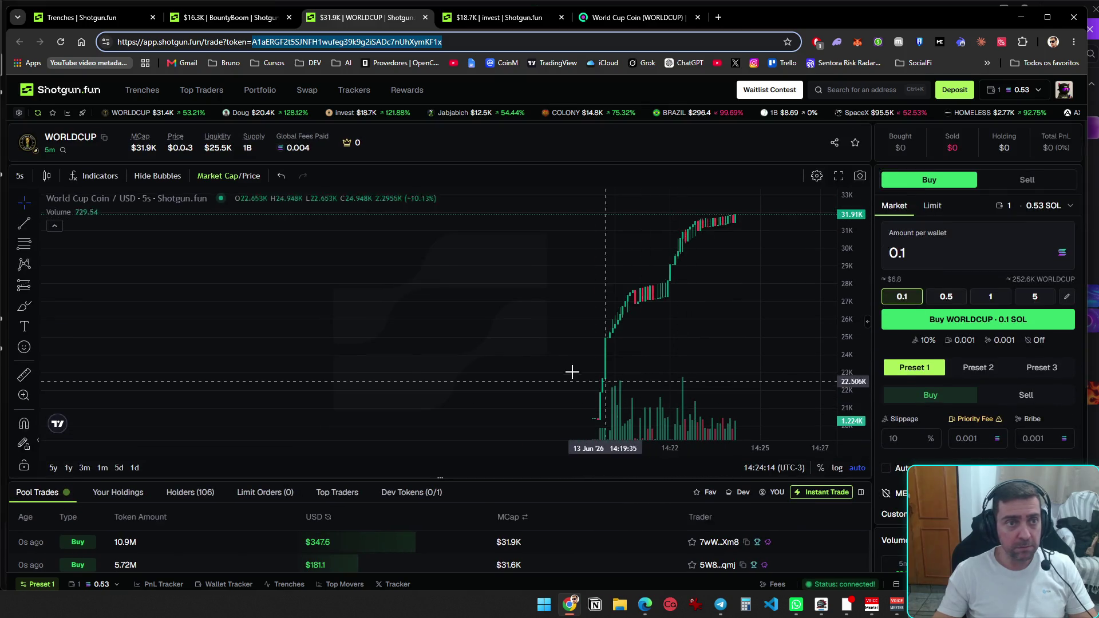
key("ctrl+Tab")
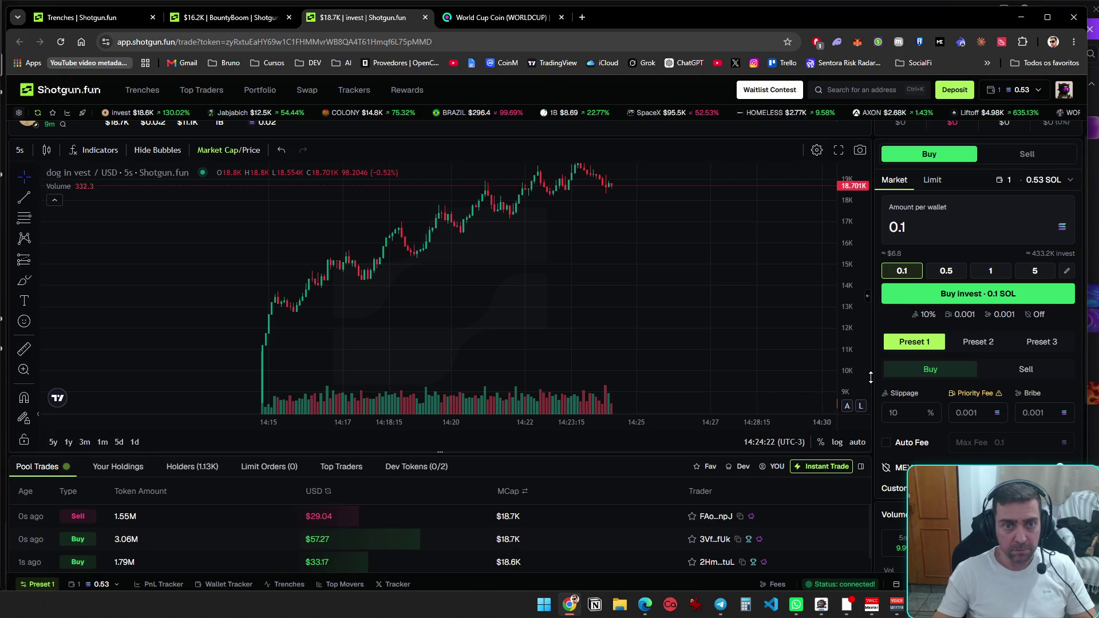
- Attempt a 0.1 SOL buy of invest, dismiss the failed-transaction notice, and bring up BountyBoom
left_click(962, 302)
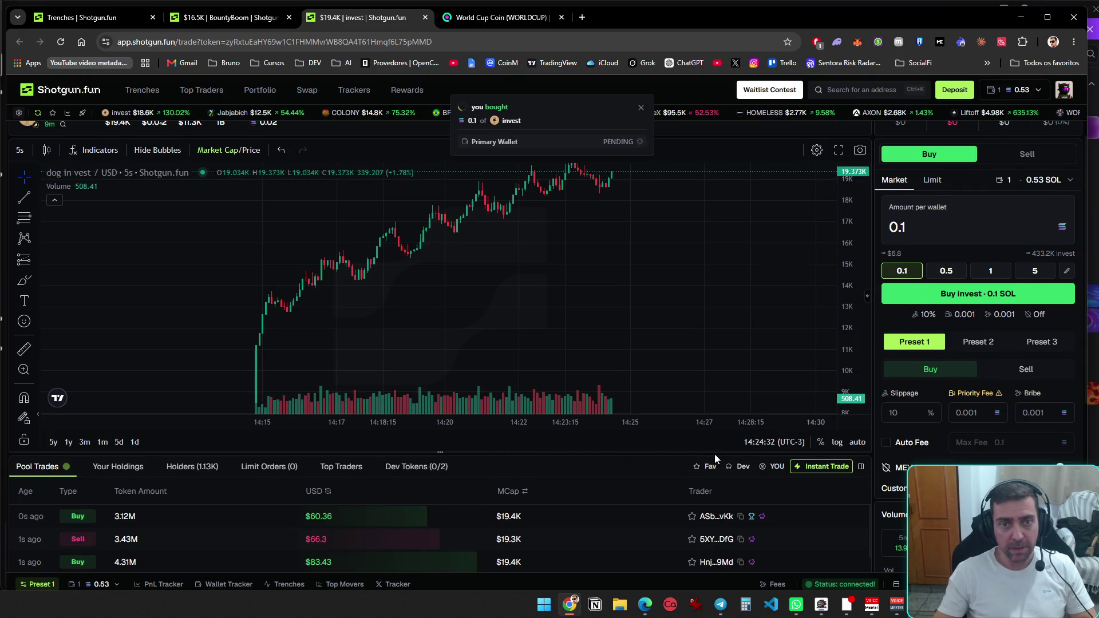
scroll(715, 455, "up", 1)
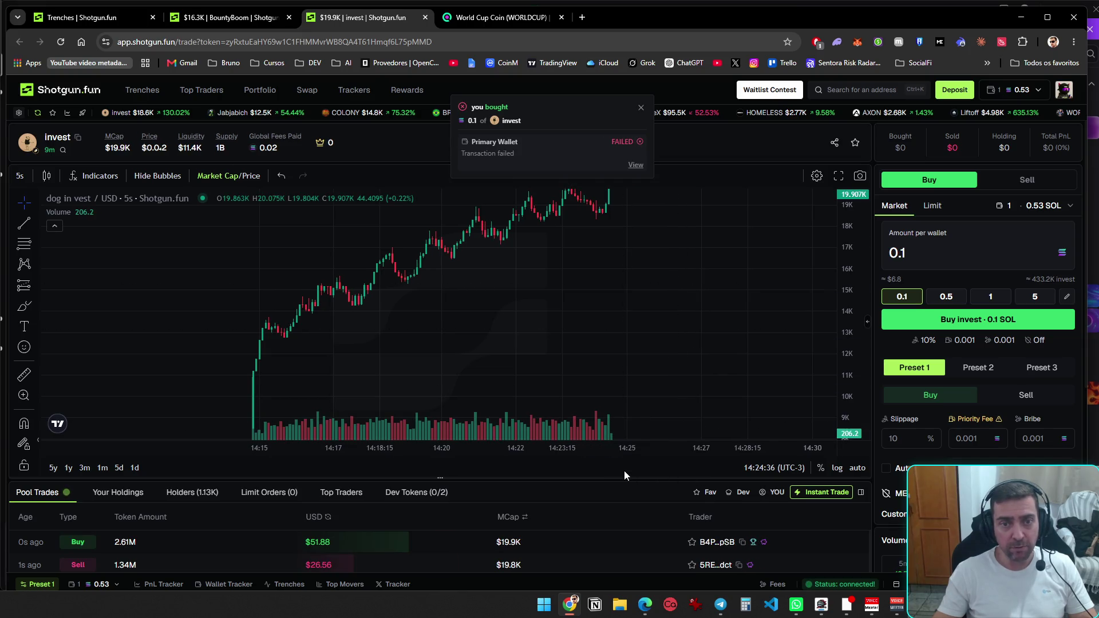
left_click(641, 108)
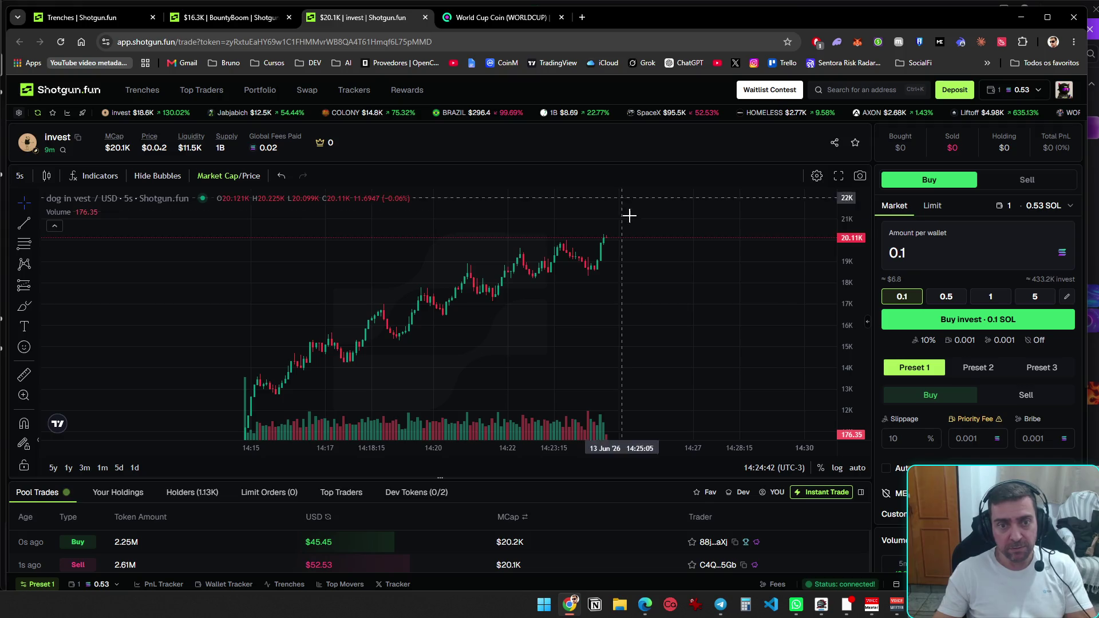
left_click(293, 20)
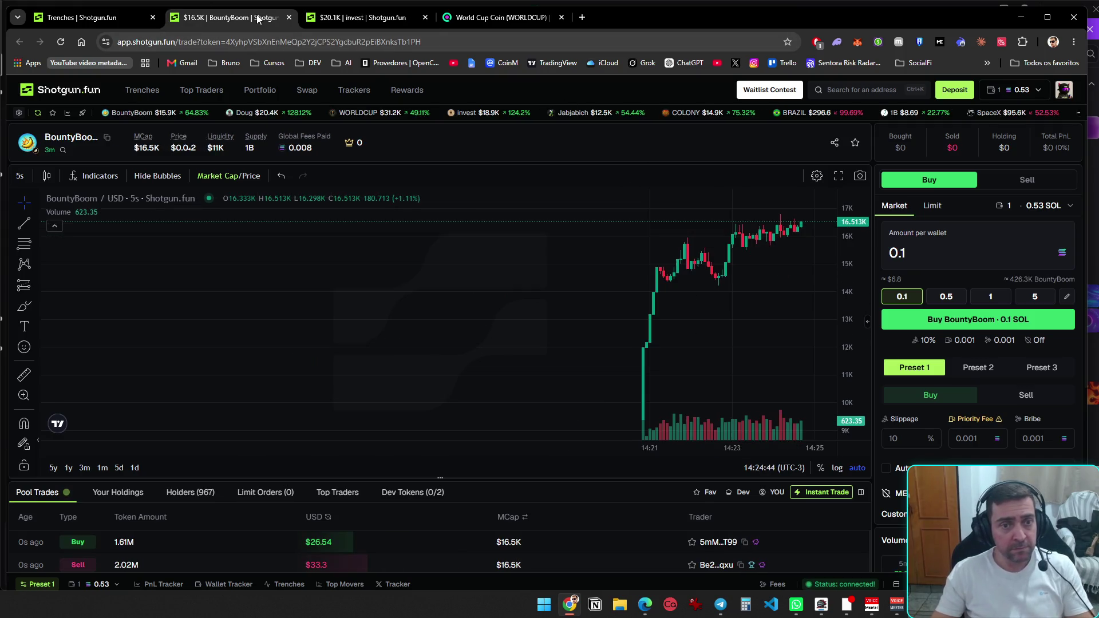
- Glance at the new pairs list and BountyBoom, then scroll through invest's Pool Trades and chart
left_click(112, 19)
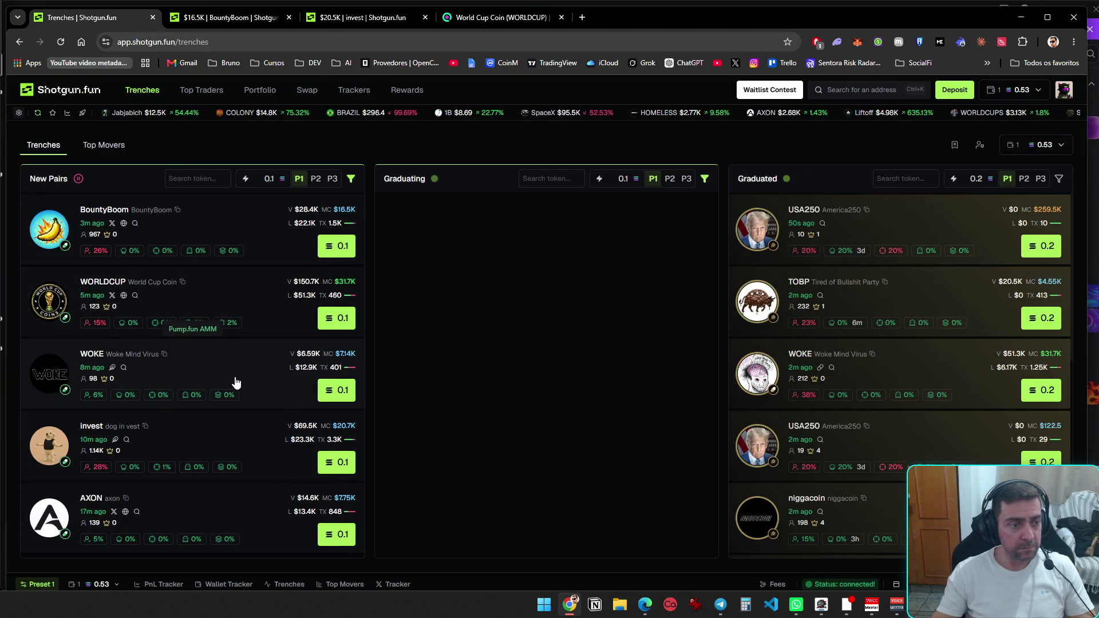
left_click(240, 18)
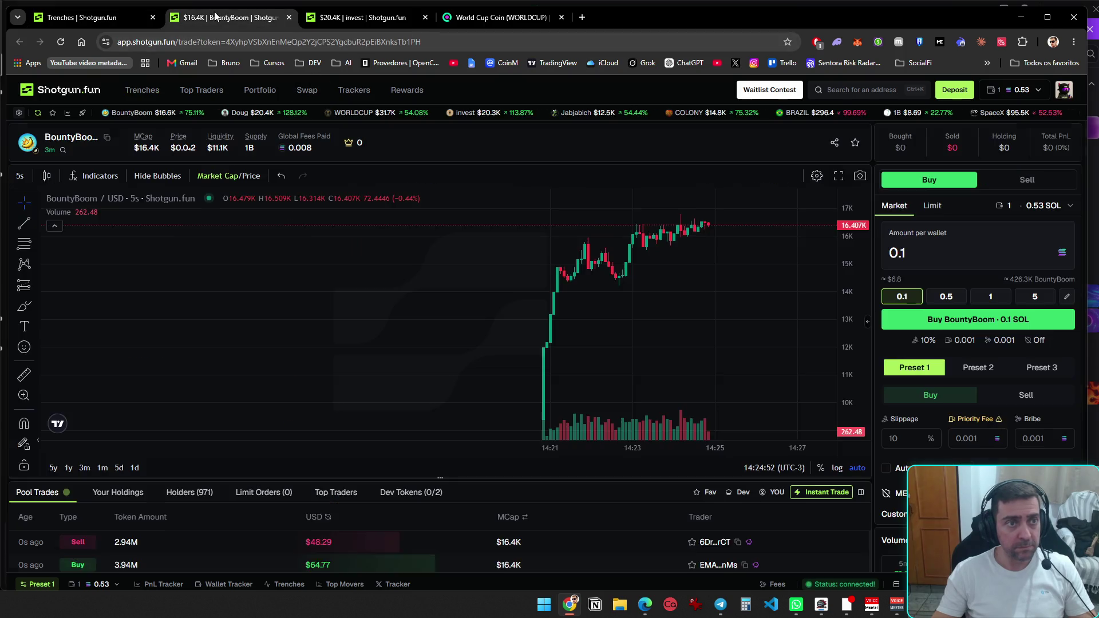
left_click(367, 17)
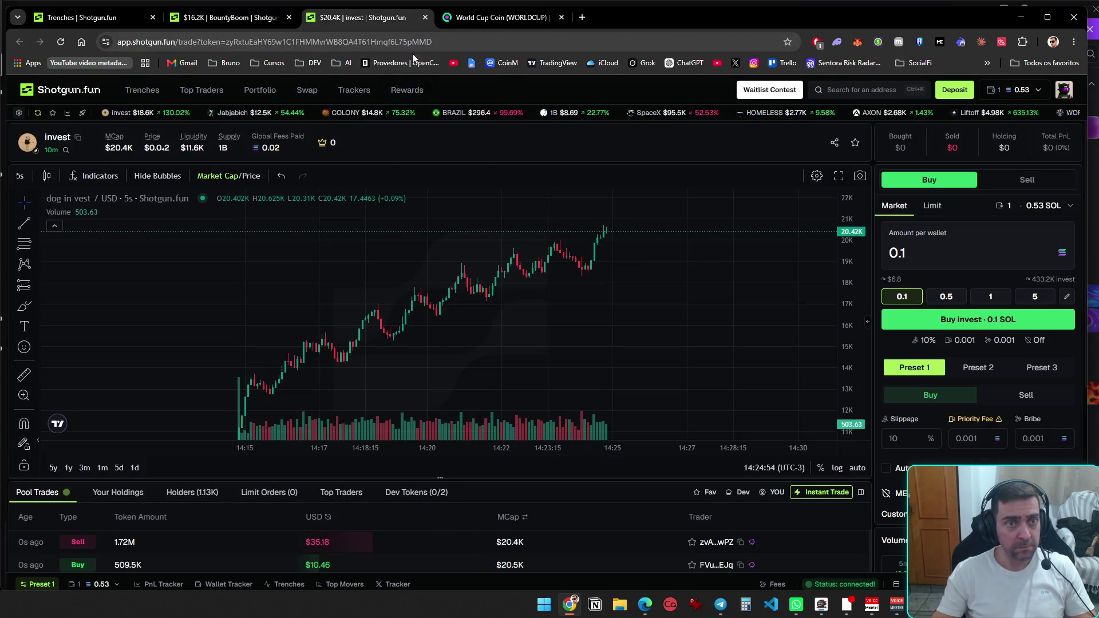
scroll(891, 155, "down", 3)
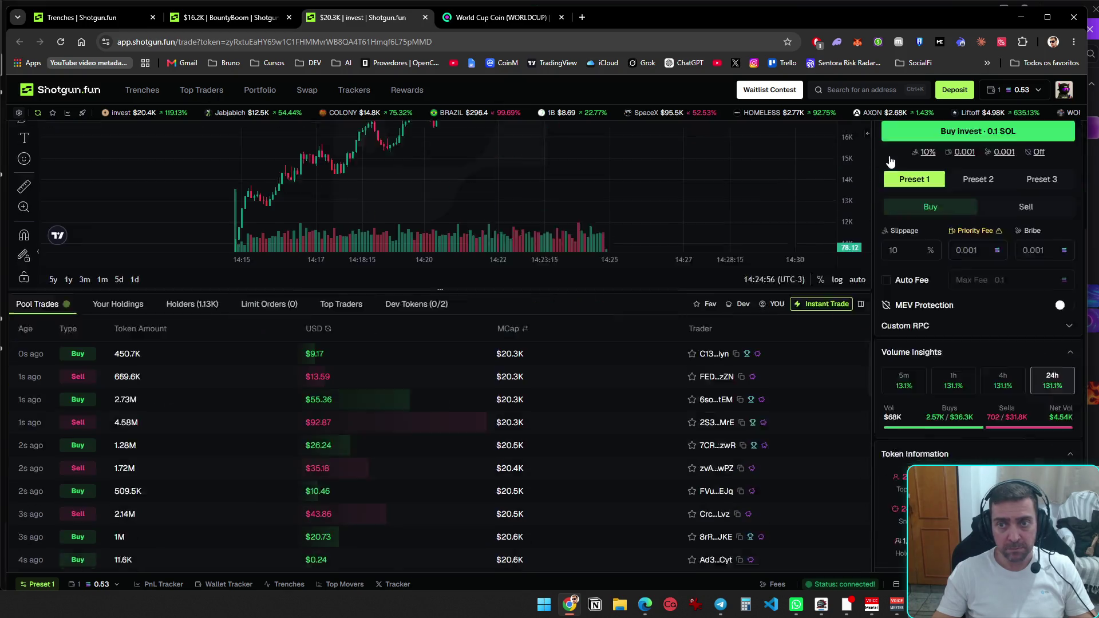
scroll(891, 166, "up", 3)
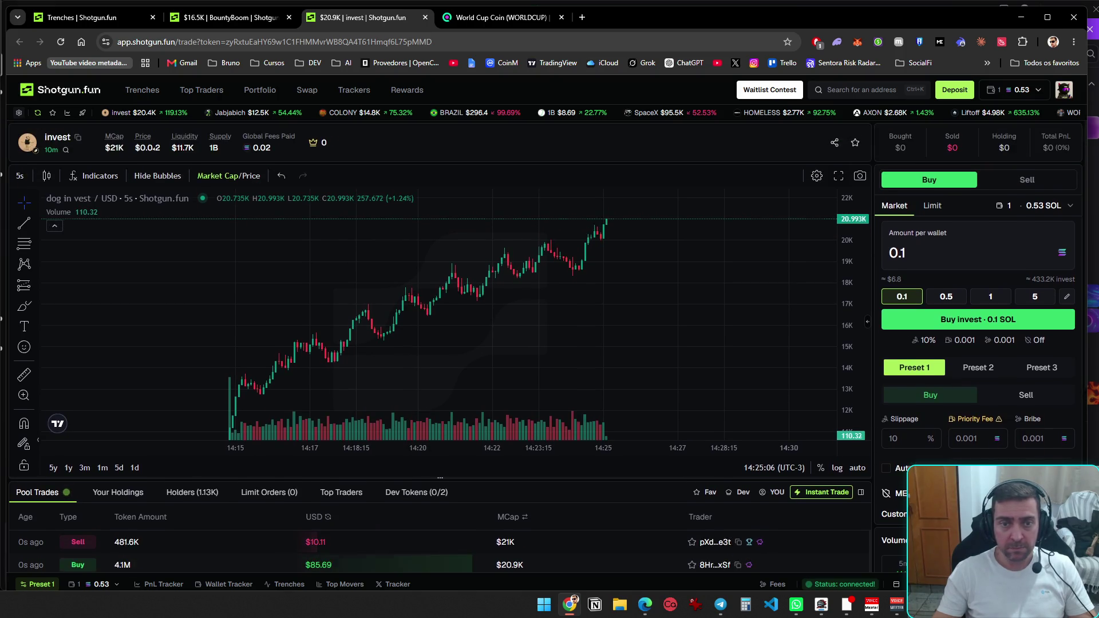
scroll(440, 343, "down", 5)
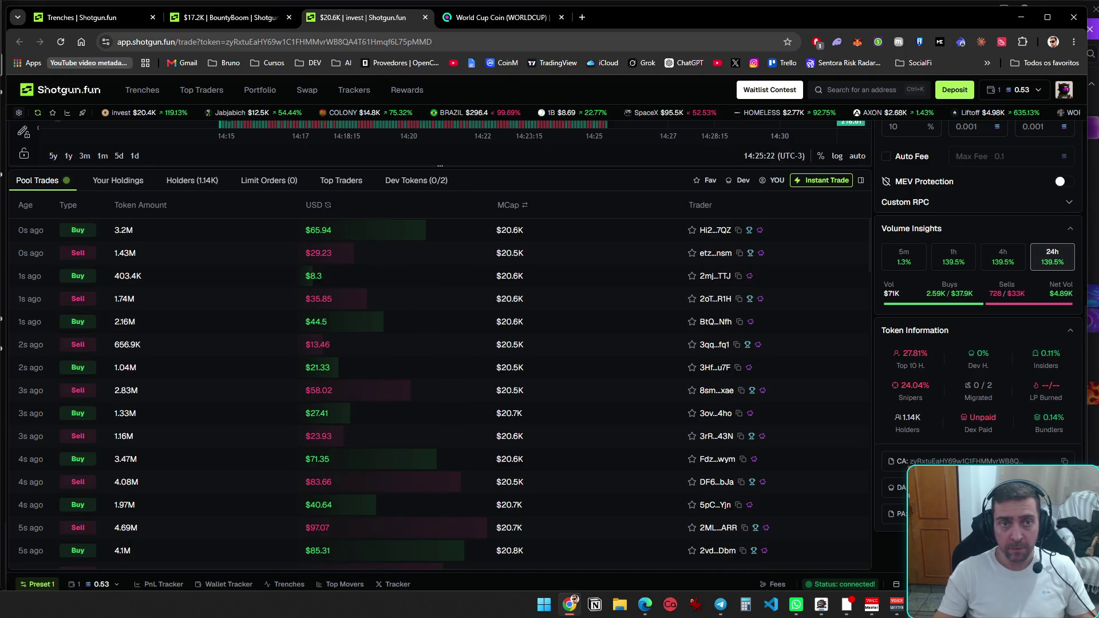
scroll(440, 343, "up", 5)
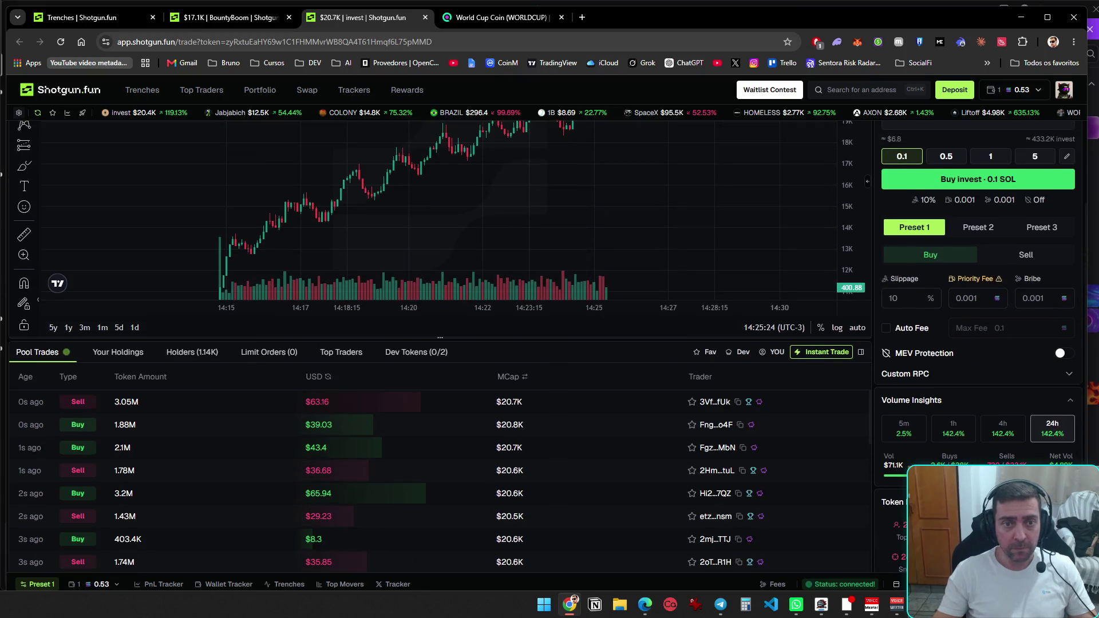
left_click(582, 18)
- Load the X home feed and scroll down through the Following timeline
left_click(388, 319)
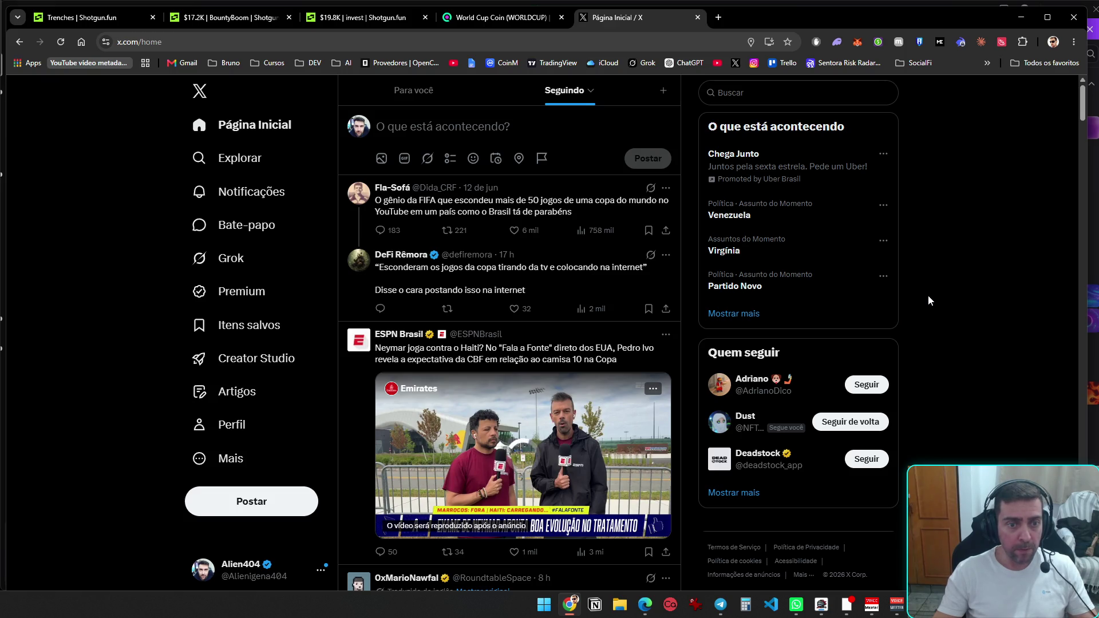
scroll(928, 309, "down", 6)
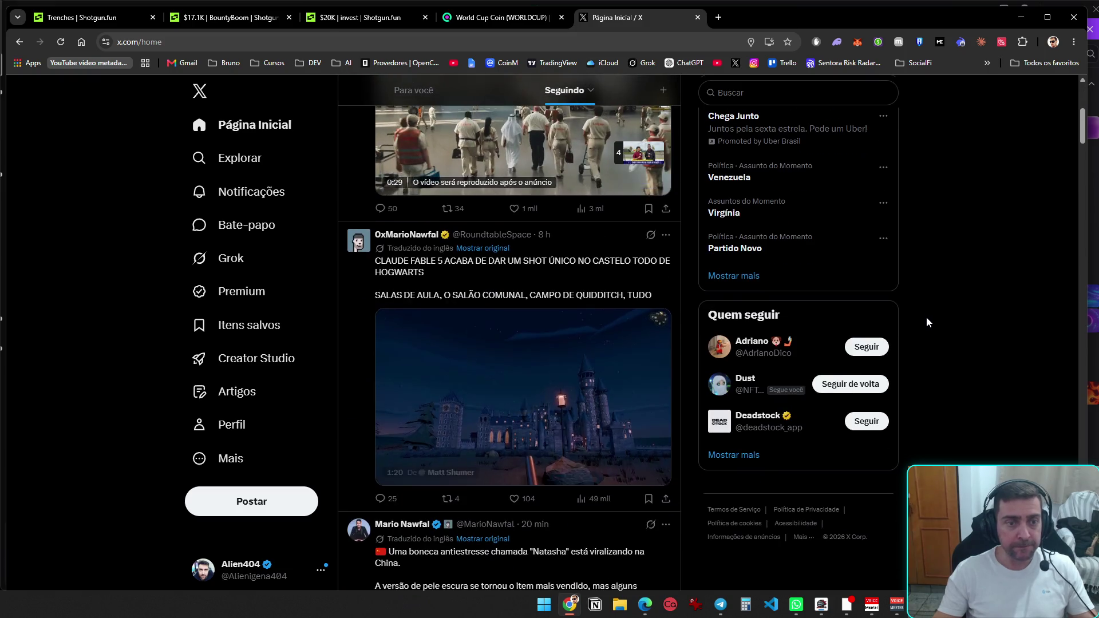
scroll(927, 318, "down", 1)
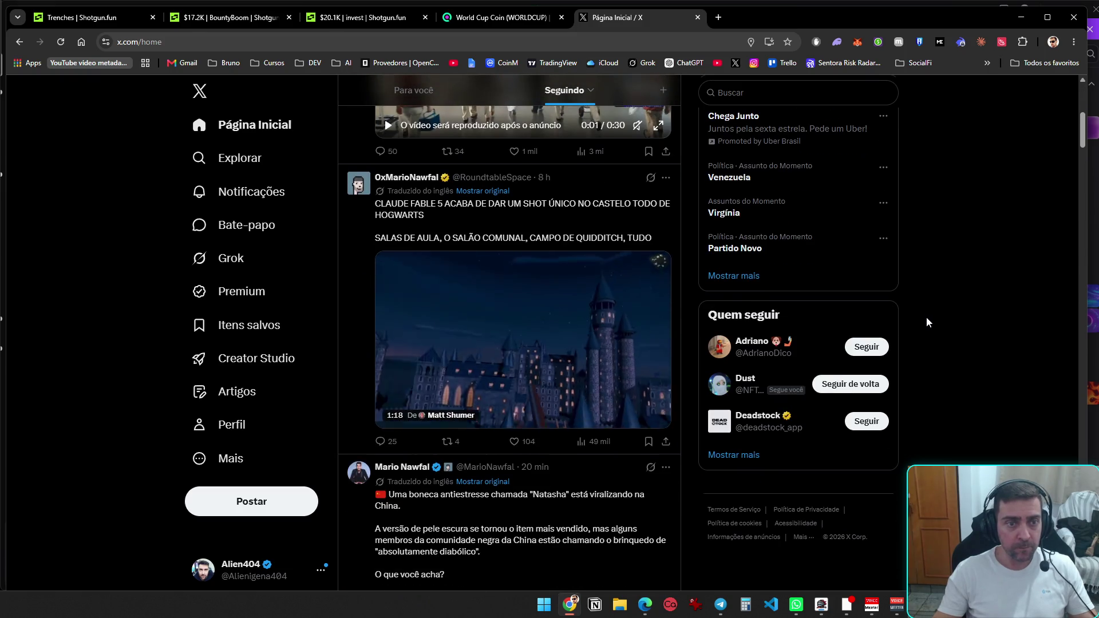
scroll(929, 335, "down", 7)
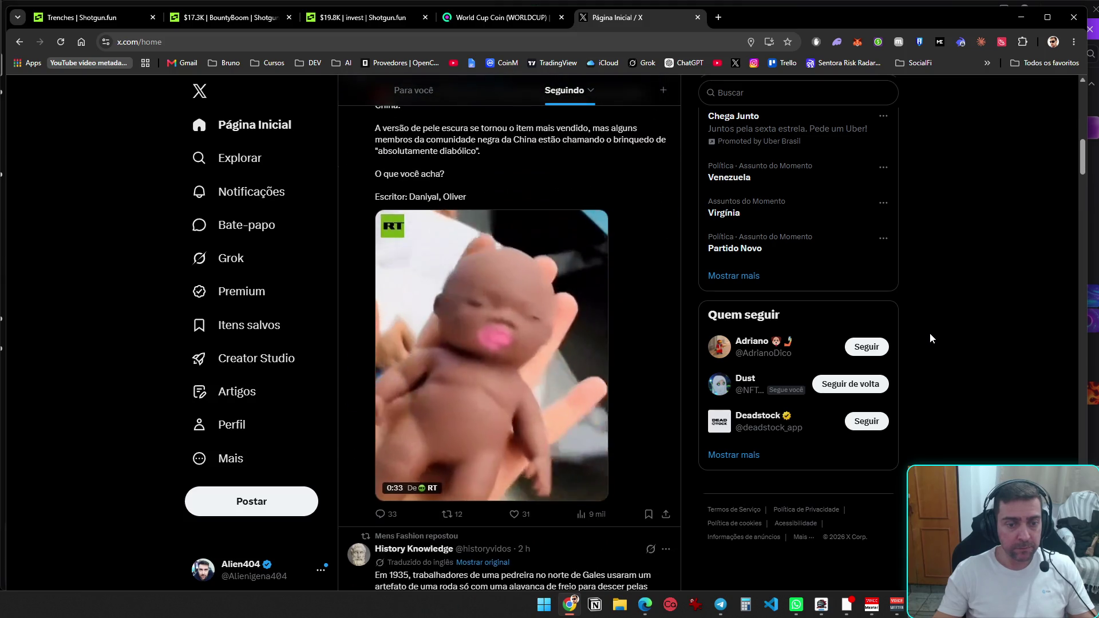
scroll(930, 335, "up", 2)
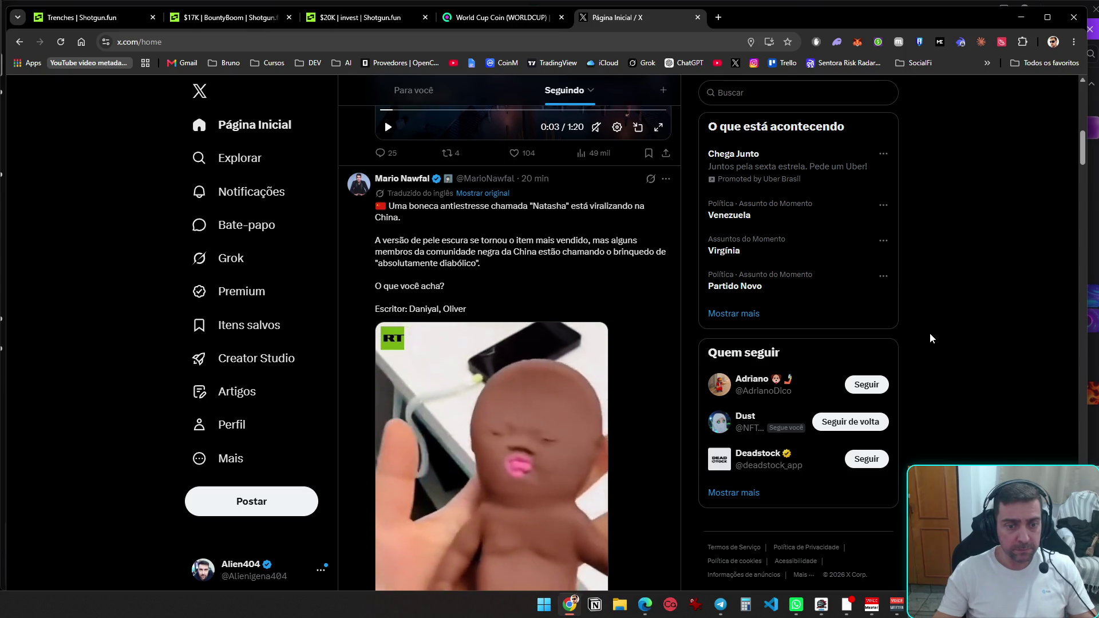
scroll(930, 339, "down", 8)
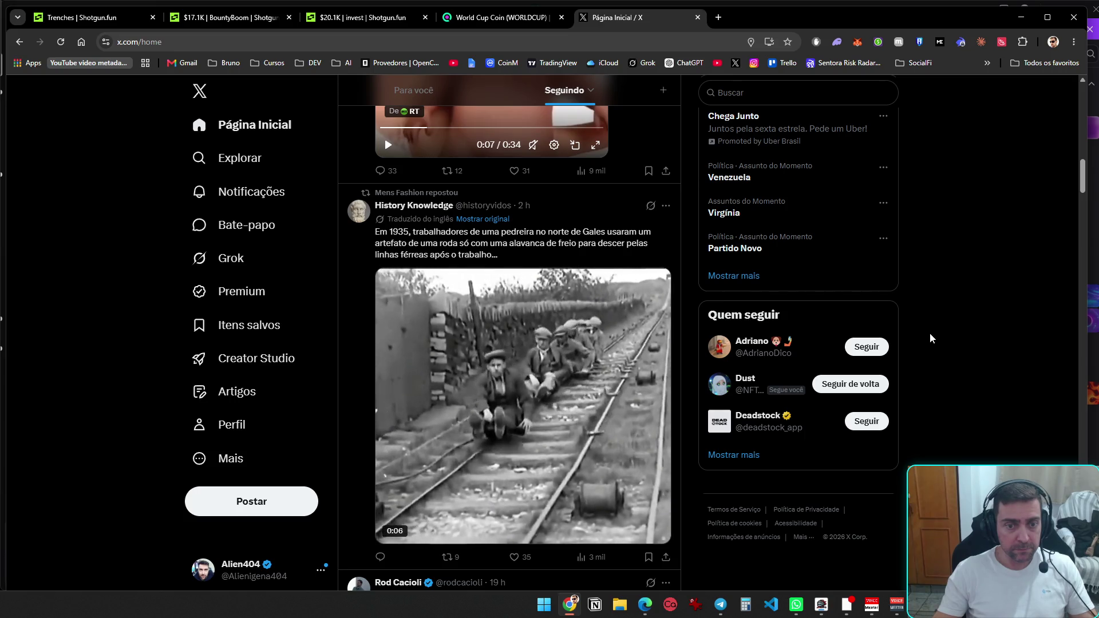
scroll(930, 338, "down", 8)
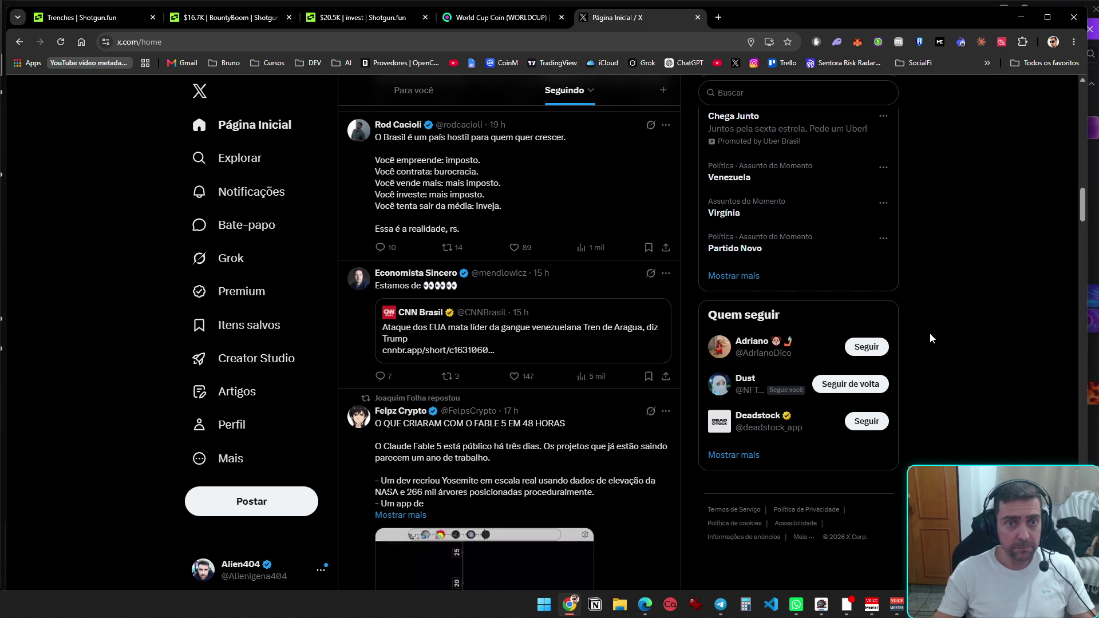
scroll(931, 338, "down", 4)
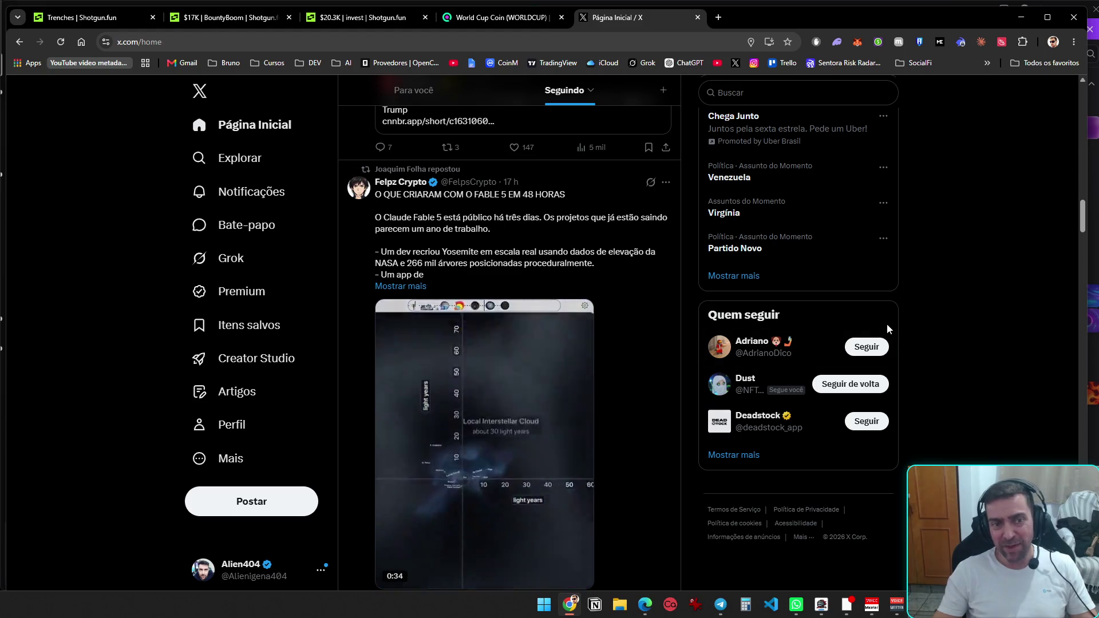
scroll(887, 326, "down", 4)
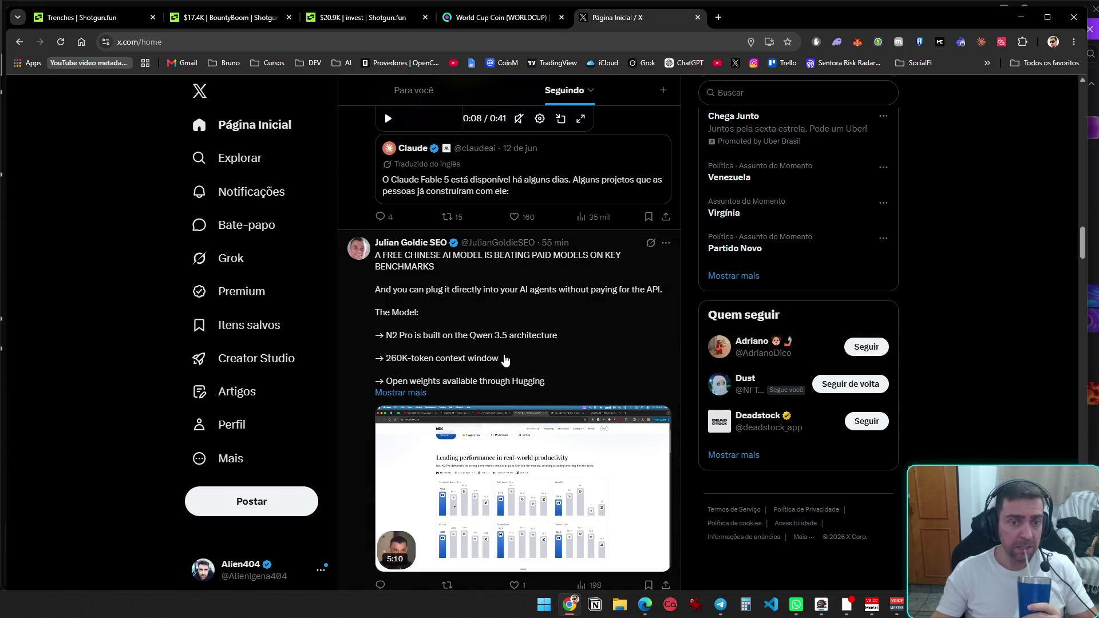
- Expand the full N2 Pro post, read further down, and unmute the Fable game clip
left_click(416, 394)
scroll(580, 405, "down", 4)
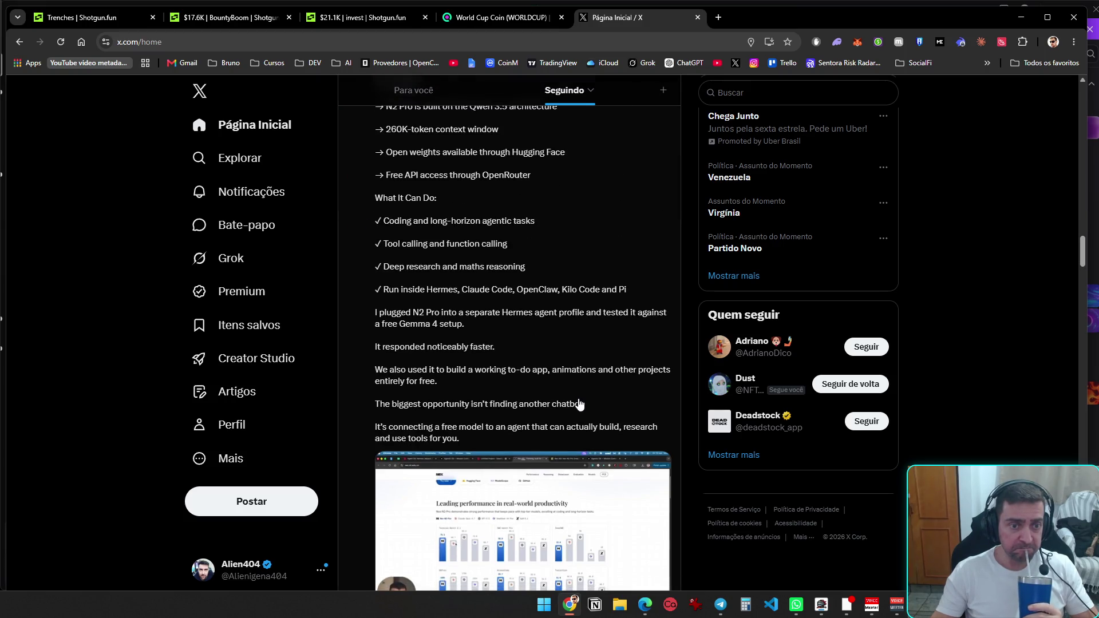
scroll(580, 405, "down", 8)
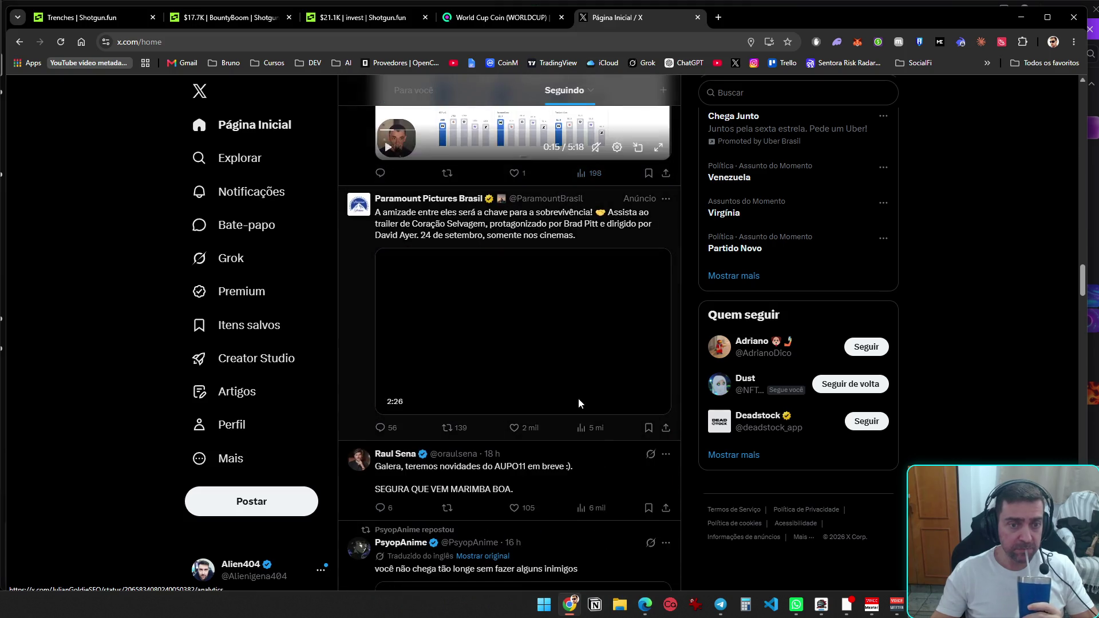
scroll(656, 503, "down", 10)
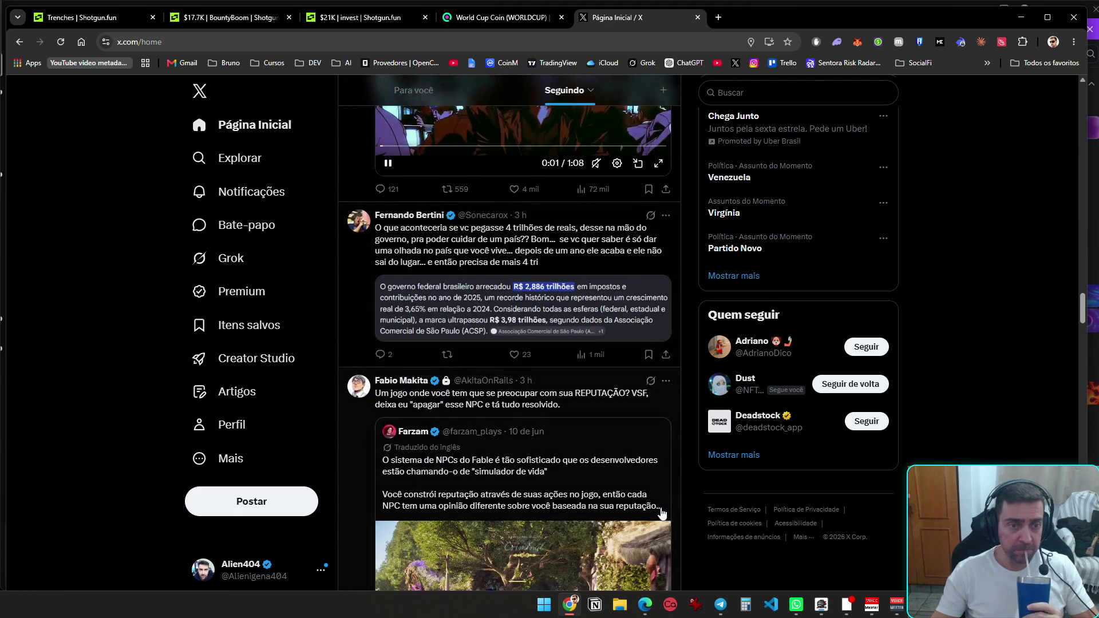
scroll(662, 514, "down", 1)
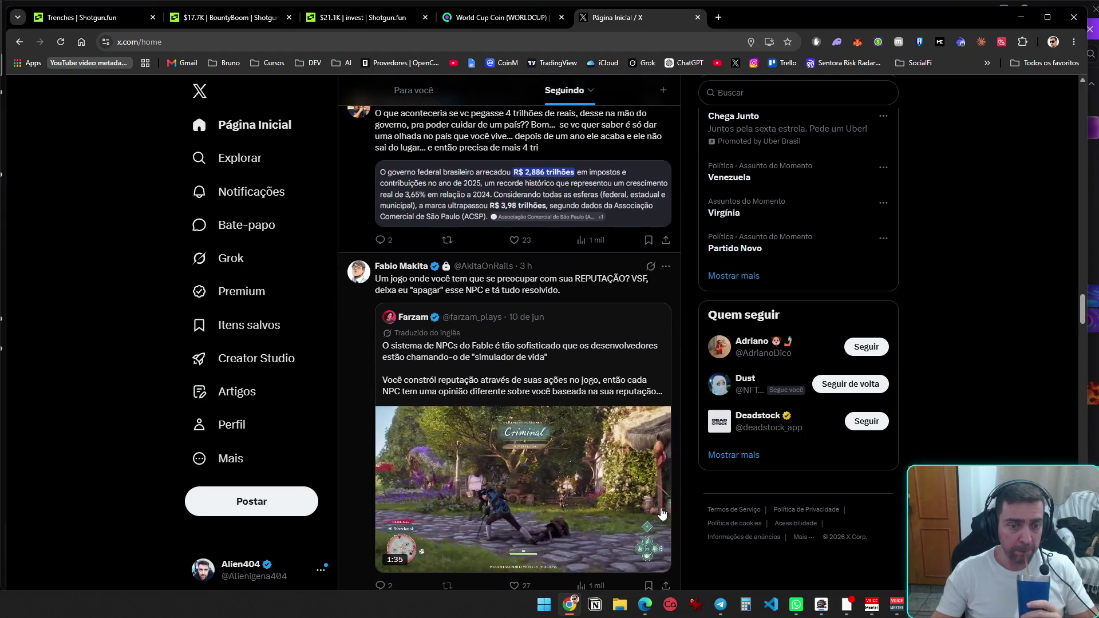
scroll(662, 514, "down", 3)
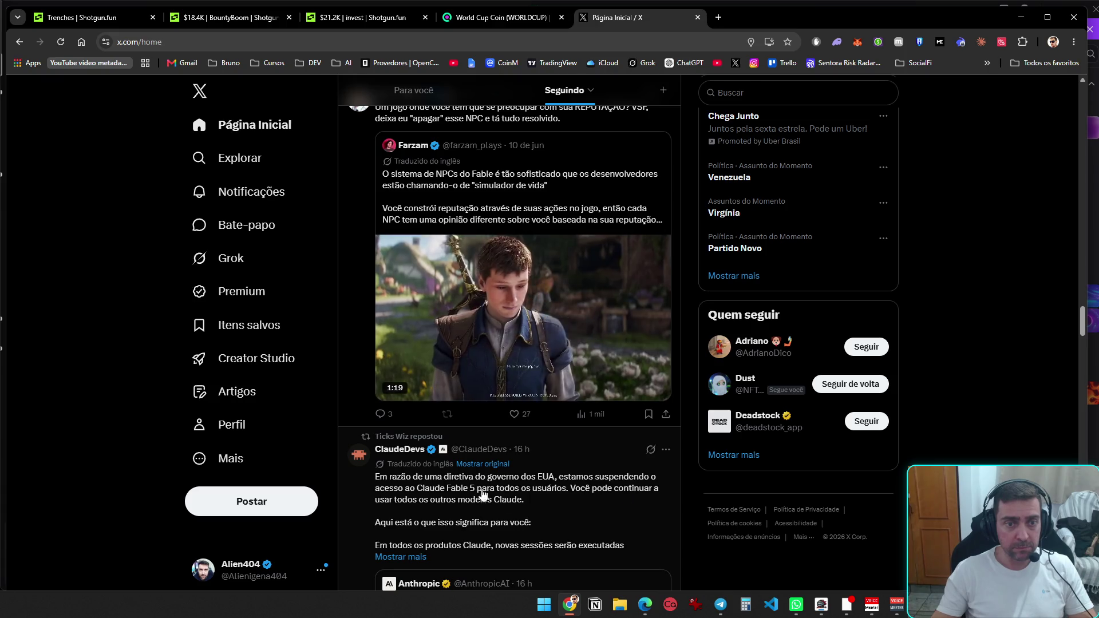
left_click(601, 383)
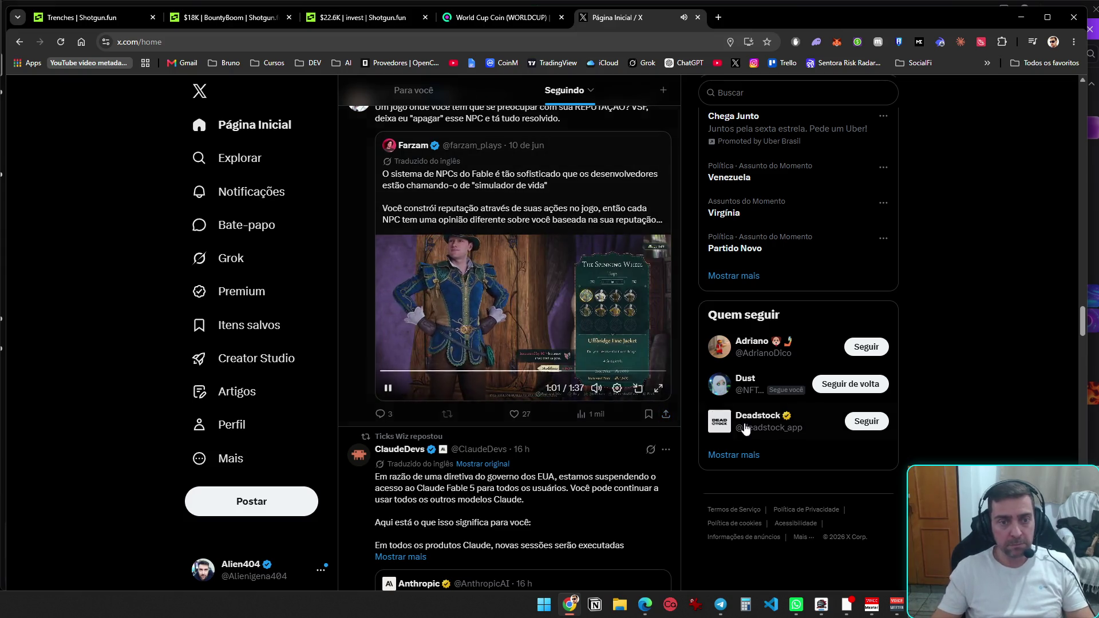
- Keep browsing the X Following feed past the quoted Fable video post
scroll(728, 440, "up", 3)
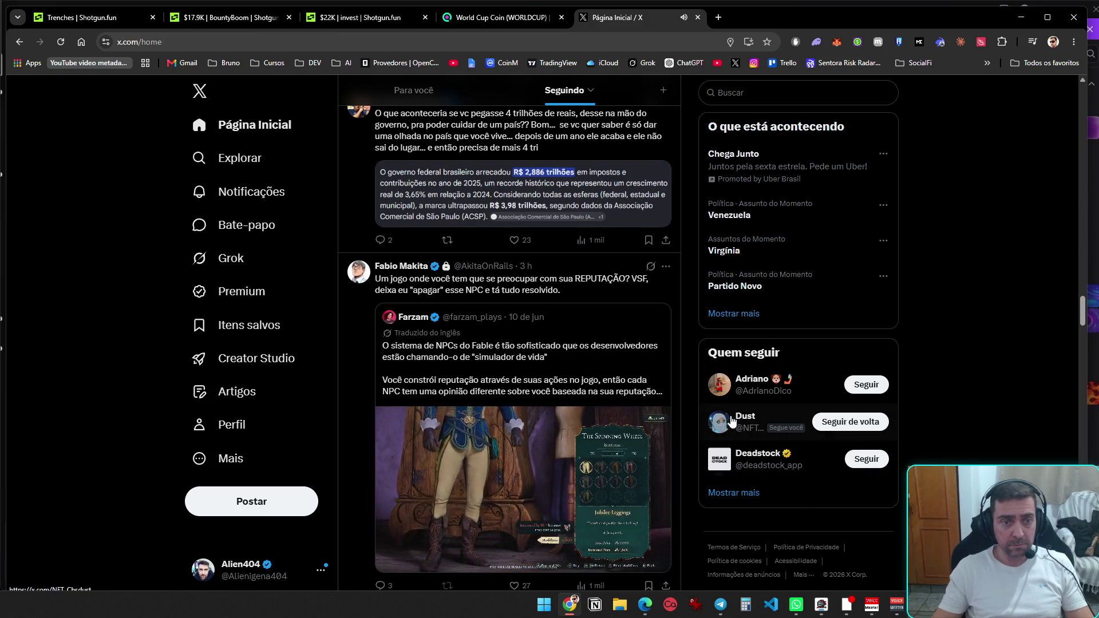
mouse_move(728, 424)
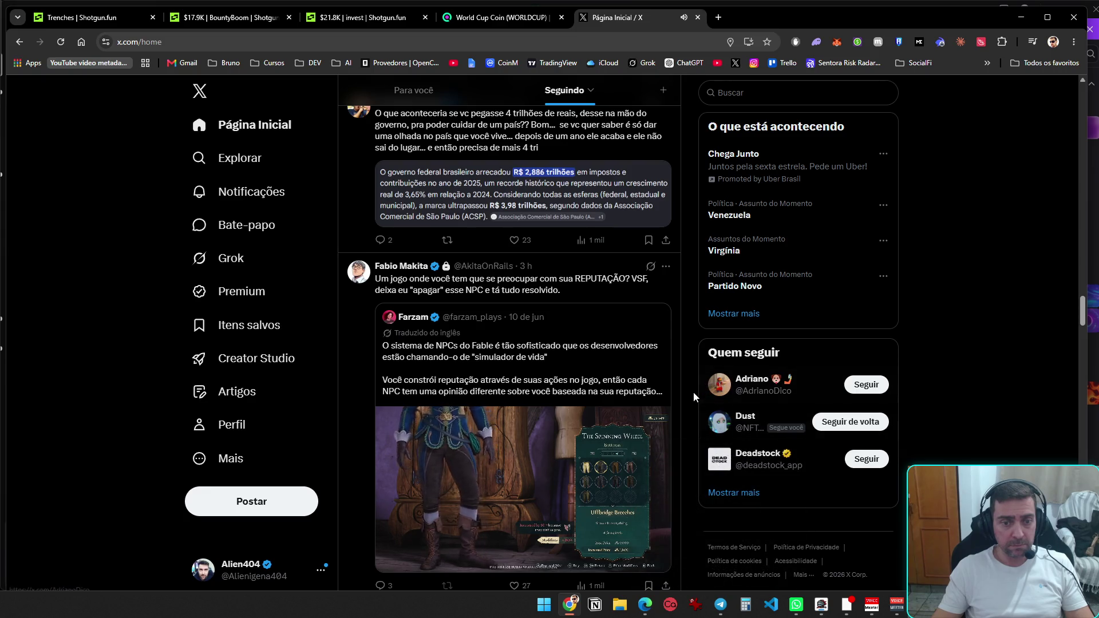
scroll(693, 399, "down", 2)
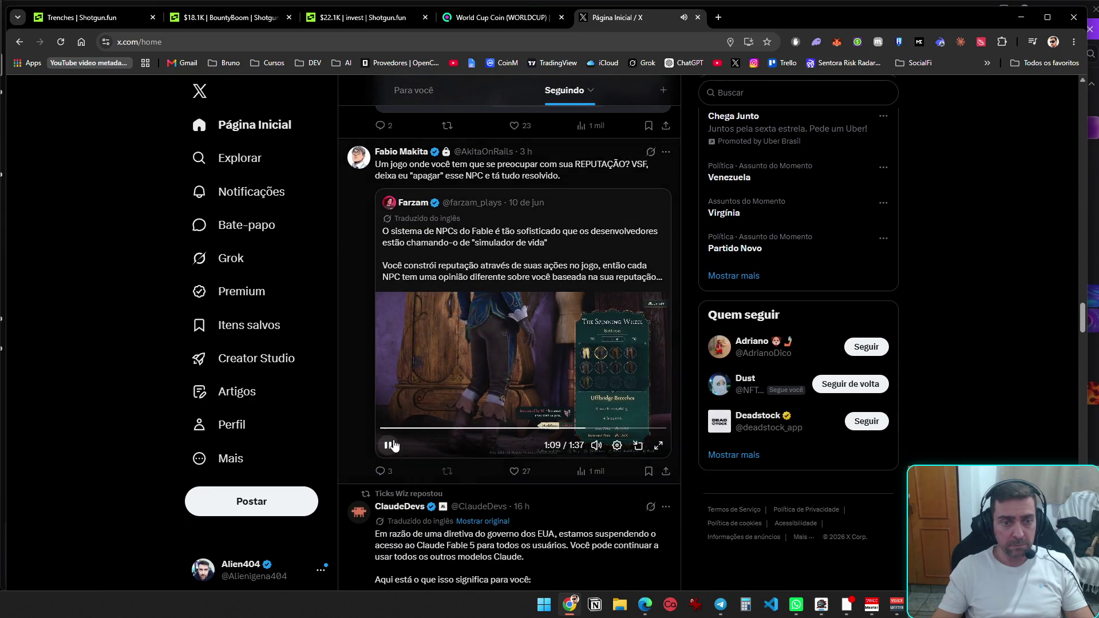
scroll(287, 429, "down", 4)
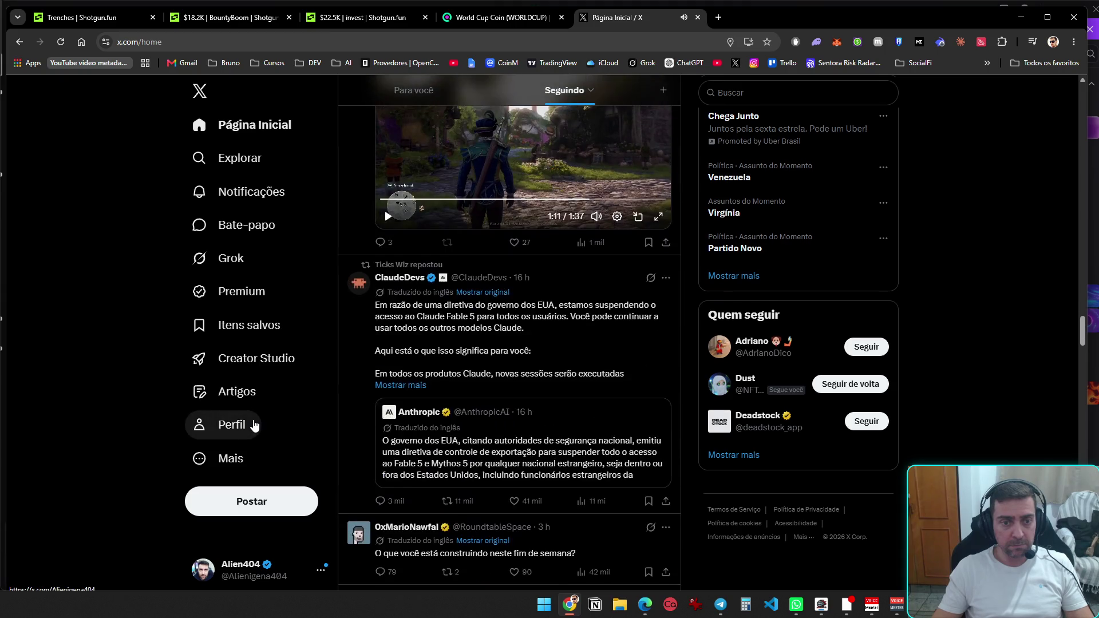
scroll(255, 424, "up", 5)
scroll(256, 425, "down", 4)
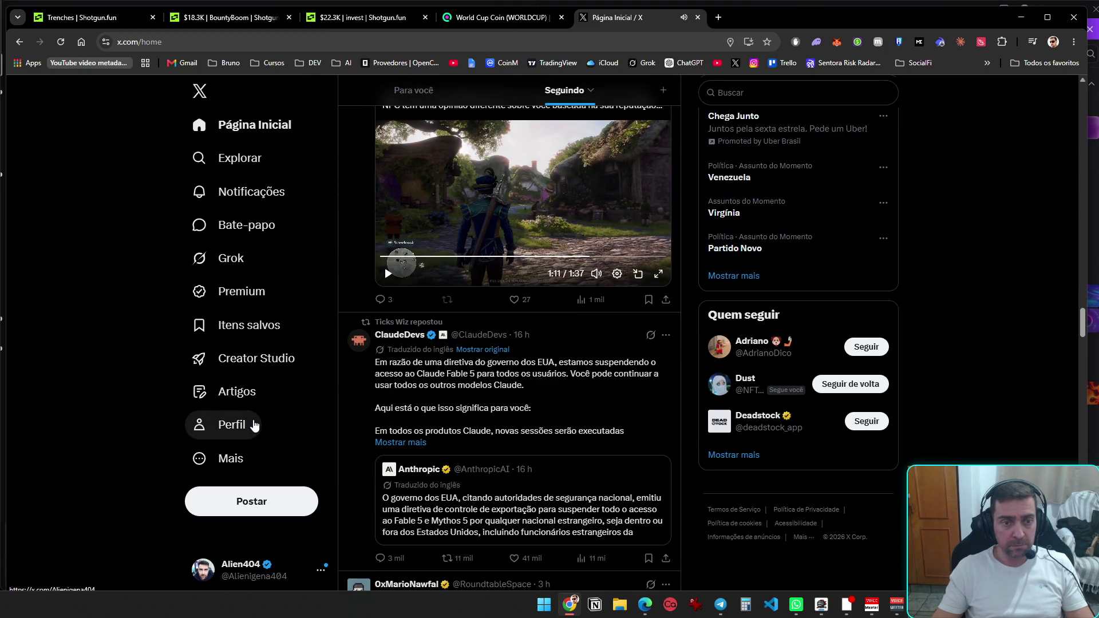
scroll(255, 425, "down", 3)
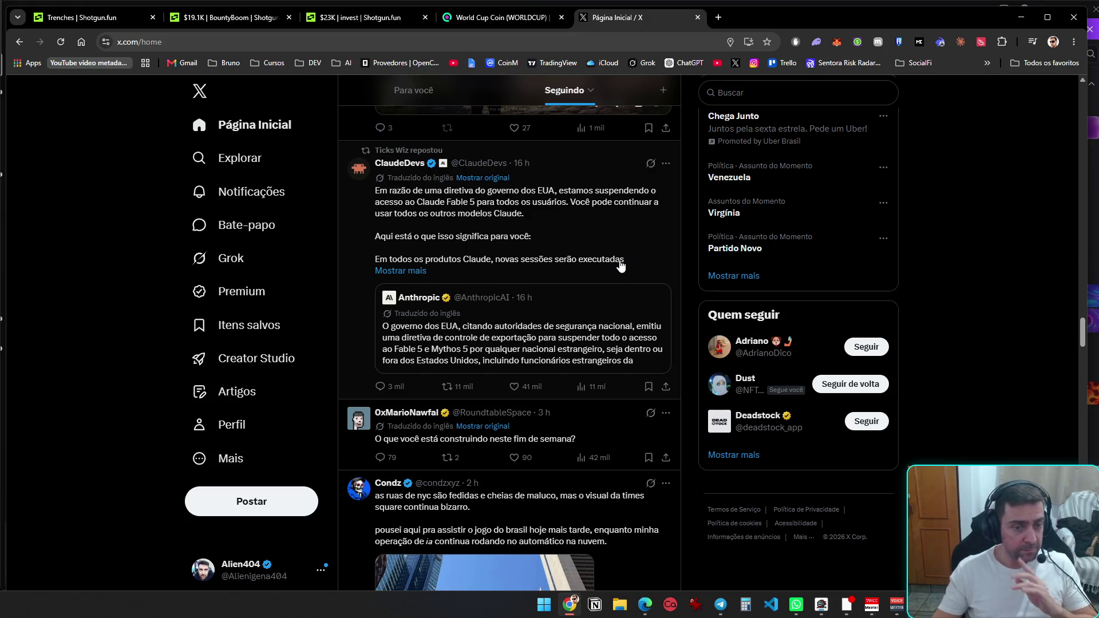
scroll(621, 266, "down", 10)
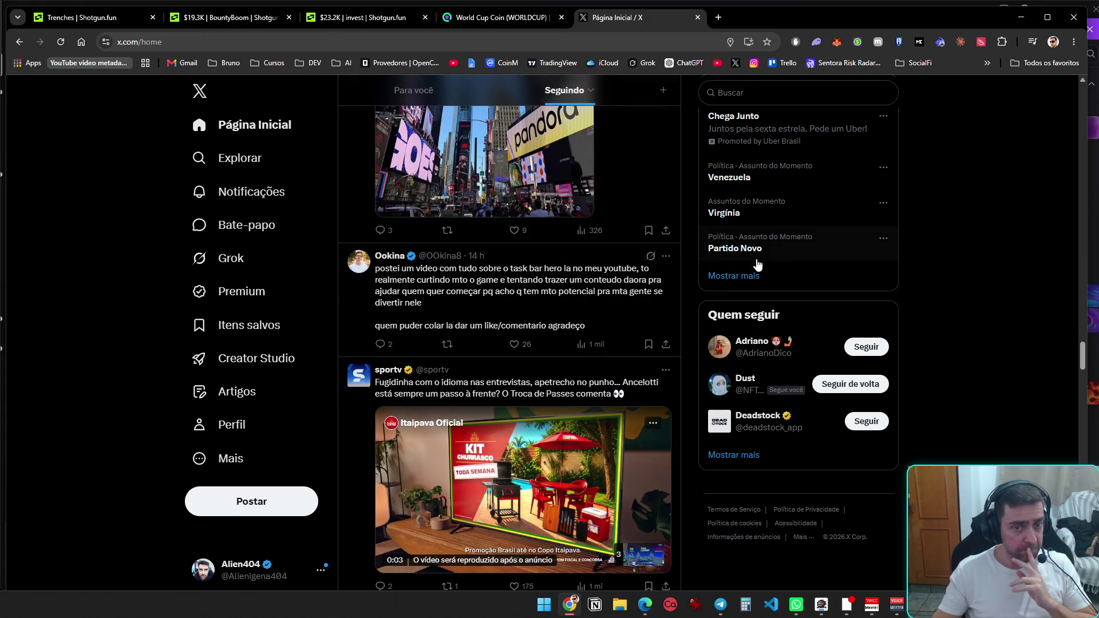
scroll(757, 264, "down", 5)
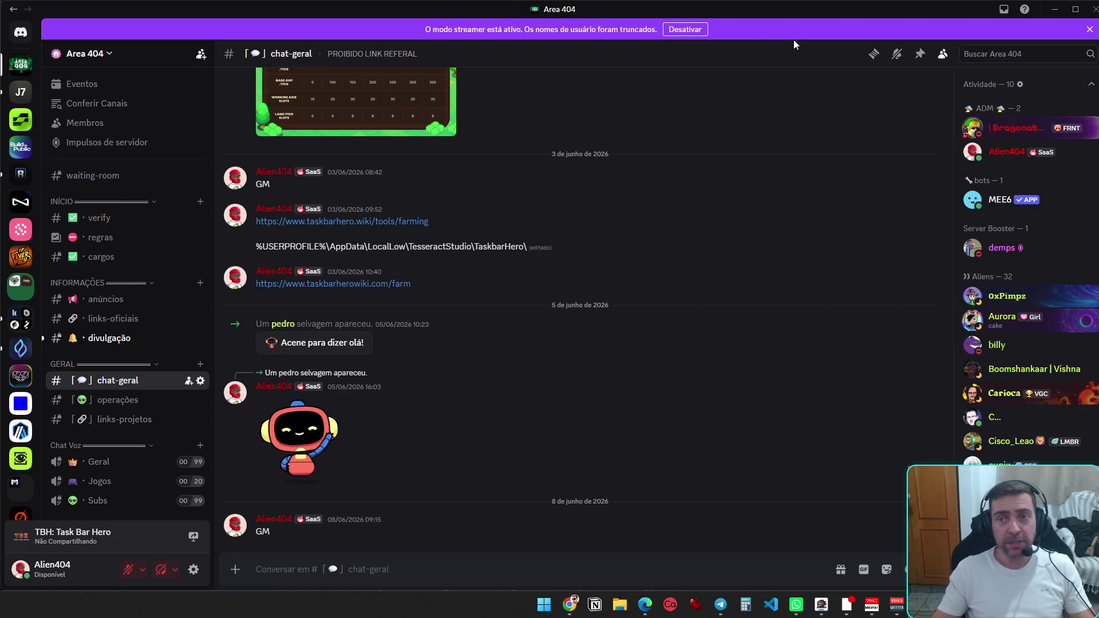
- View World Cup Coin on Solscan, shrink the browser window, then check the invest and BountyBoom tabs
key("ctrl+shift+Tab")
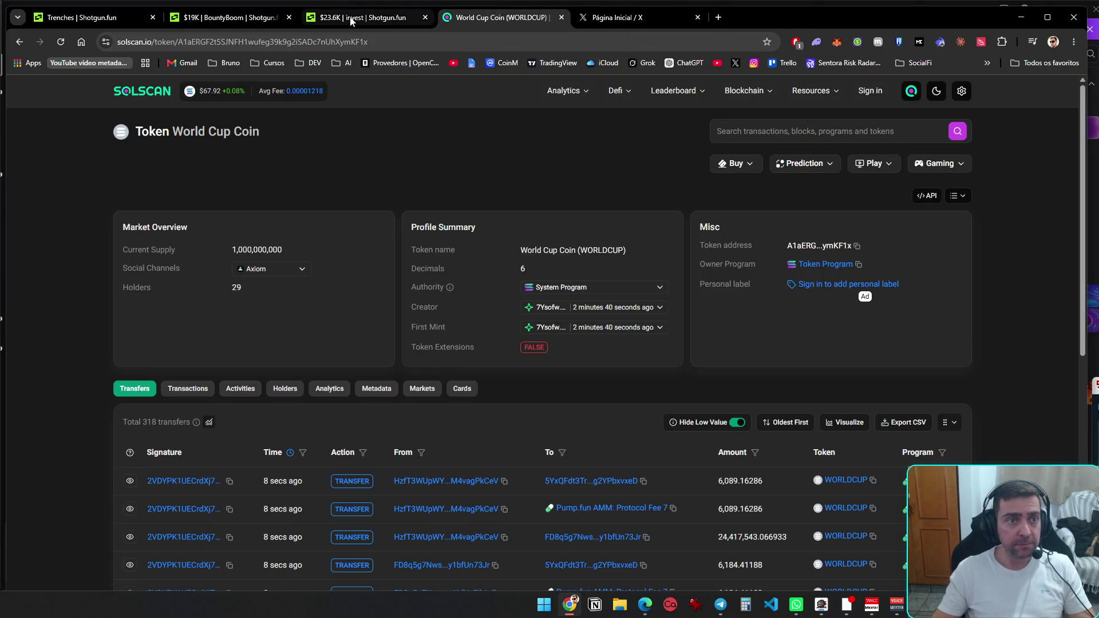
mouse_move(849, 27)
left_mouse_down()
mouse_move(833, 5)
mouse_move(695, 40)
left_mouse_up()
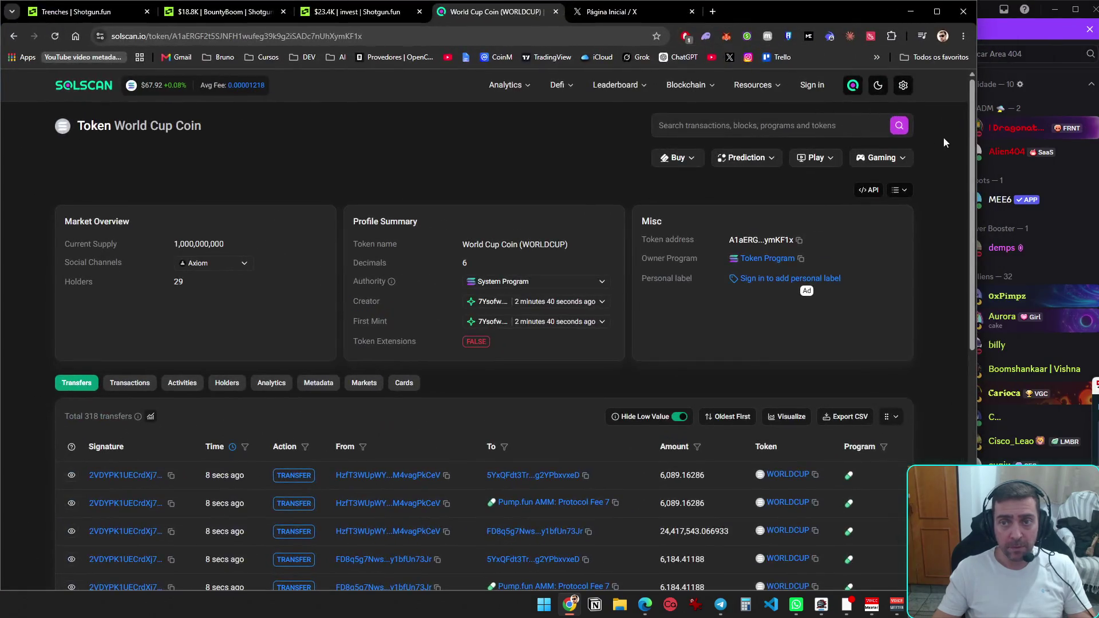
left_click(367, 11)
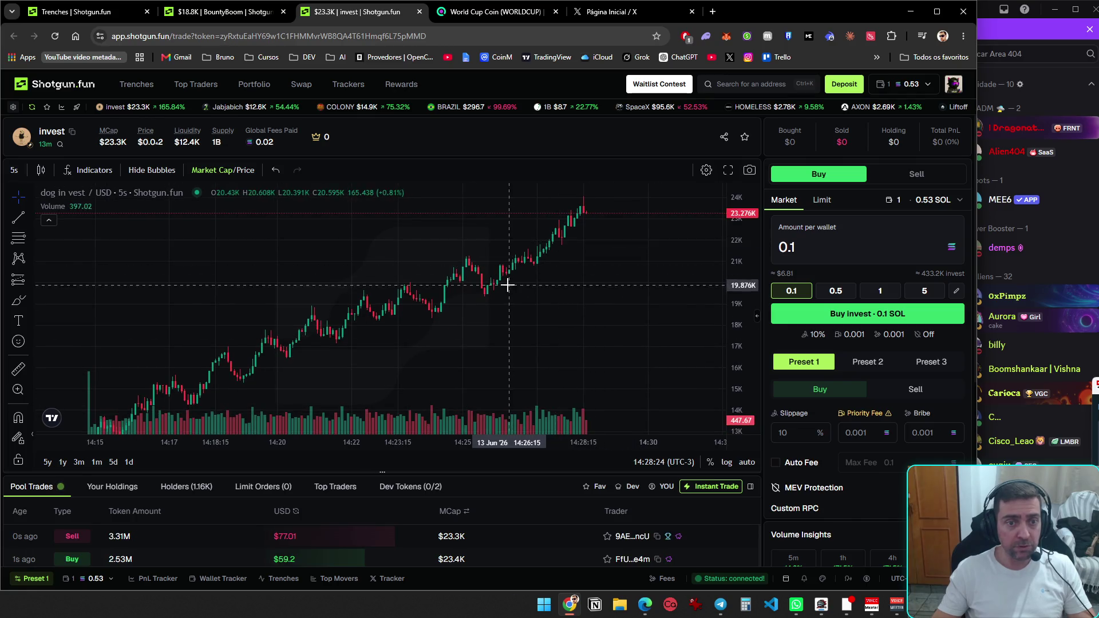
left_click(220, 12)
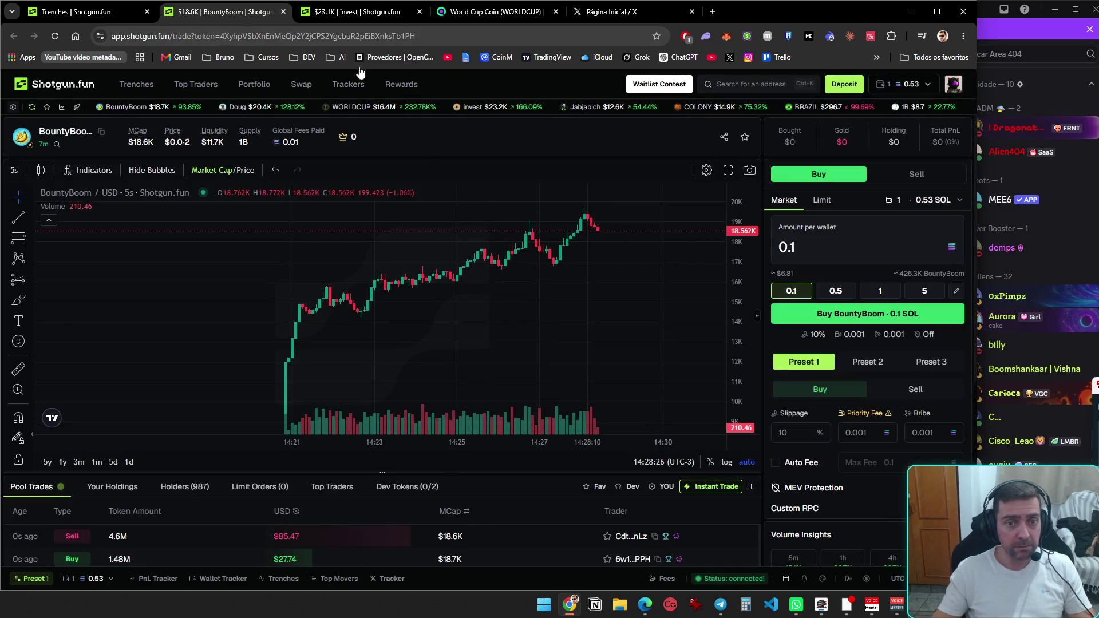
- Look over the invest token's chart to compare it with BountyBoom
left_click(355, 12)
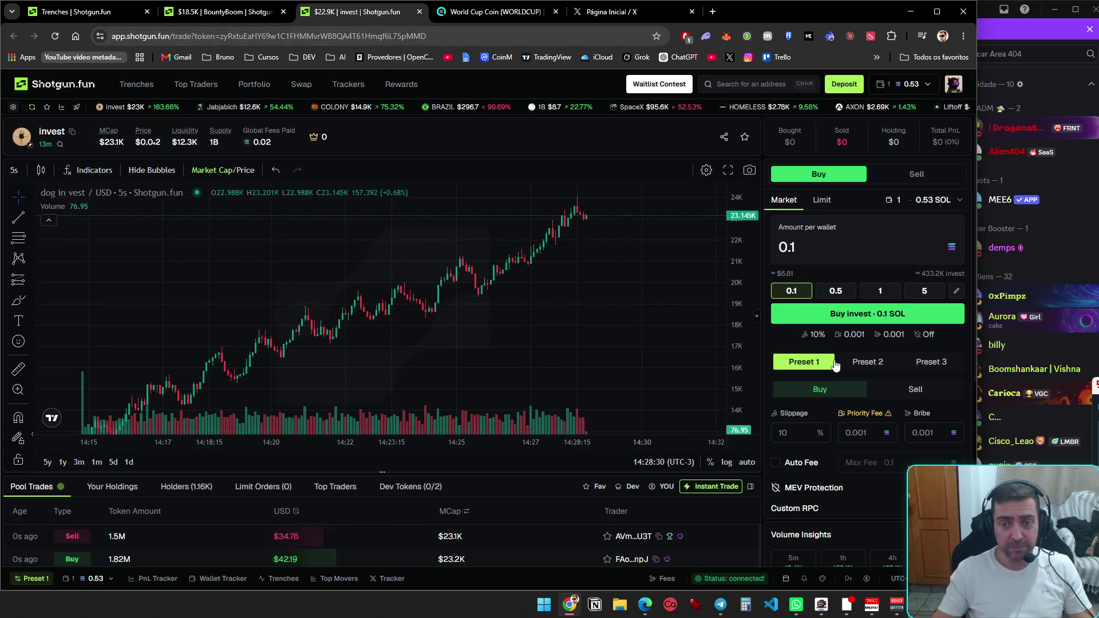
scroll(854, 242, "down", 3)
scroll(850, 270, "up", 3)
- Reapply the Trenches New Pairs filters and open Jotchua in a new tab
left_click(124, 9)
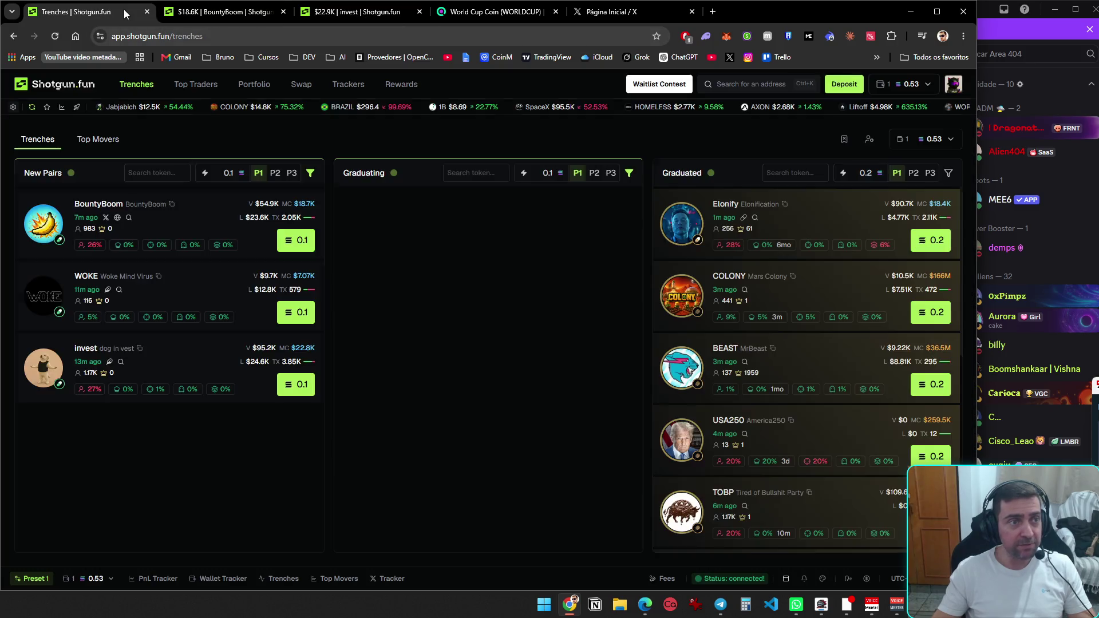
left_click(310, 172)
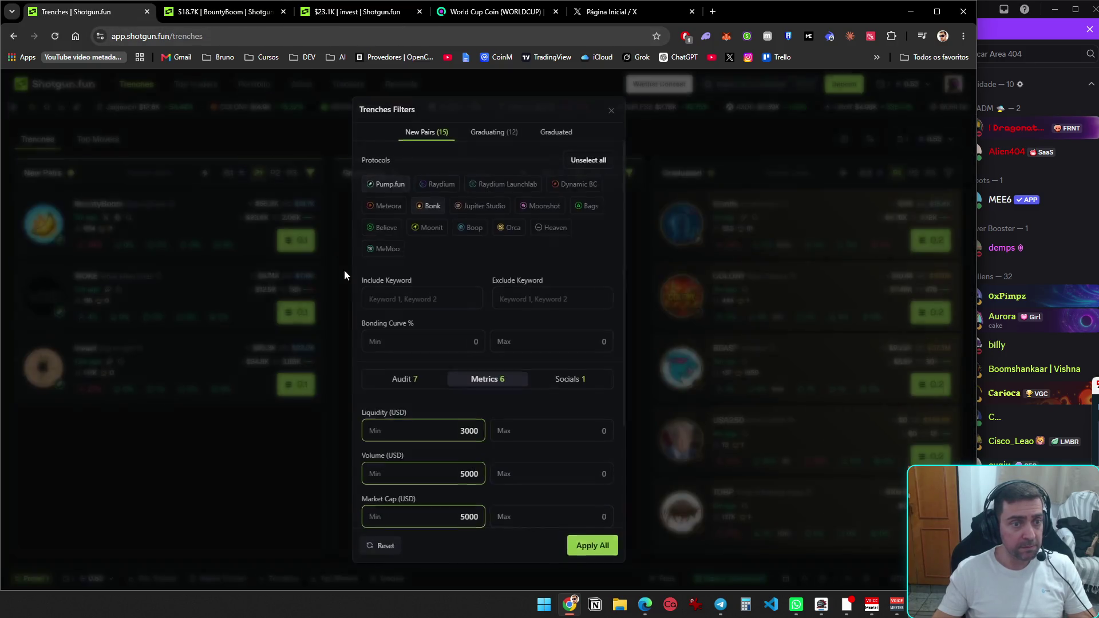
left_click(594, 547)
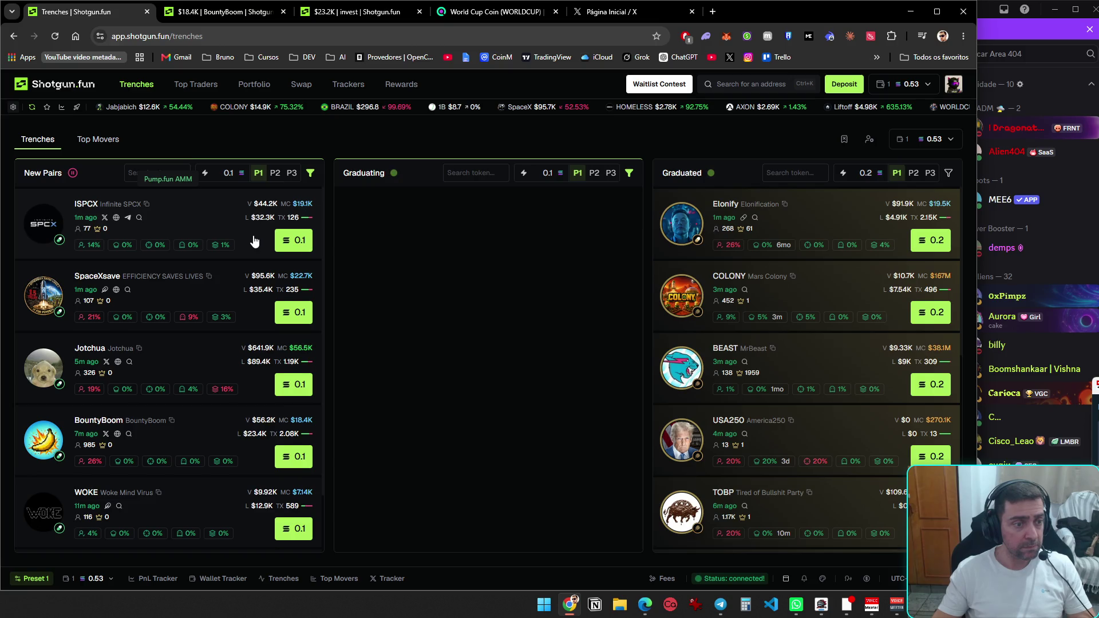
scroll(252, 246, "down", 1)
scroll(234, 269, "up", 1)
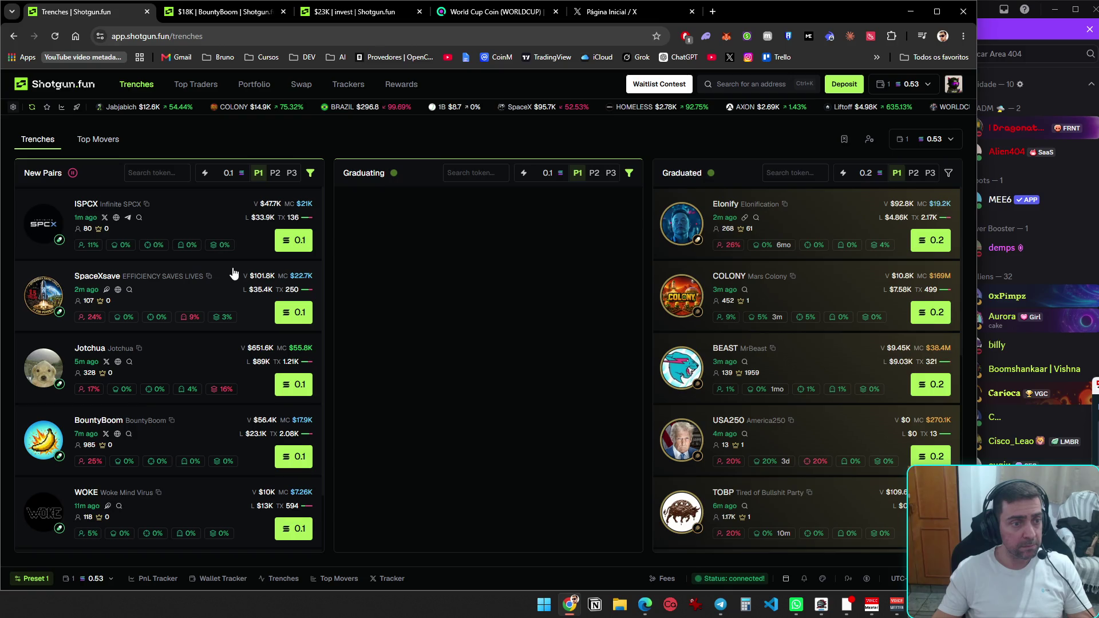
middle_click(179, 358)
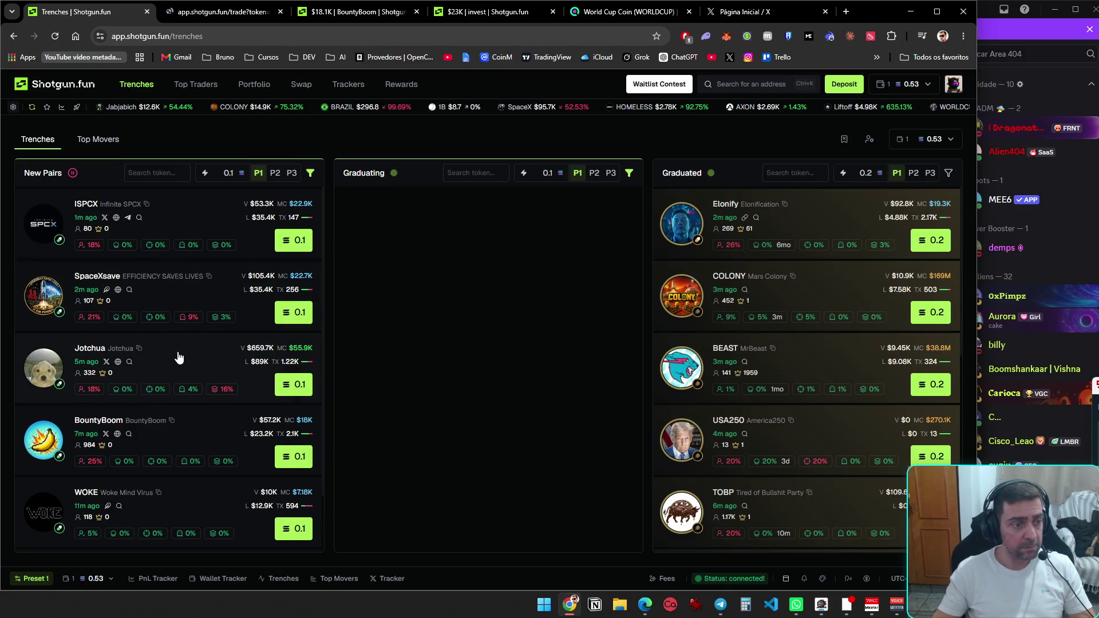
- Review Jotchua's chart, trades and token information, then move to the BountyBoom page
key("ctrl+Tab")
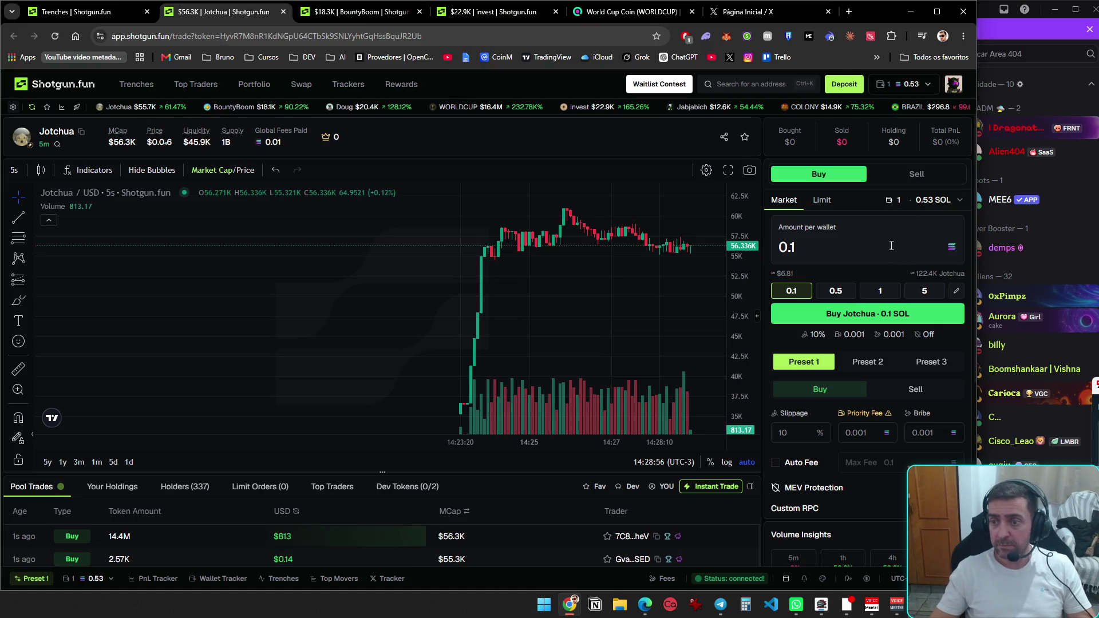
scroll(881, 166, "down", 5)
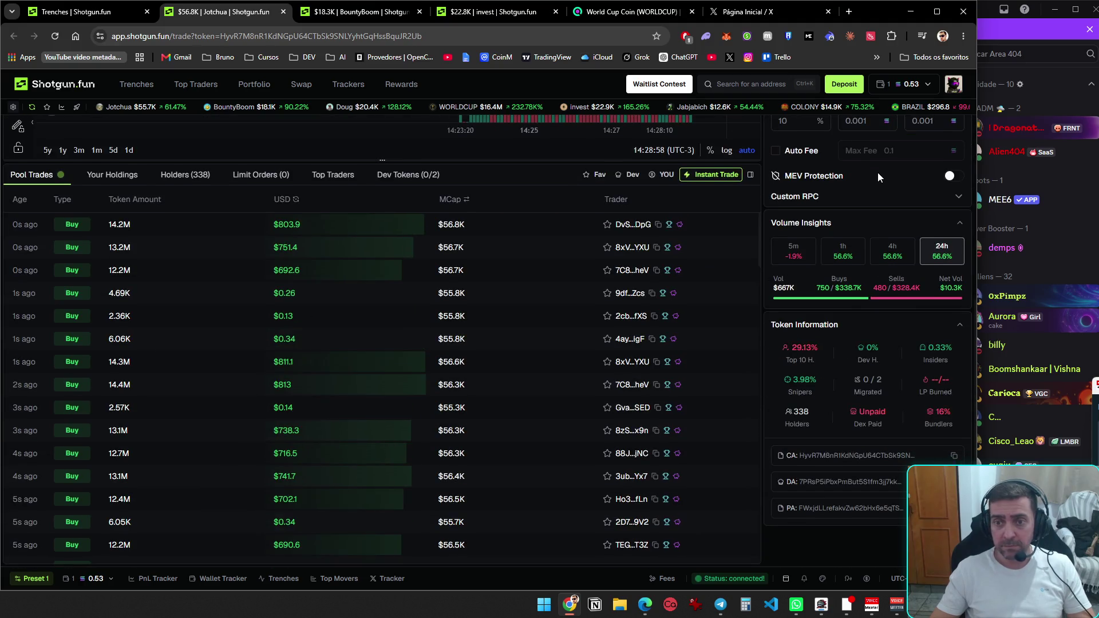
scroll(877, 173, "up", 5)
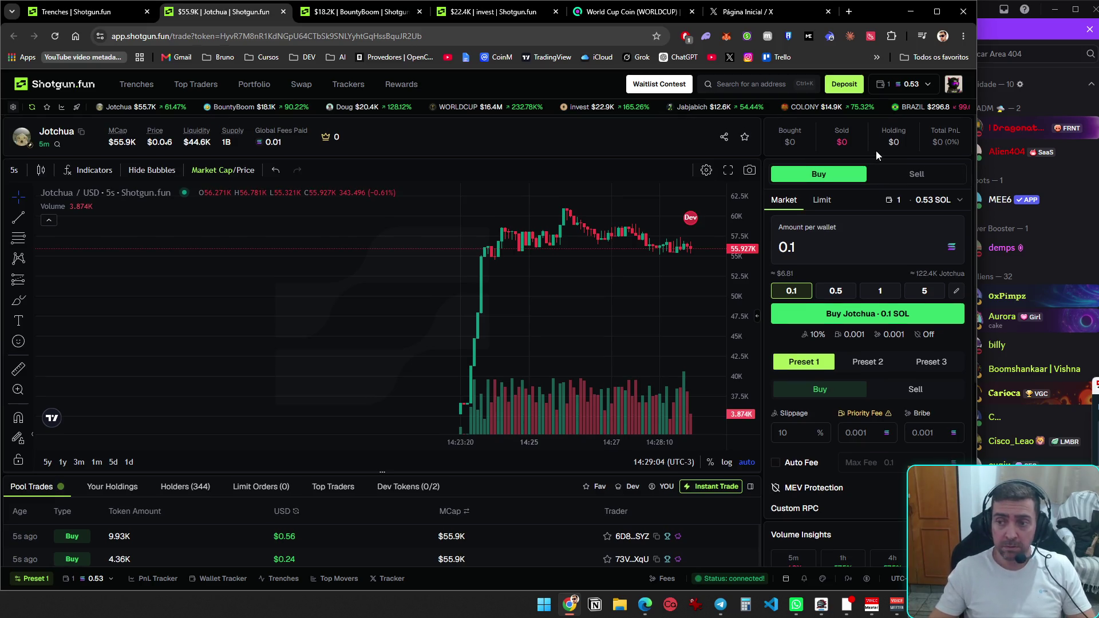
key("ctrl+Tab")
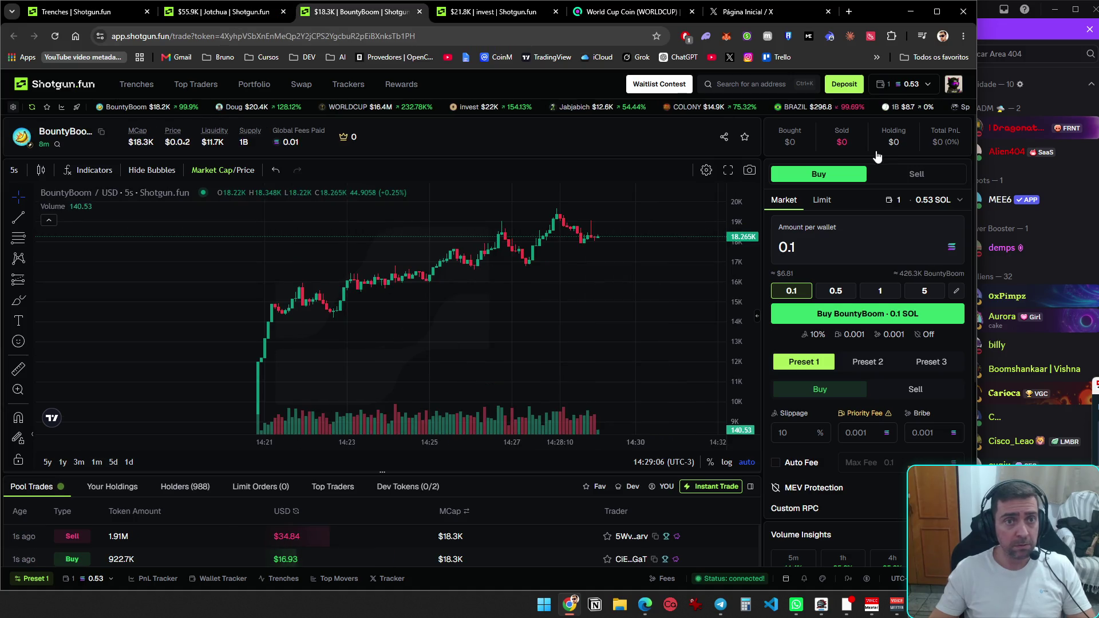
- Watch the invest token's chart climb to about $24.9K market cap
key("ctrl+Tab")
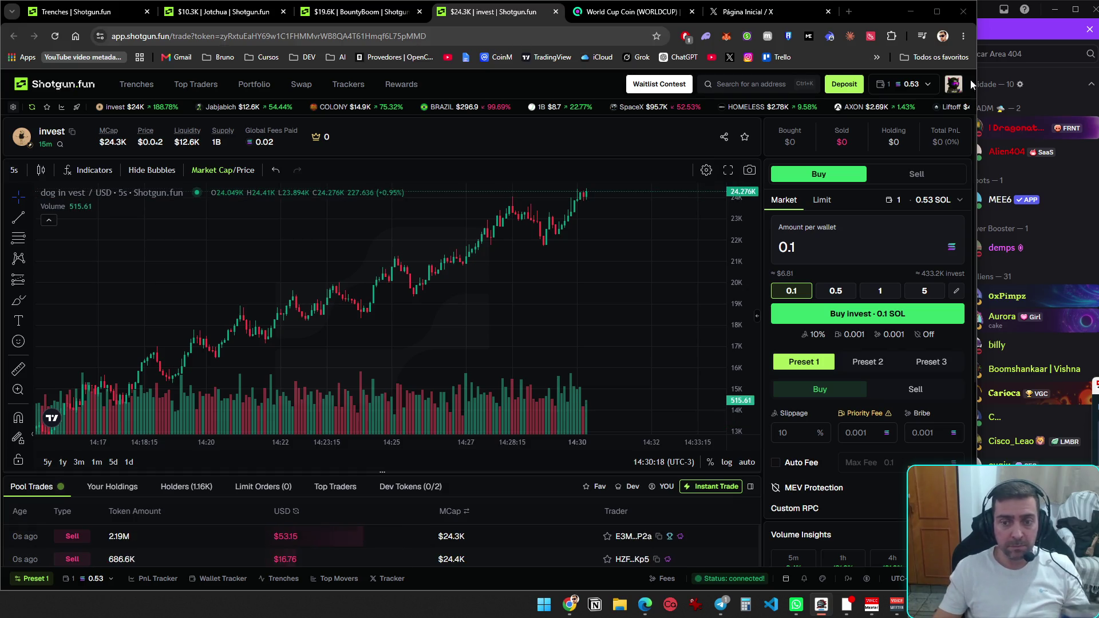
left_click(364, 12)
- Blacklist Jotchua's developer, close the Jotchua tab, and return to the invest chart
left_click(214, 13)
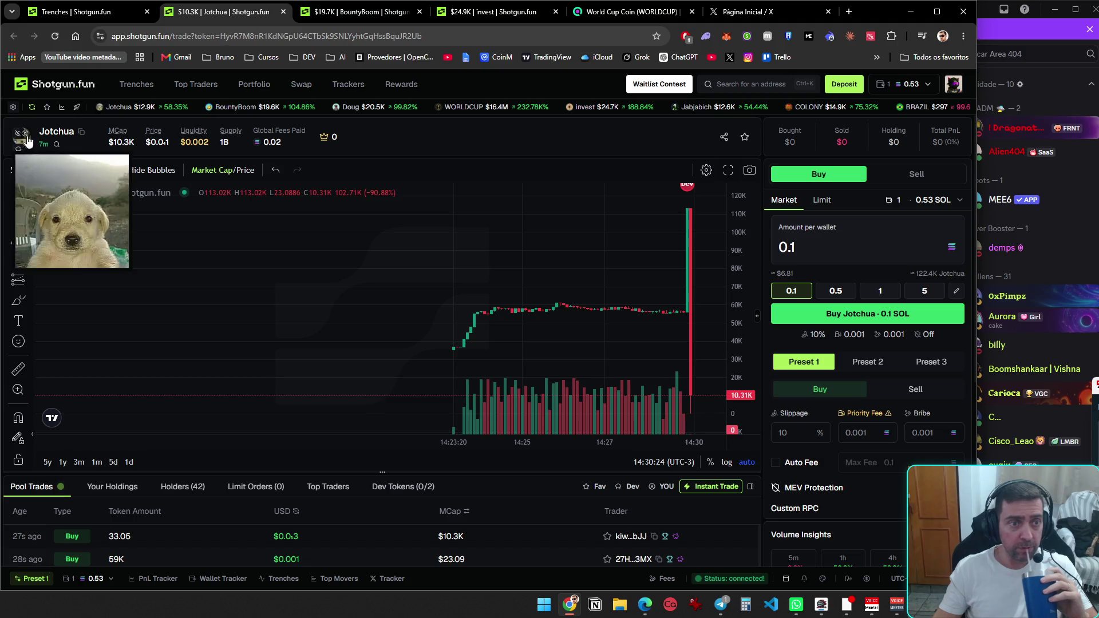
mouse_move(18, 153)
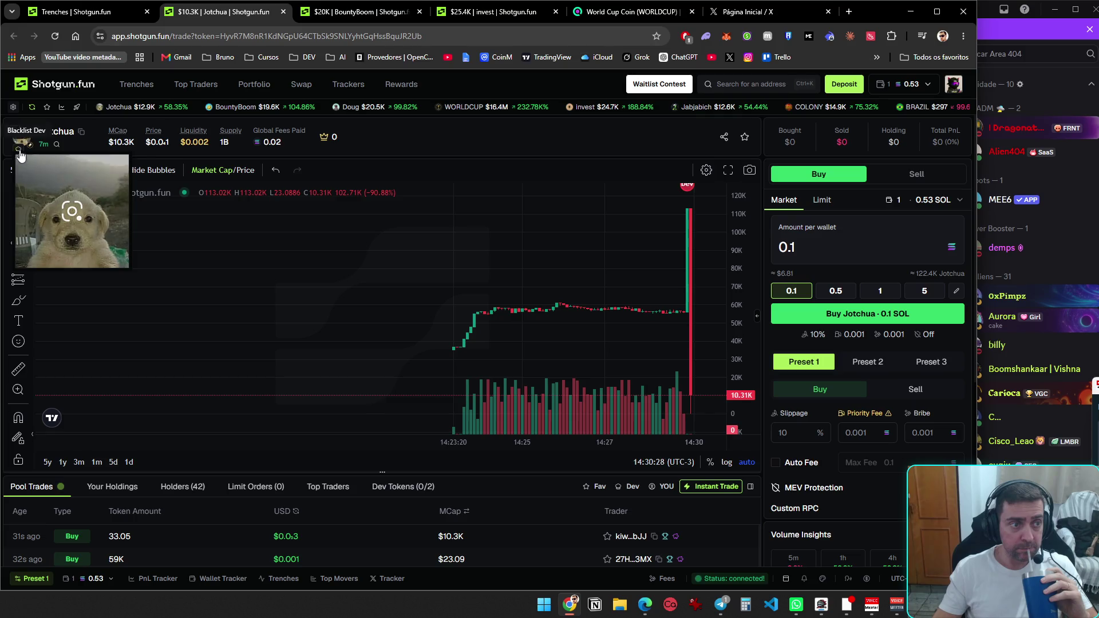
left_click(18, 151)
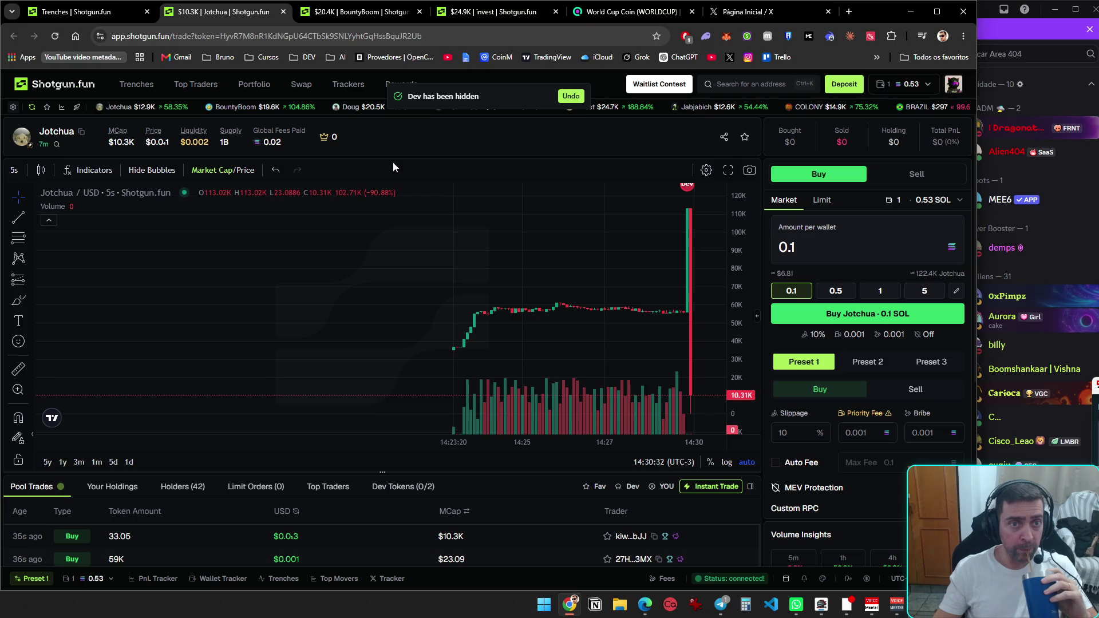
left_click(283, 12)
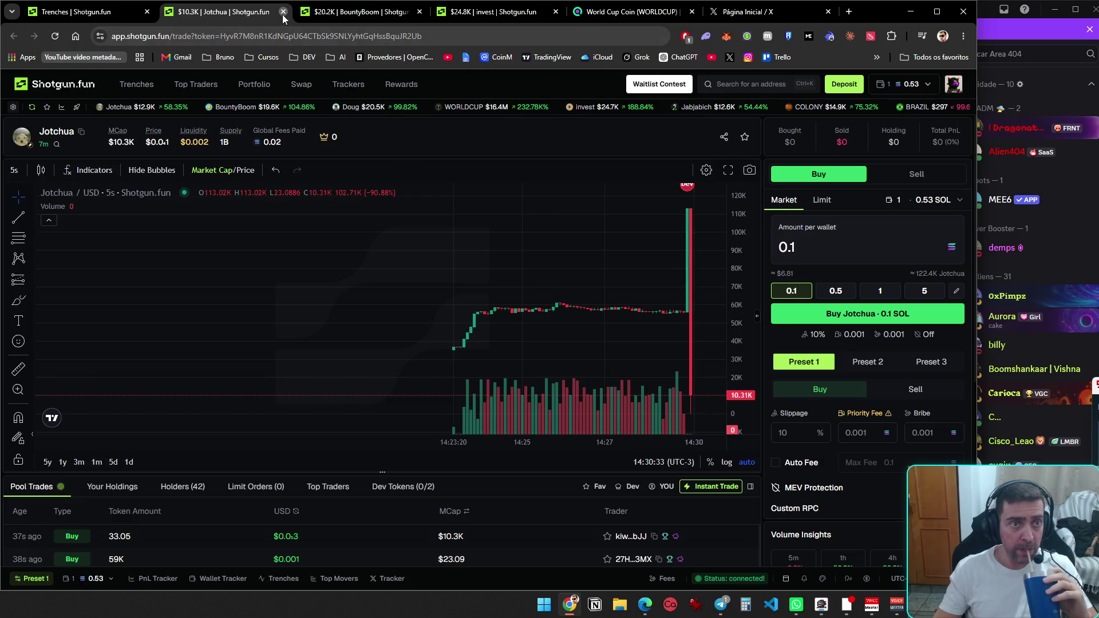
left_click(342, 16)
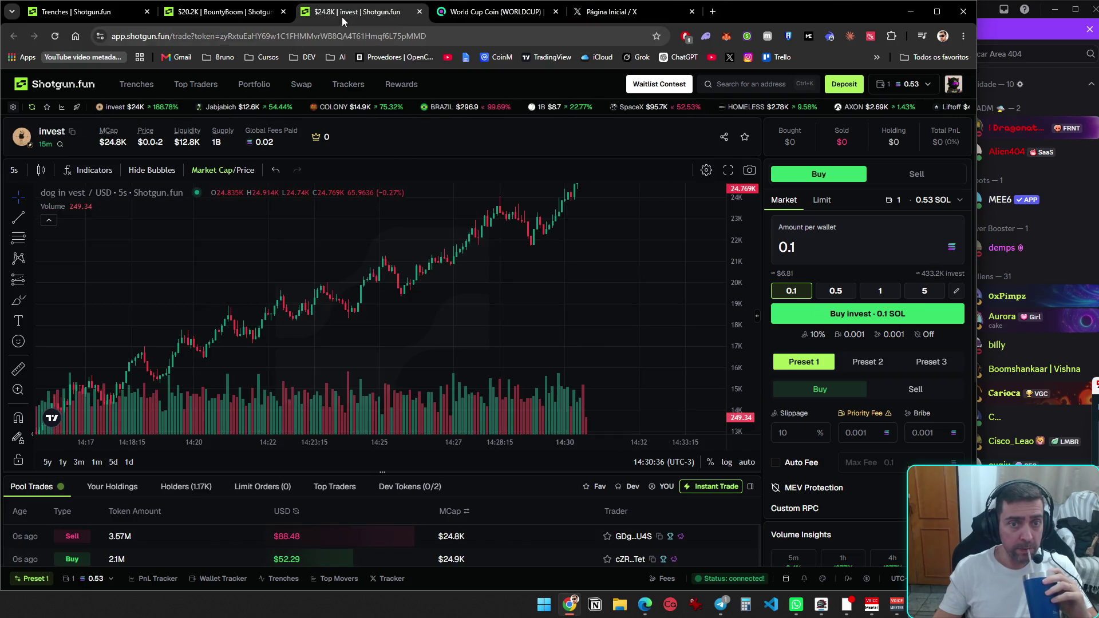
- Switch invest's chart to 15-second candles with a compressed price scale, then return to Trenches
left_click(15, 170)
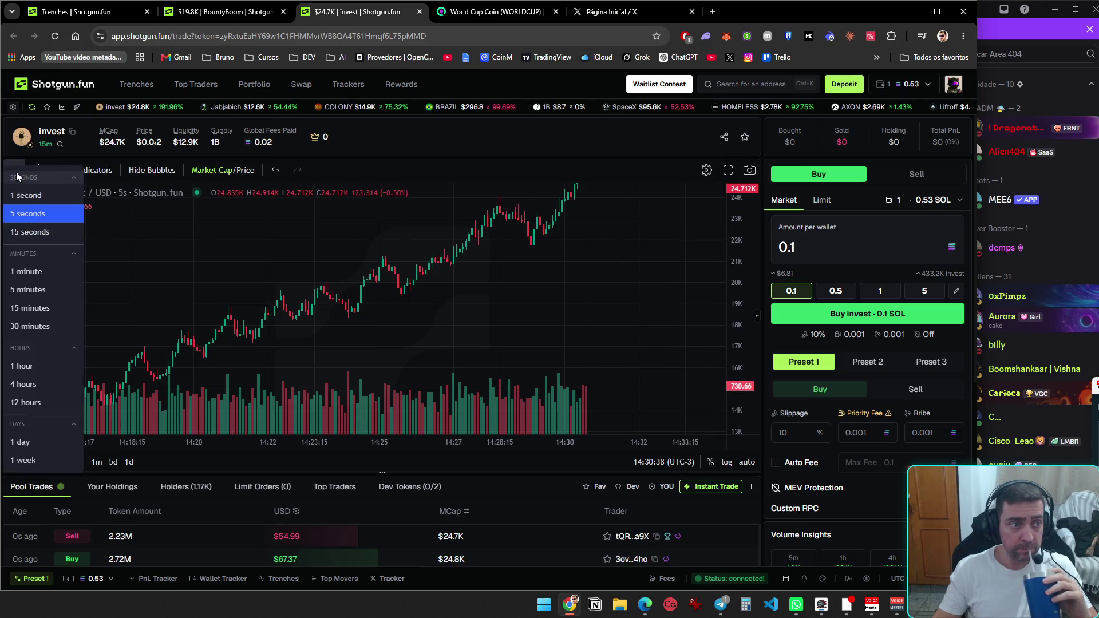
left_click(42, 235)
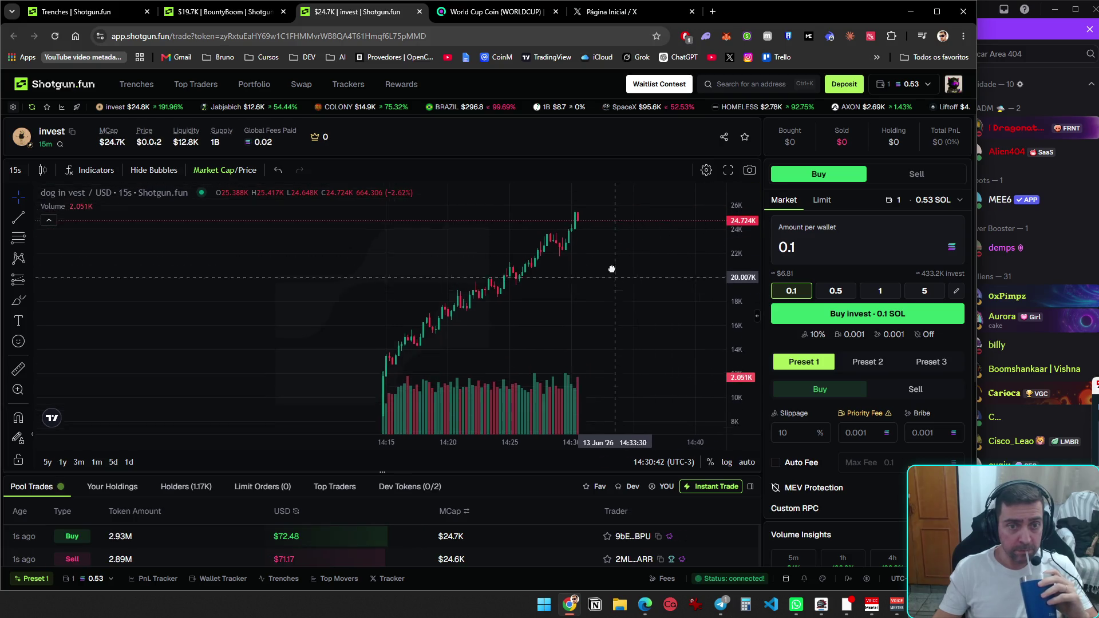
left_click_drag(738, 274, 739, 319)
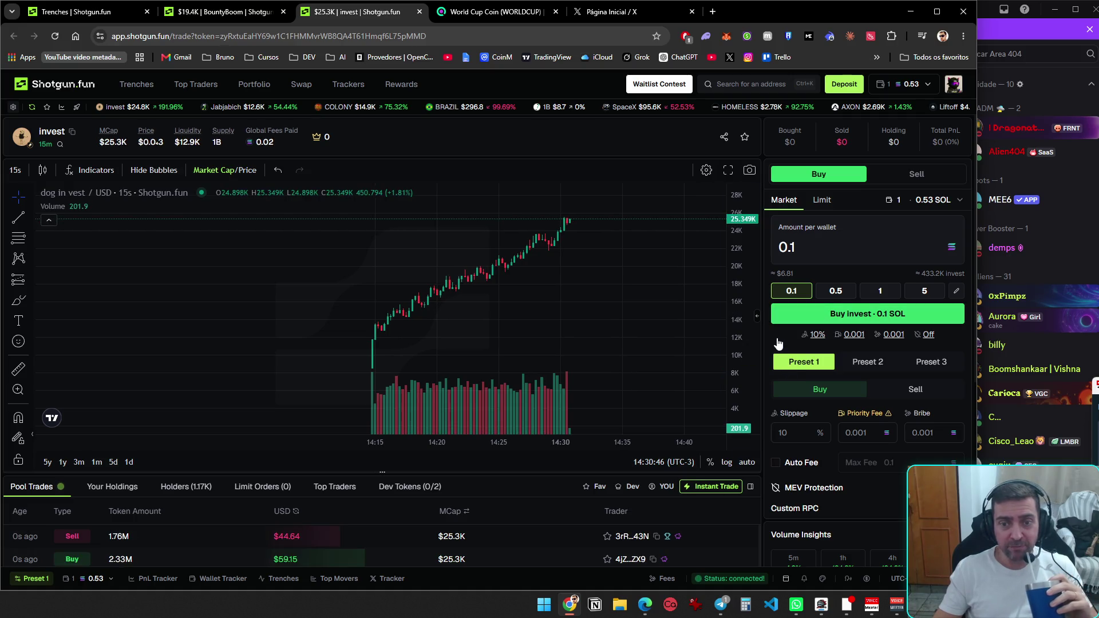
scroll(778, 343, "down", 5)
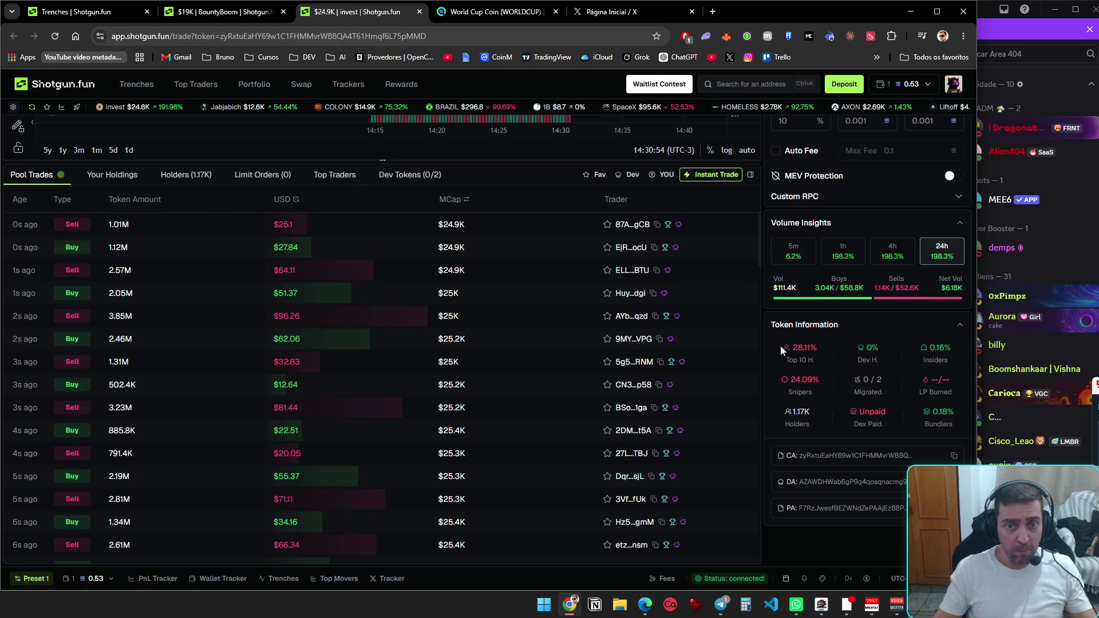
scroll(781, 349, "up", 5)
scroll(781, 348, "up", 1)
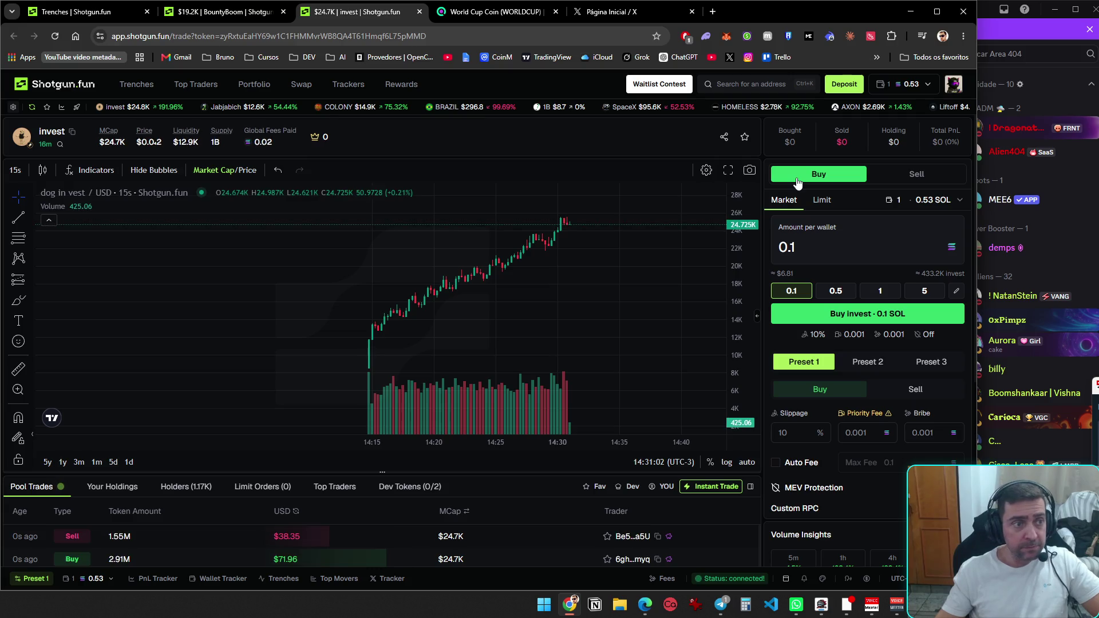
left_click(229, 11)
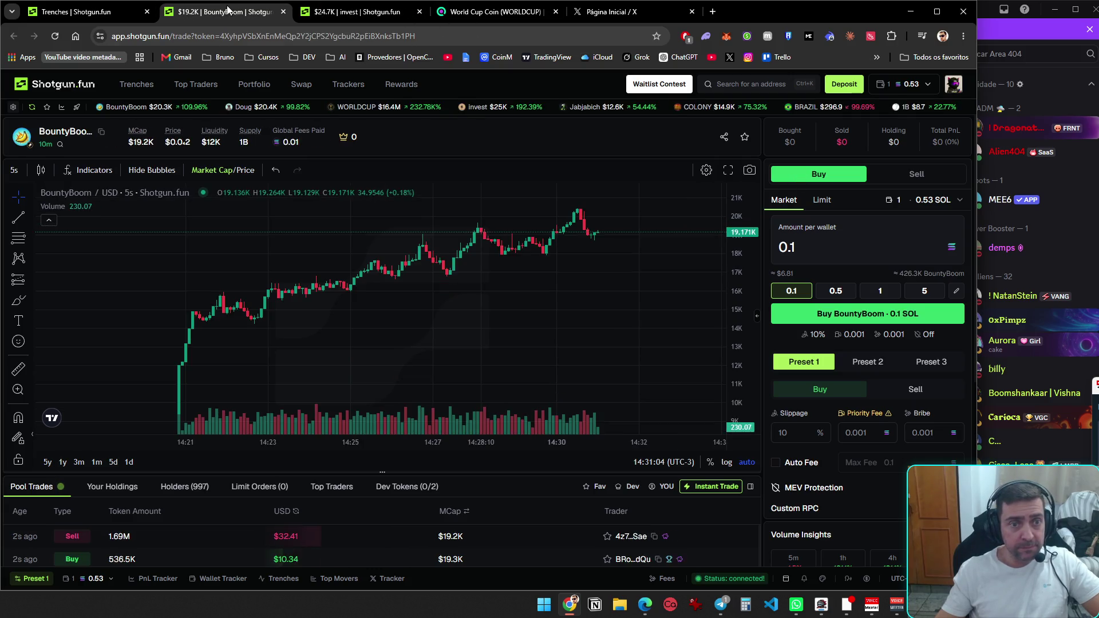
left_click(142, 12)
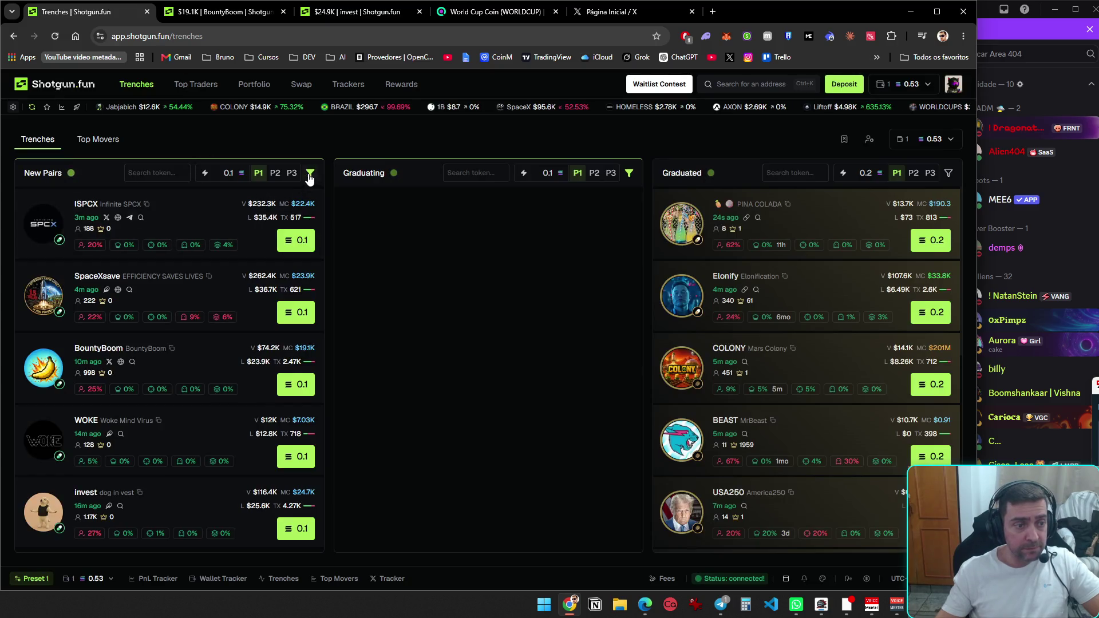
- Reapply the Trenches filters and open the GLOWZIP pair's trading page
left_click(310, 174)
left_click(589, 549)
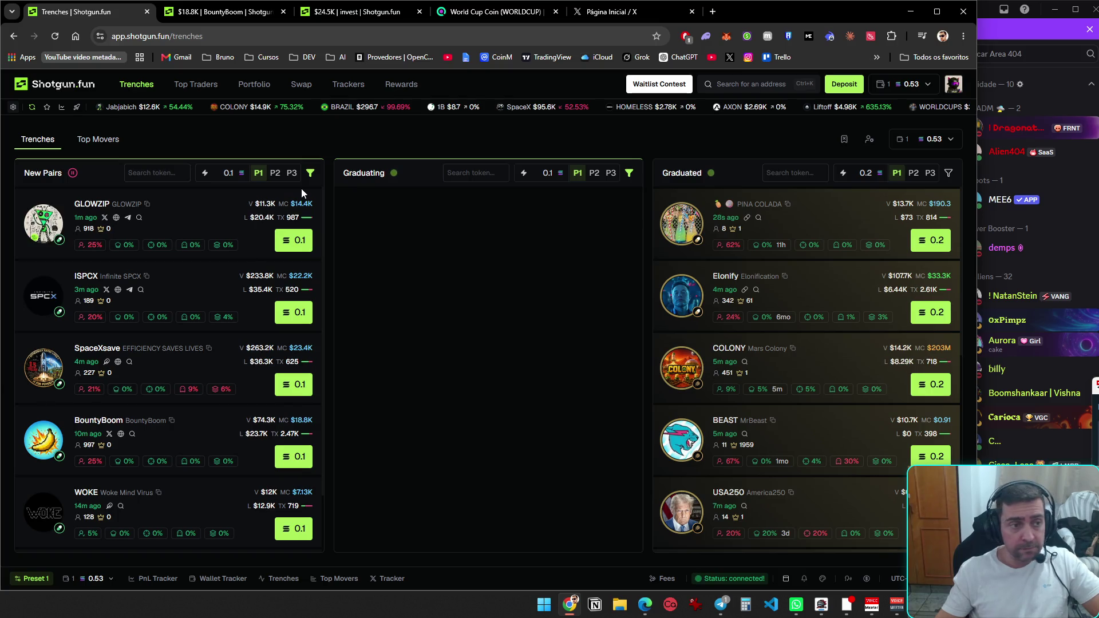
left_click(198, 213)
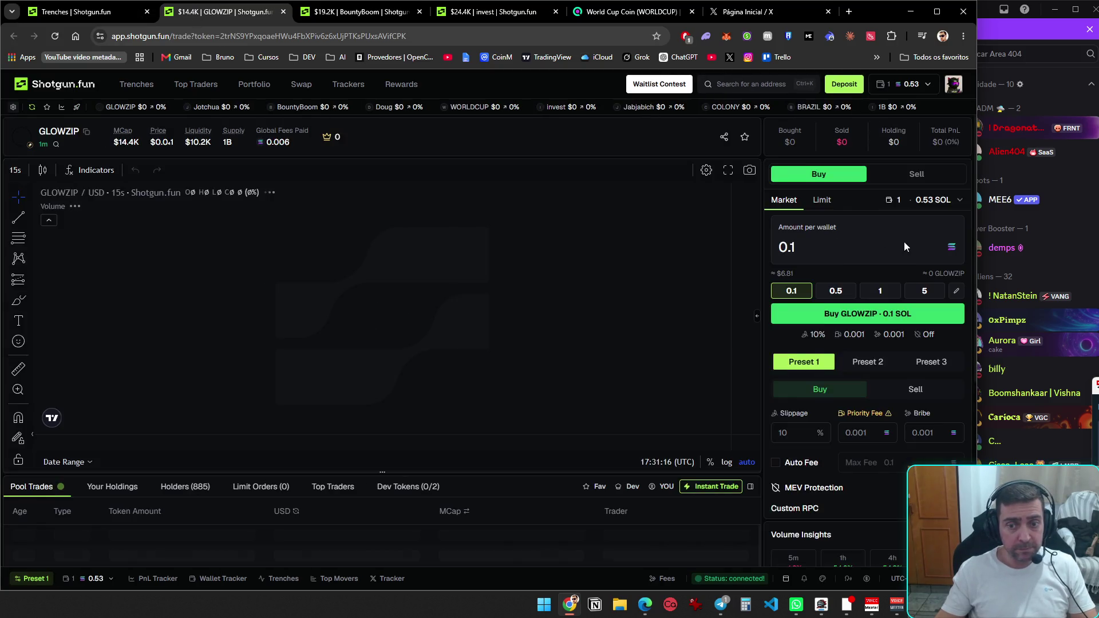
scroll(905, 247, "down", 5)
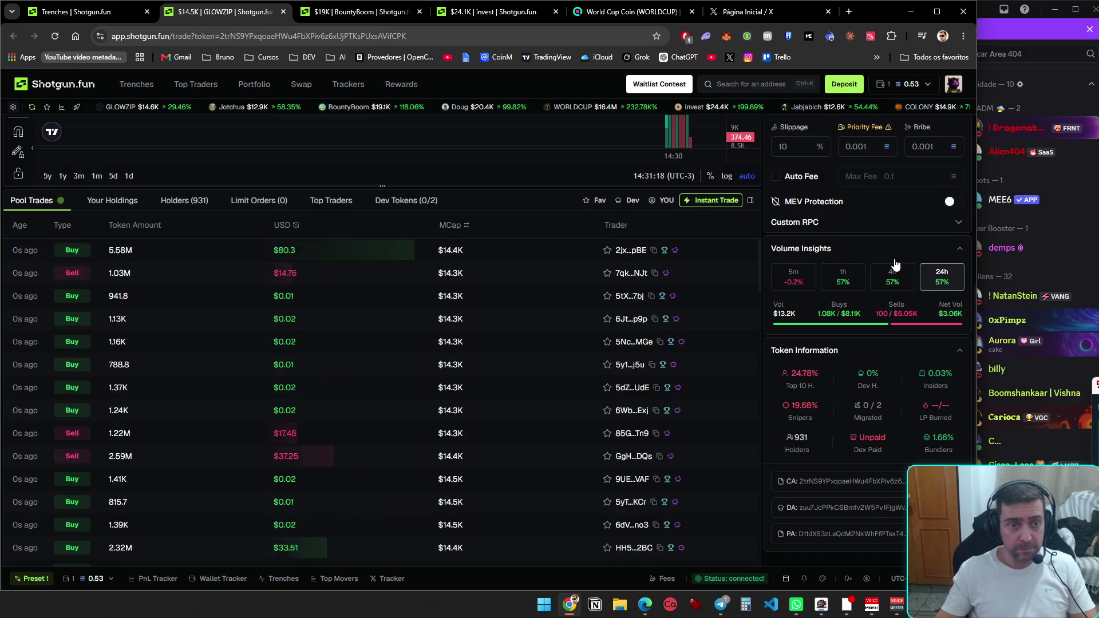
scroll(895, 265, "up", 5)
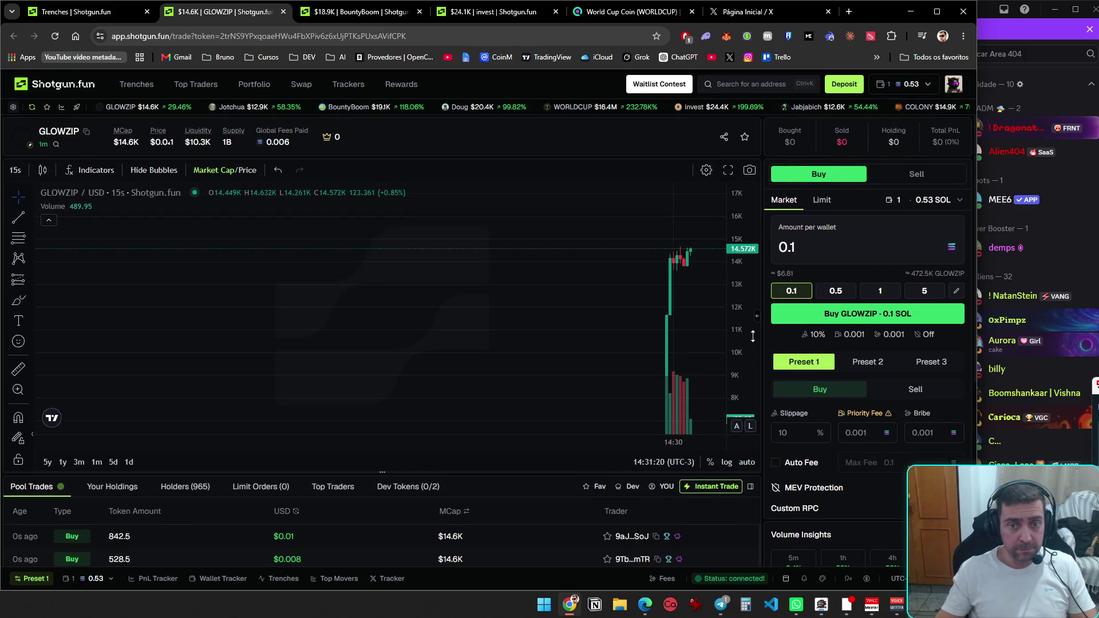
scroll(782, 275, "down", 2)
scroll(775, 287, "up", 2)
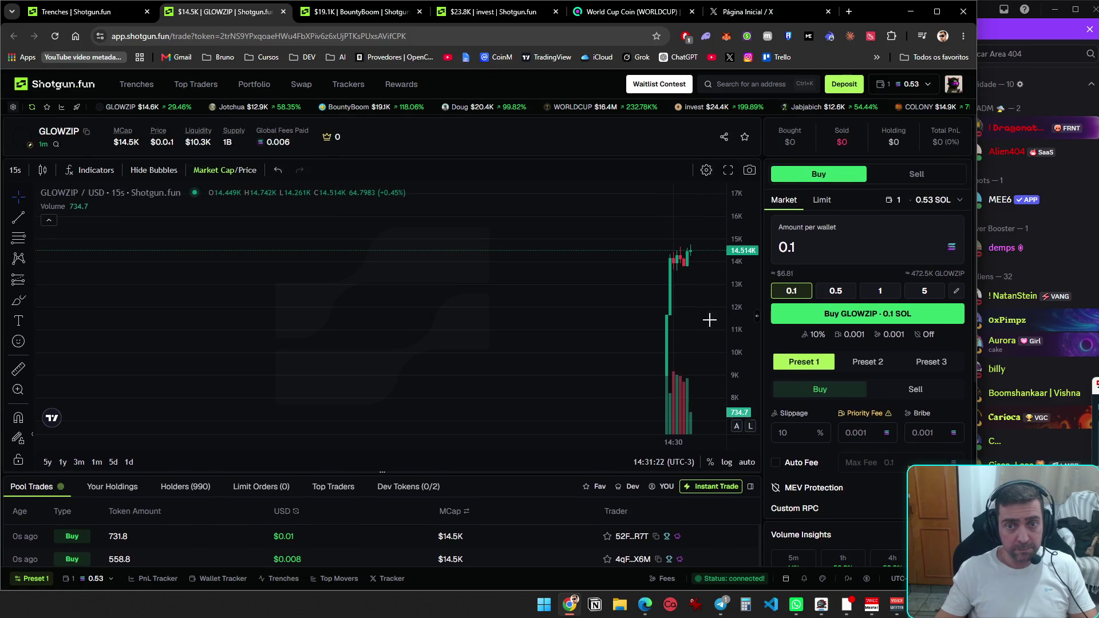
- Pan GLOWZIP's chart to recent candles, set 1-second candles, and select the token address in the URL
left_click_drag(710, 320, 607, 322)
left_click(14, 170)
left_click(58, 201)
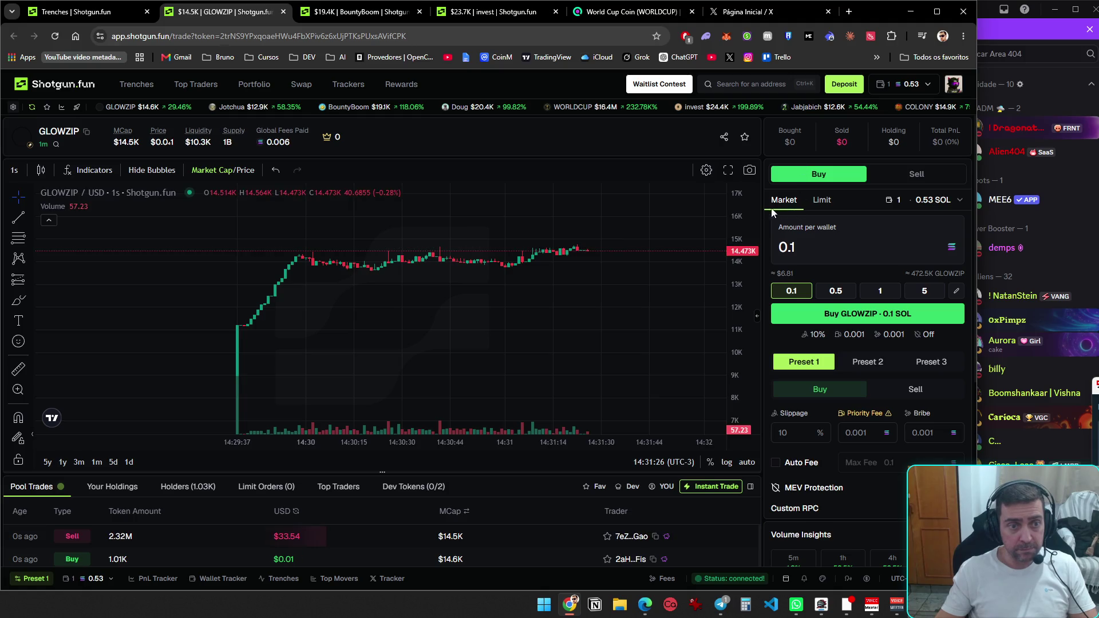
double_click(349, 36)
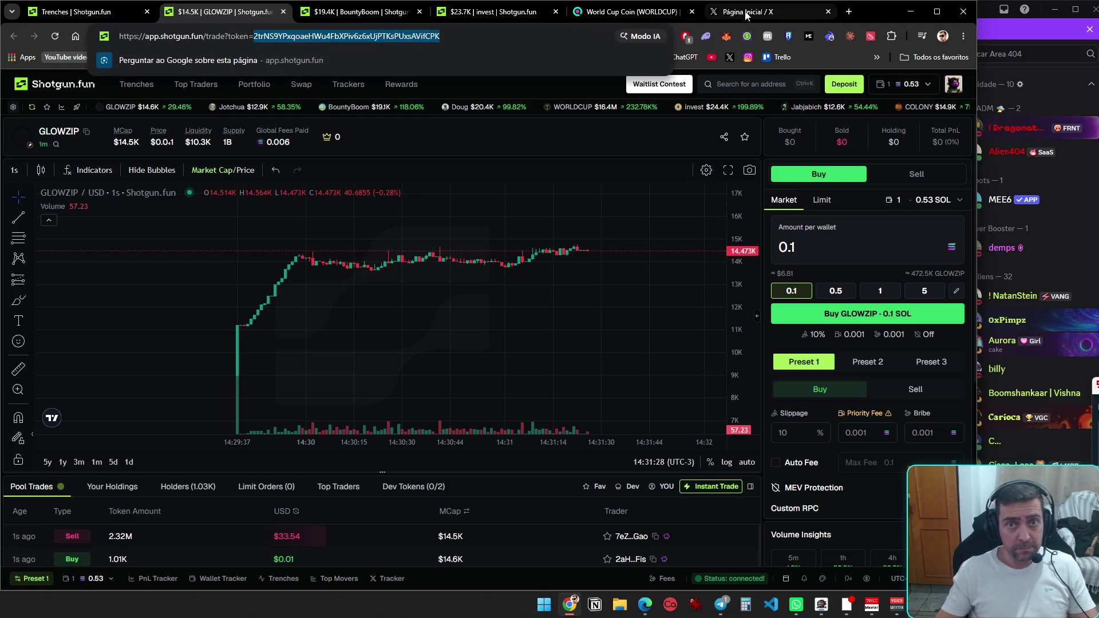
- Look up GLOWZIP's copied token address on Solscan (1,088 holders, 1,687 transfers), then return to its trading page
key("ctrl+c")
left_click(630, 11)
left_click(761, 125)
key("ctrl+v")
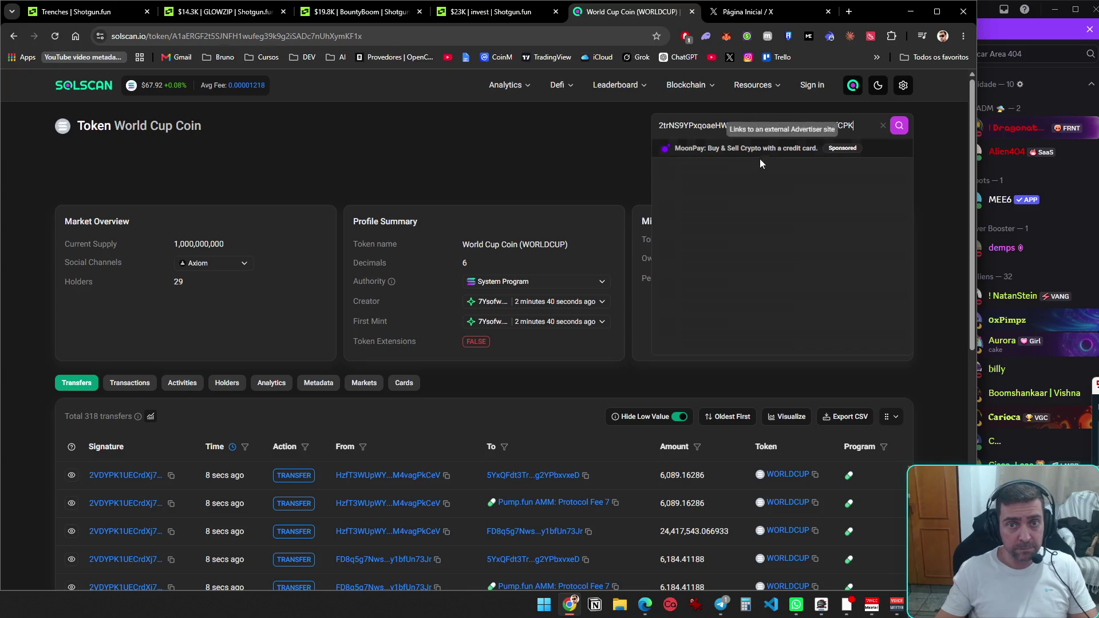
key("Return")
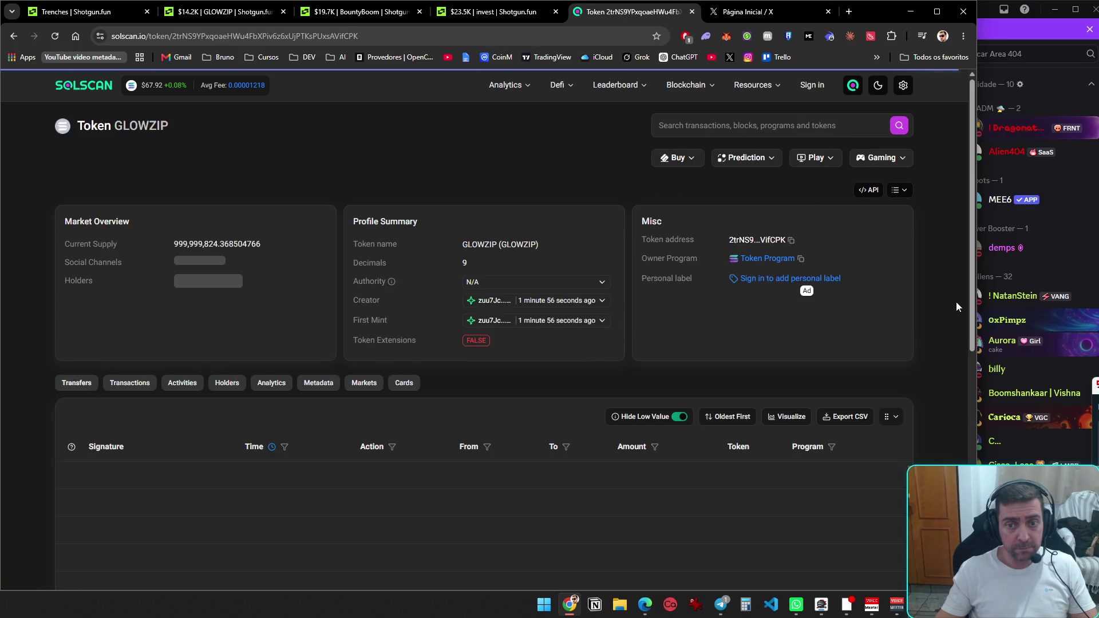
scroll(956, 302, "down", 4)
scroll(956, 302, "up", 4)
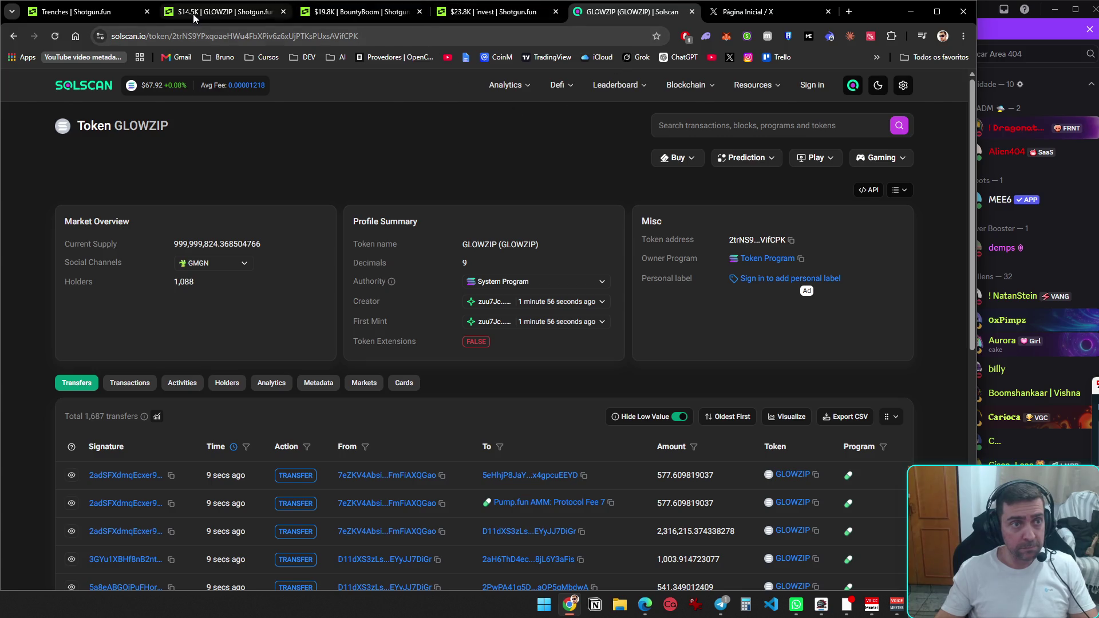
left_click(224, 12)
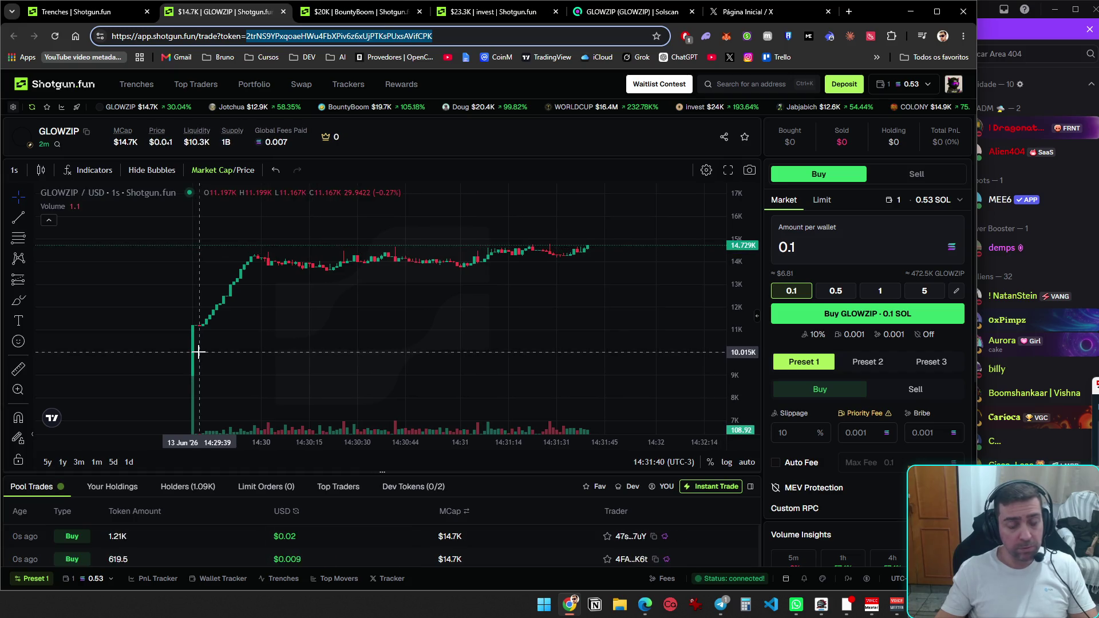
- Review GLOWZIP's trades and Token Information, then blacklist its developer
scroll(827, 262, "down", 5)
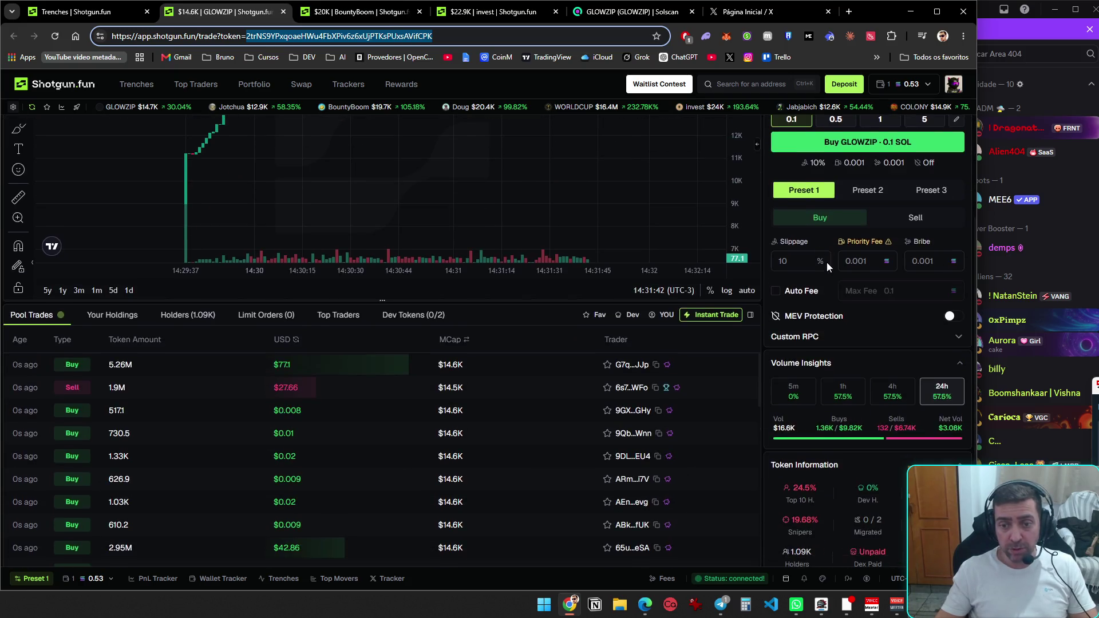
scroll(858, 301, "up", 3)
scroll(857, 301, "up", 2)
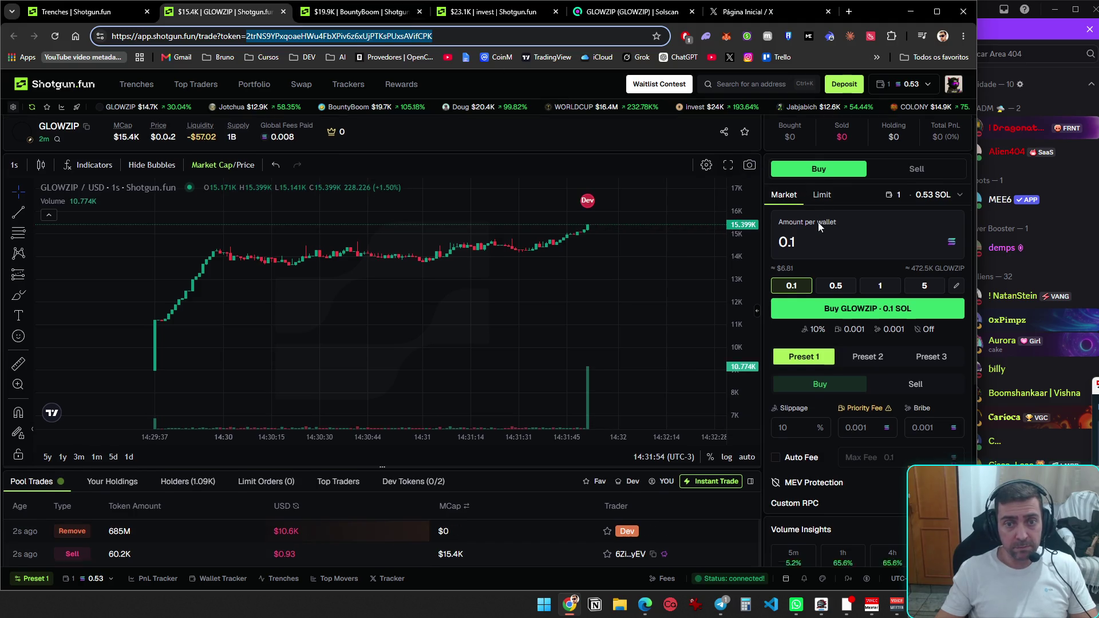
scroll(819, 223, "down", 5)
scroll(804, 252, "up", 5)
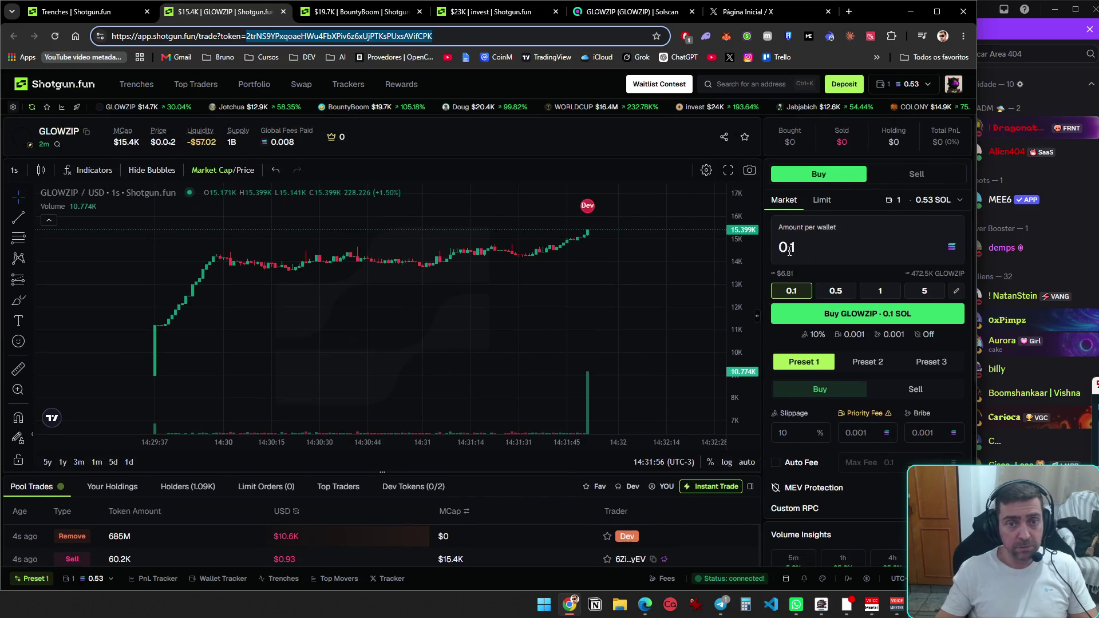
left_click(19, 150)
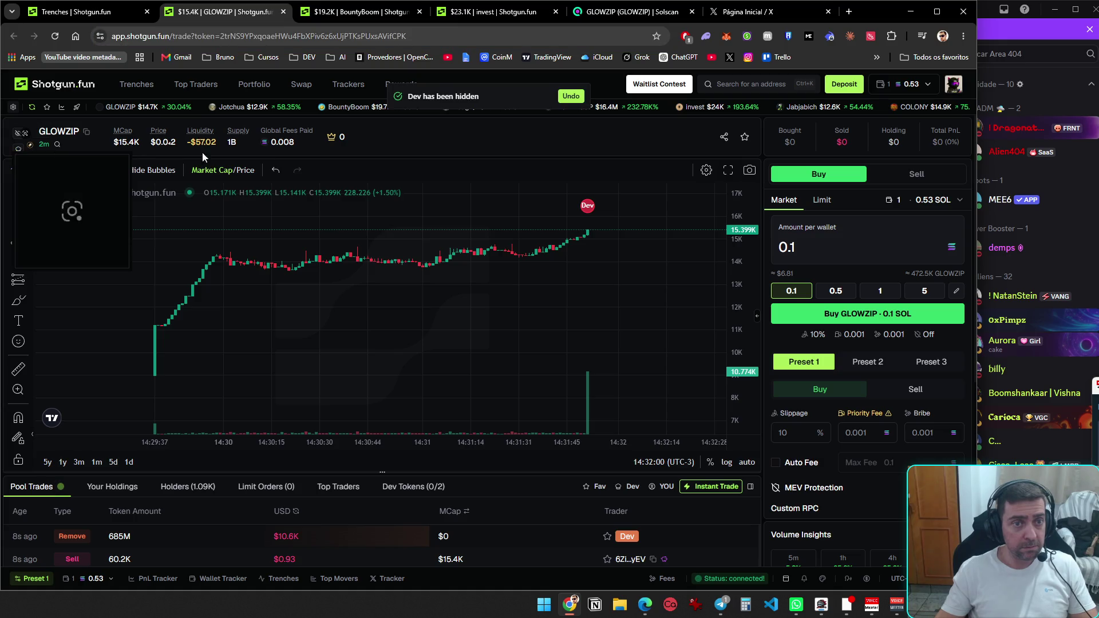
- Close the GLOWZIP trading page with Ctrl+W
scroll(790, 198, "down", 4)
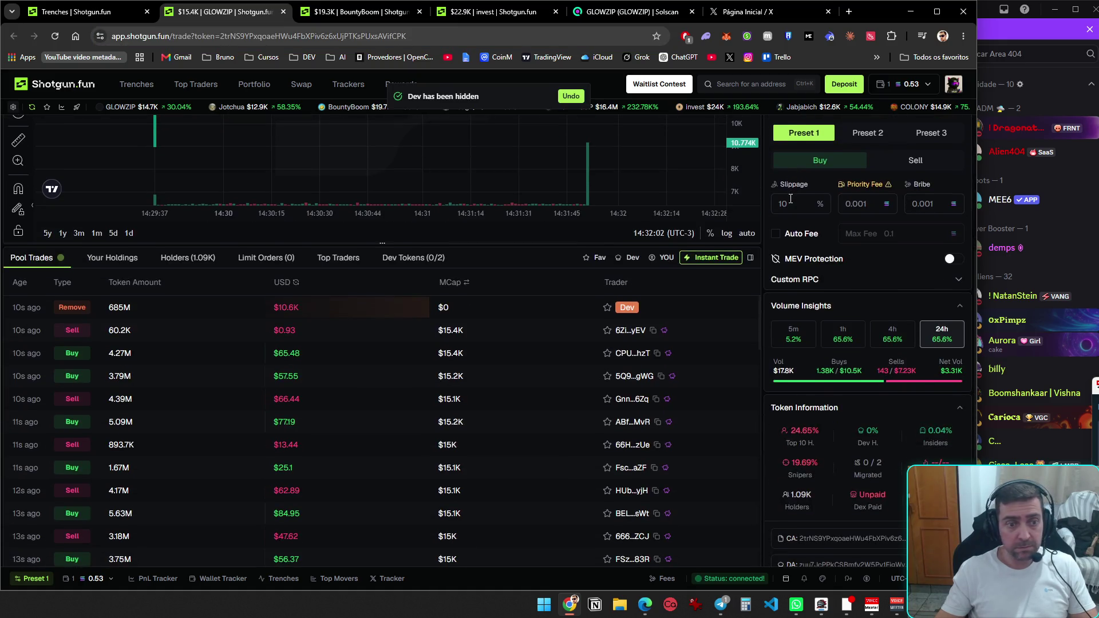
scroll(788, 225, "up", 4)
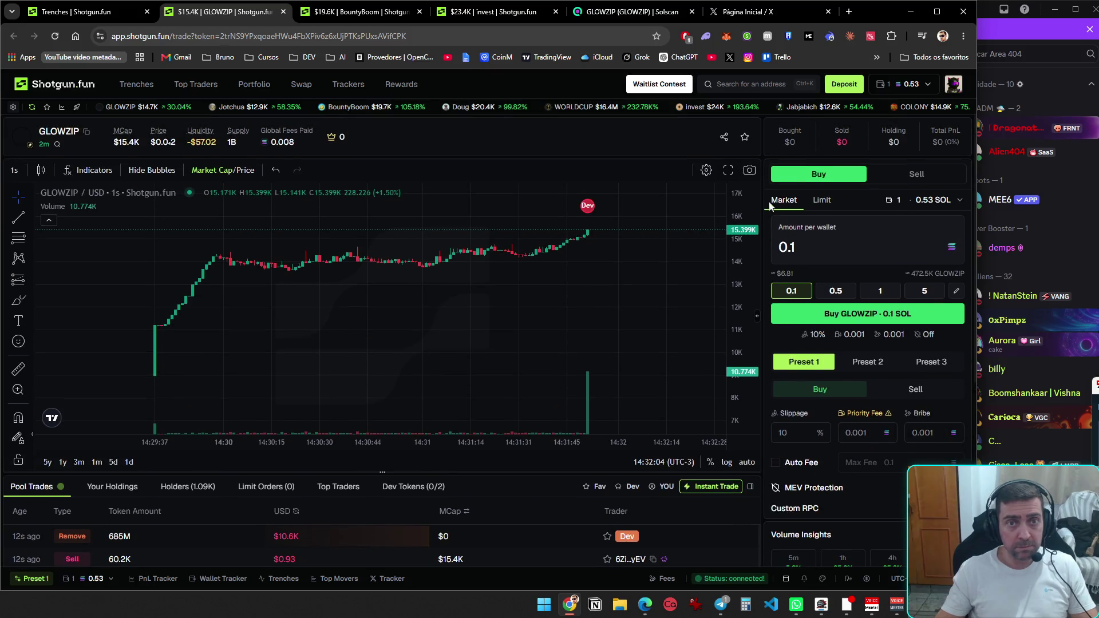
key("ctrl+w")
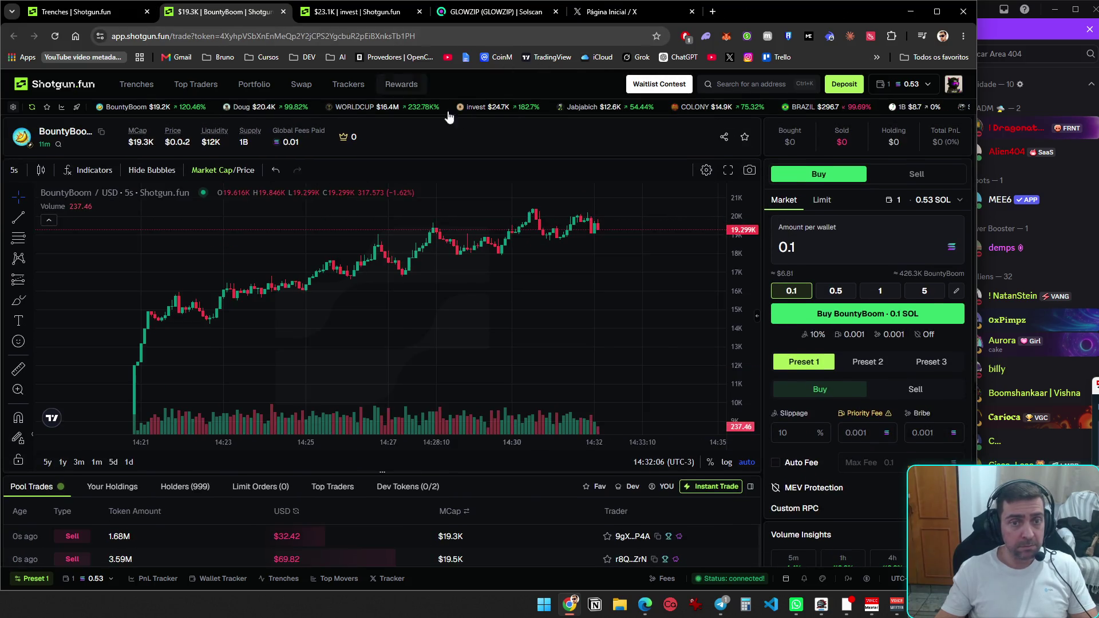
- Go back to Trenches, reapply the Graduating column's filters, then pull up BountyBoom's chart
key("ctrl+Tab")
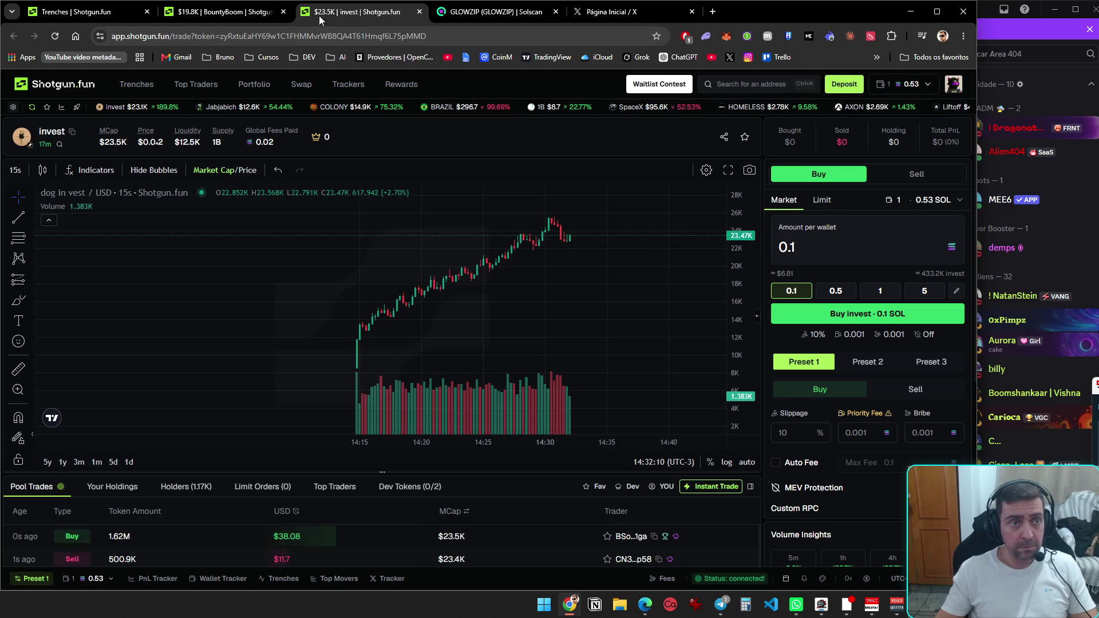
left_click(252, 14)
left_click(106, 11)
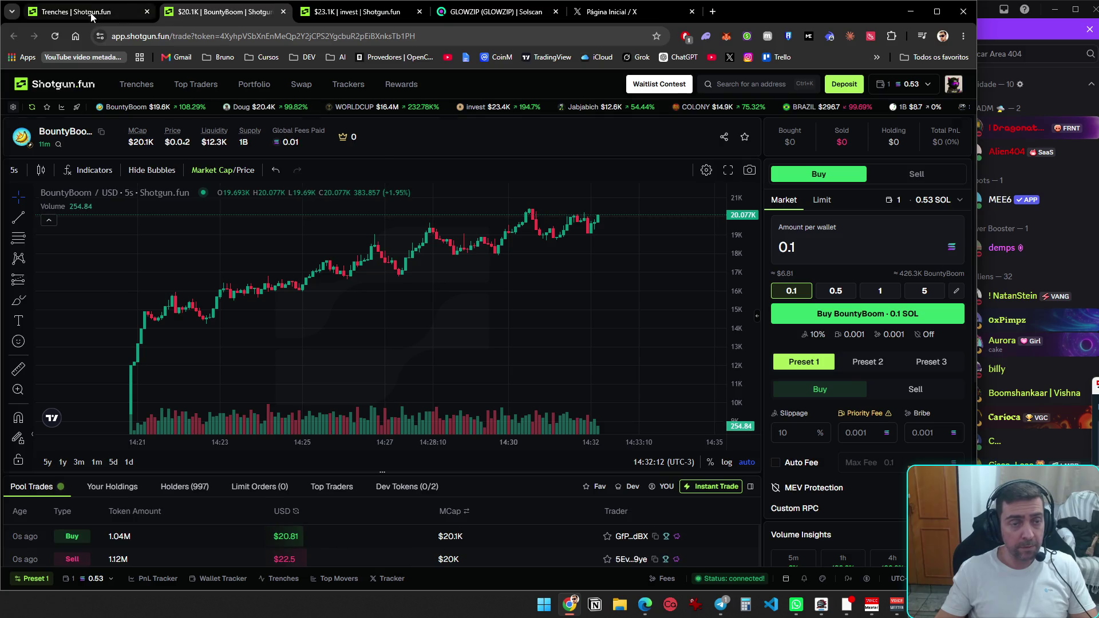
left_click(629, 173)
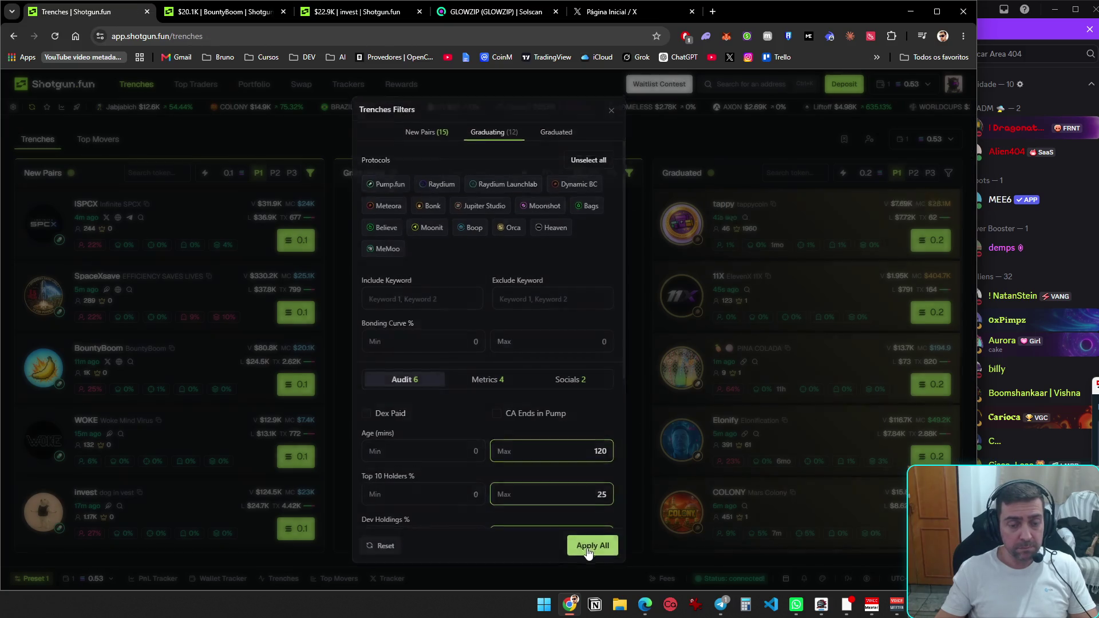
left_click(591, 544)
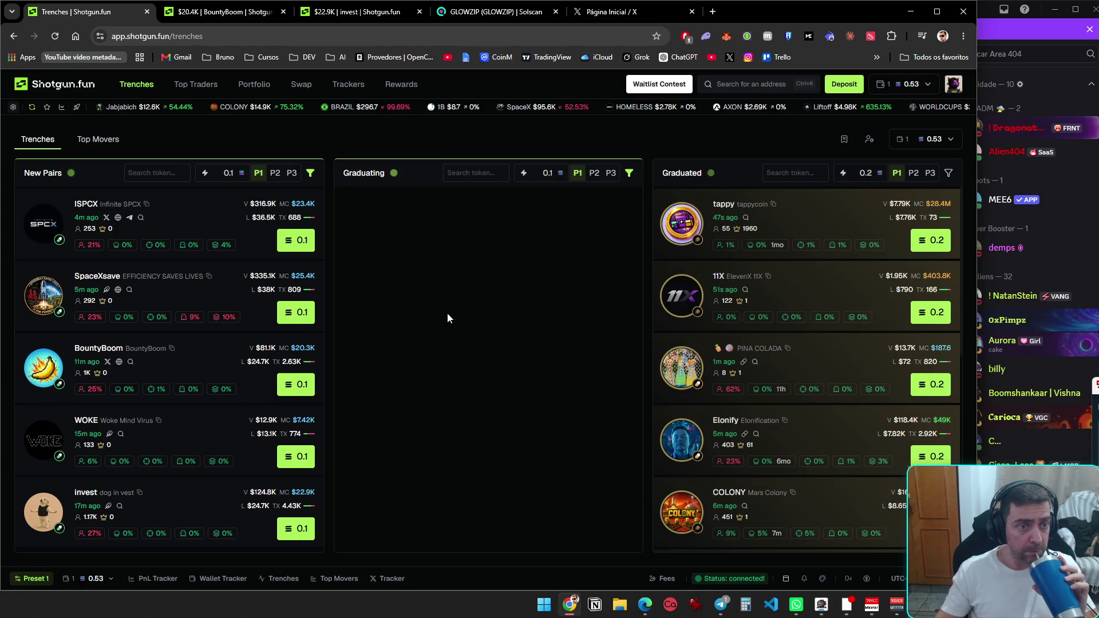
left_click(271, 14)
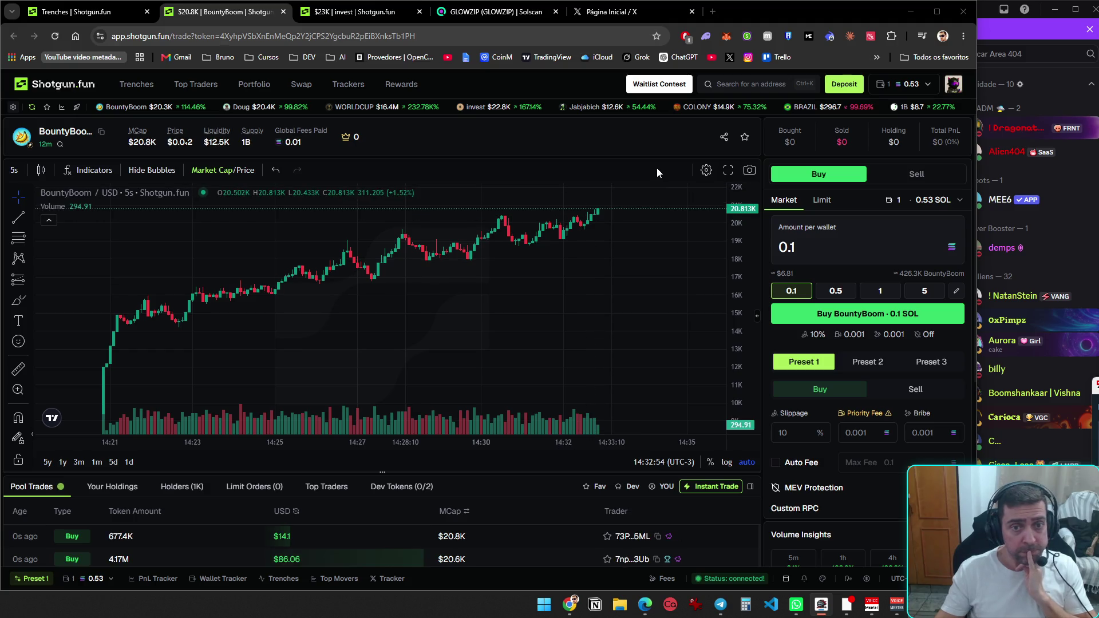
- Compare the invest and BountyBoom charts, then open the Graduating filters on Trenches
left_click(374, 12)
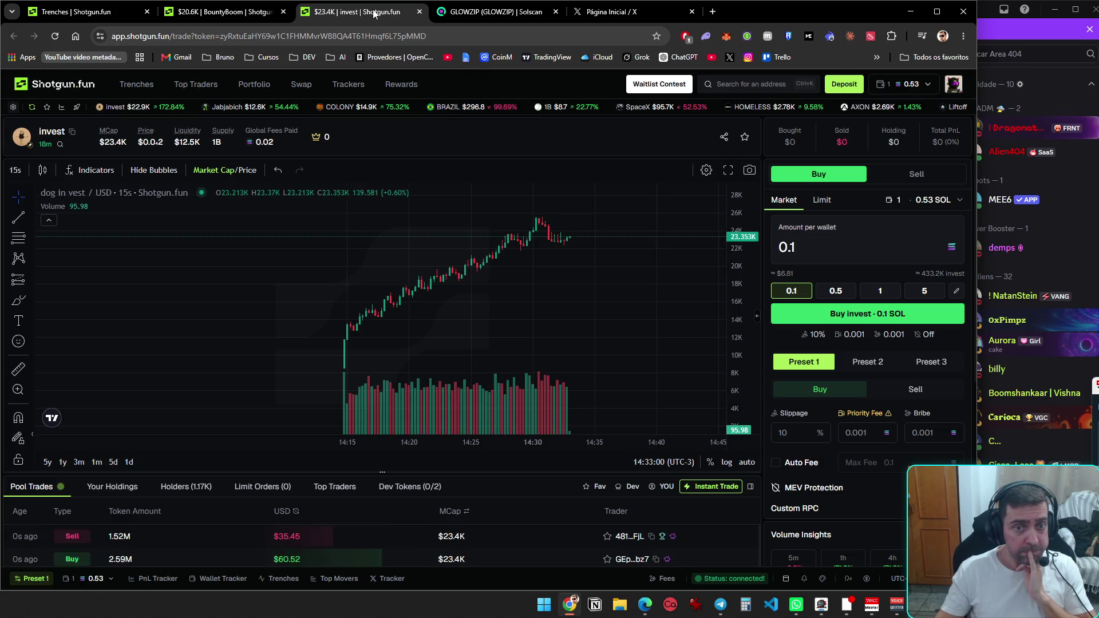
left_click(237, 17)
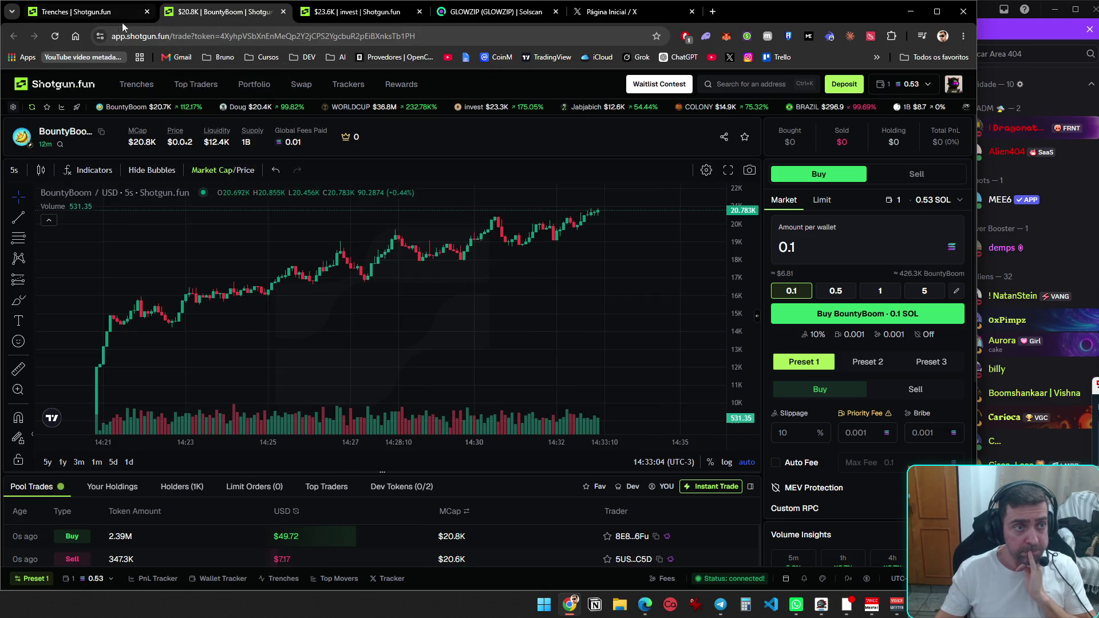
left_click(83, 12)
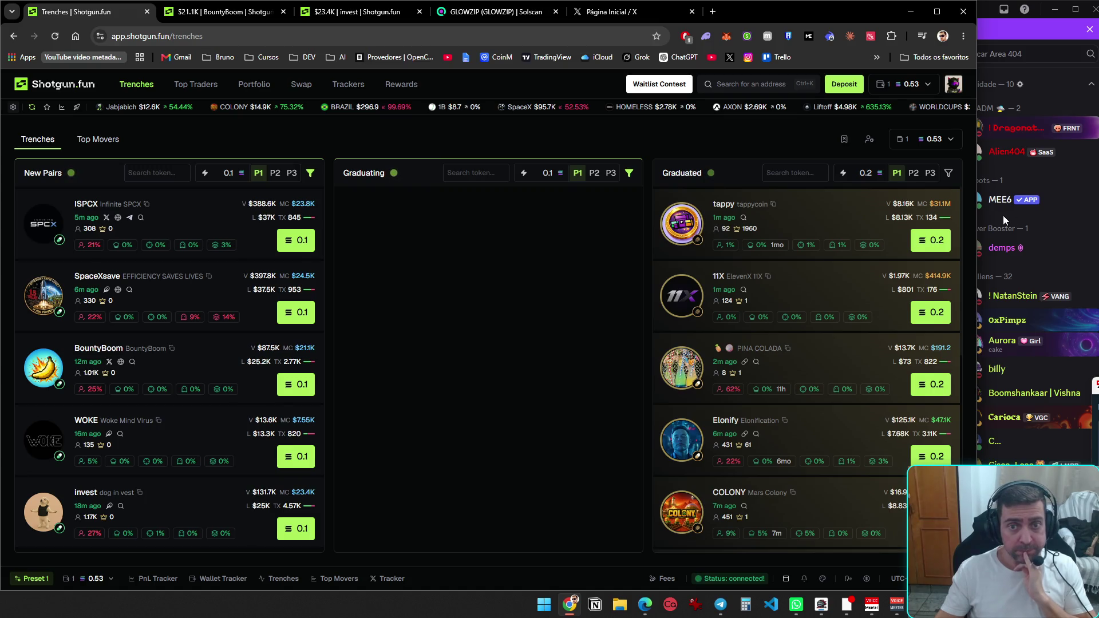
left_click(629, 172)
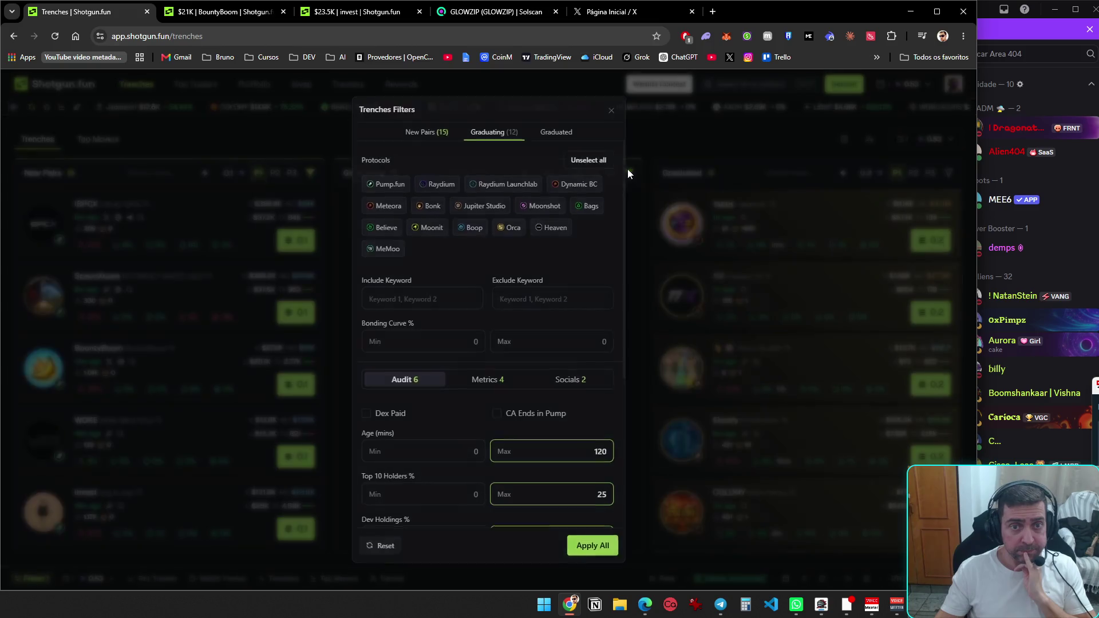
- Adjust the Graduating Socials criteria to one social requirement and apply them
scroll(608, 309, "down", 2)
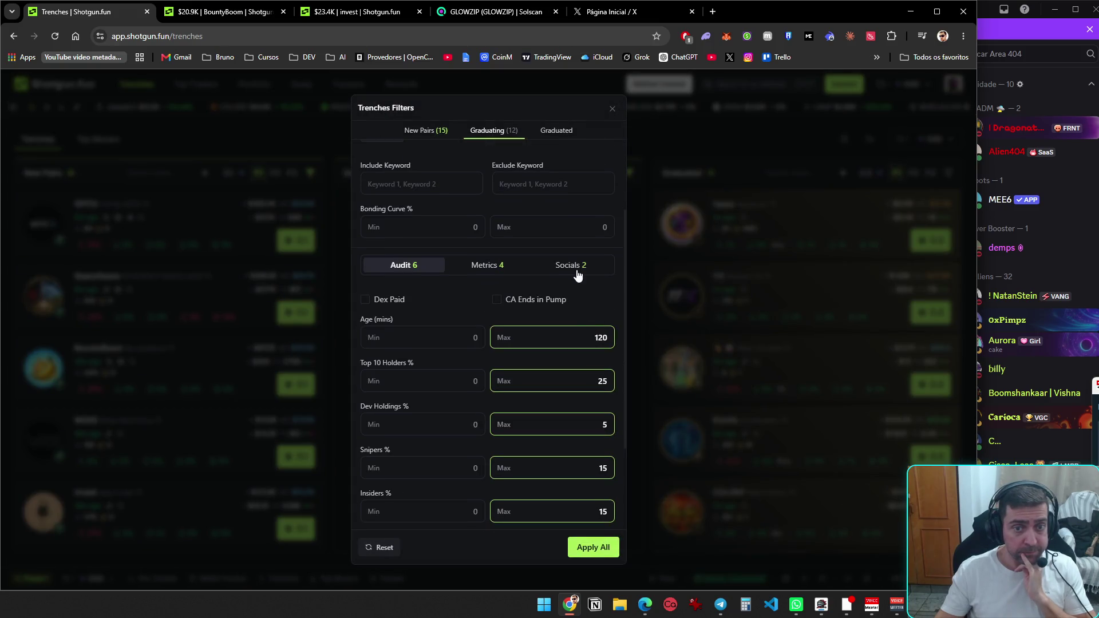
left_click(575, 271)
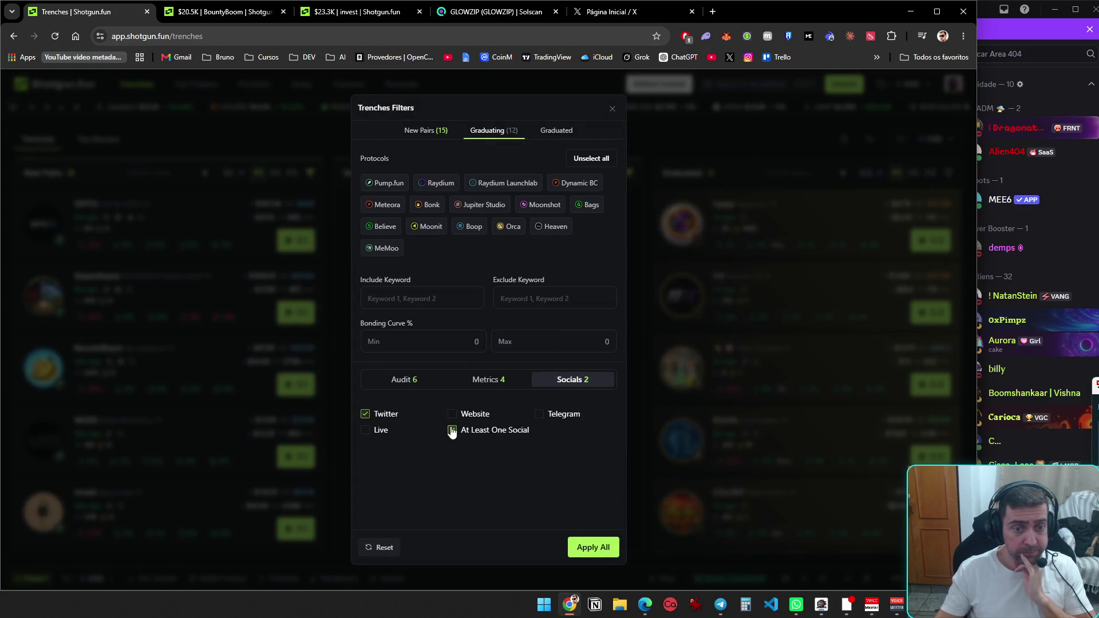
left_click(581, 550)
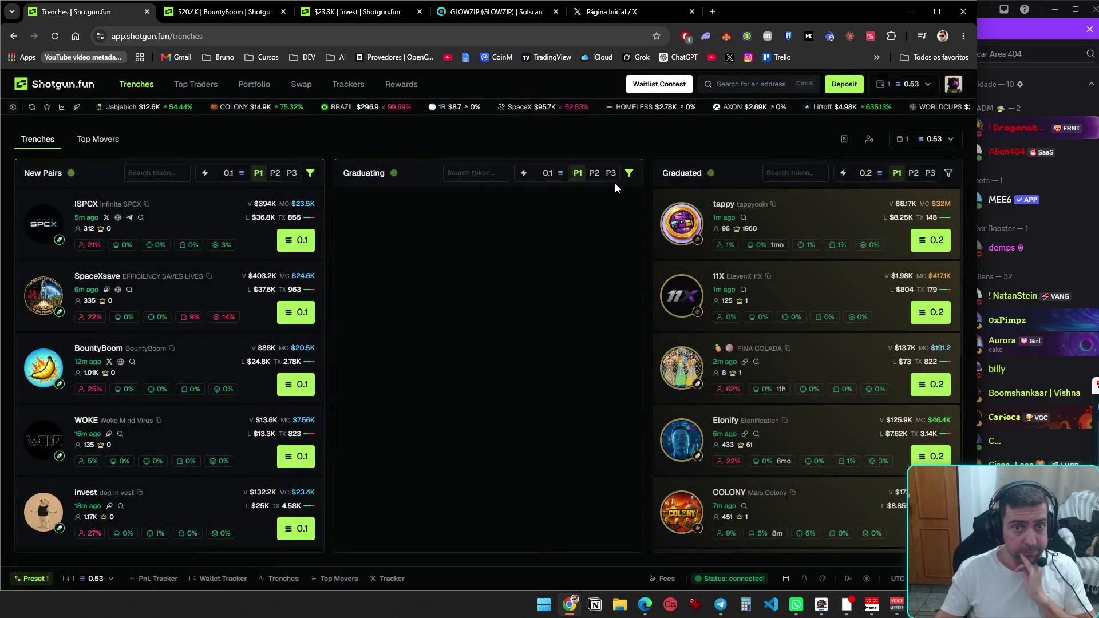
- Raise the Graduating Audit maximum token age to 240 minutes and apply
left_click(628, 173)
left_click(499, 382)
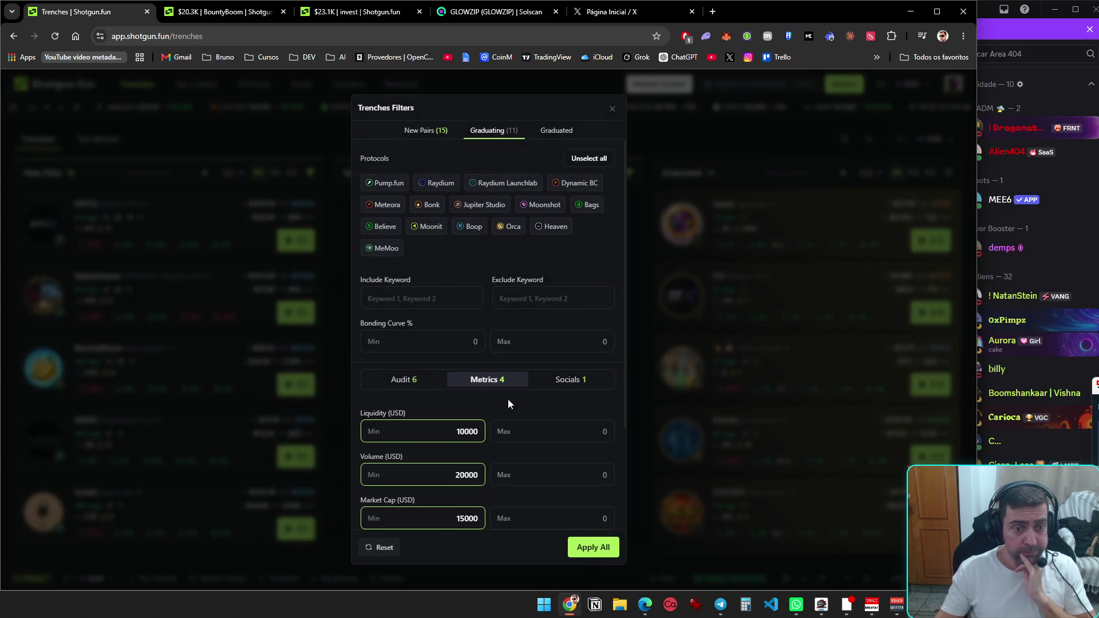
scroll(507, 399, "down", 2)
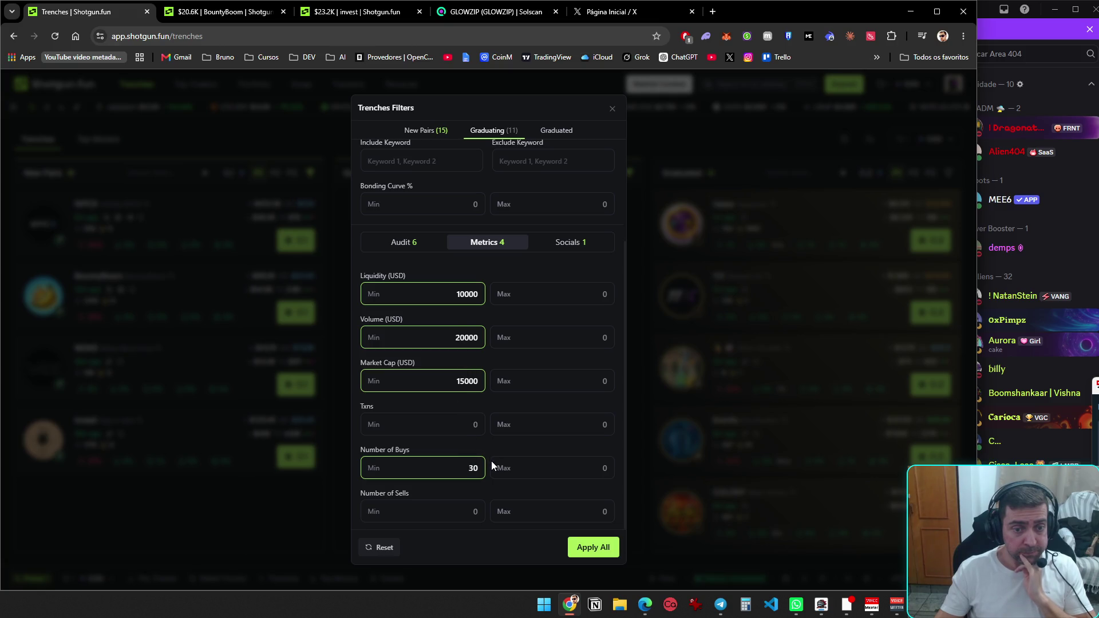
scroll(493, 401, "up", 3)
left_click(421, 381)
scroll(491, 390, "down", 3)
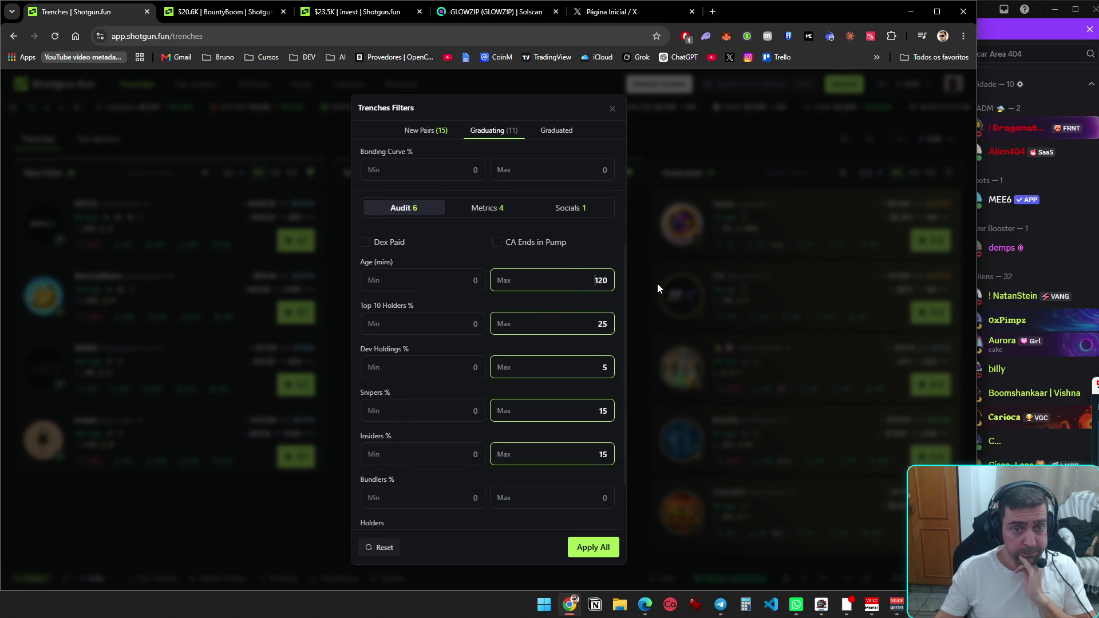
left_click(590, 280)
key("Delete")
key("Delete")
key("Delete")
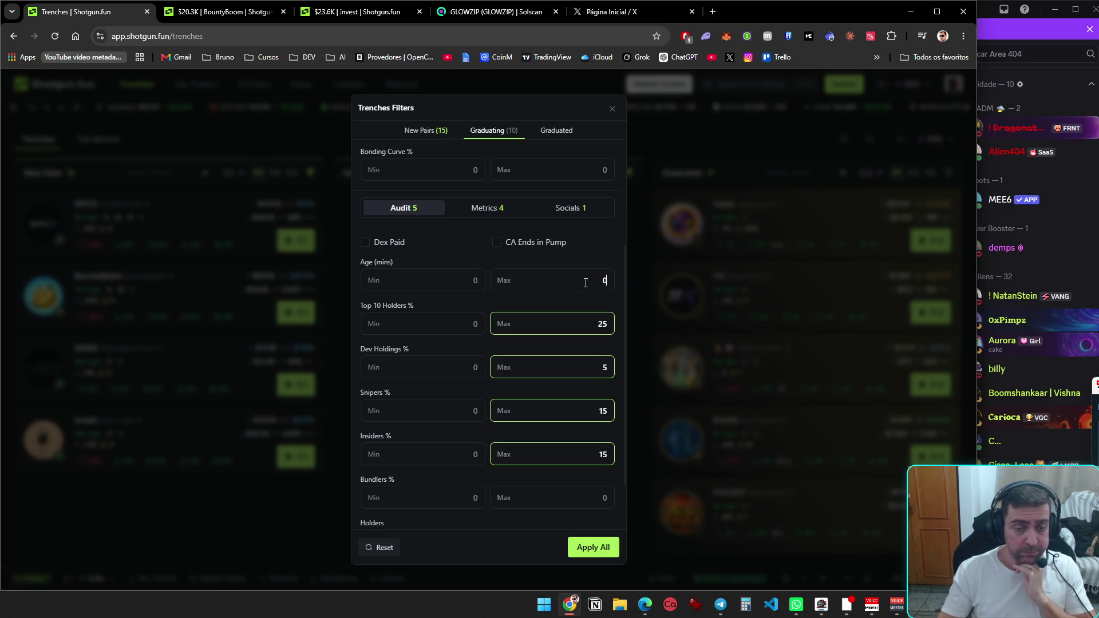
type("240")
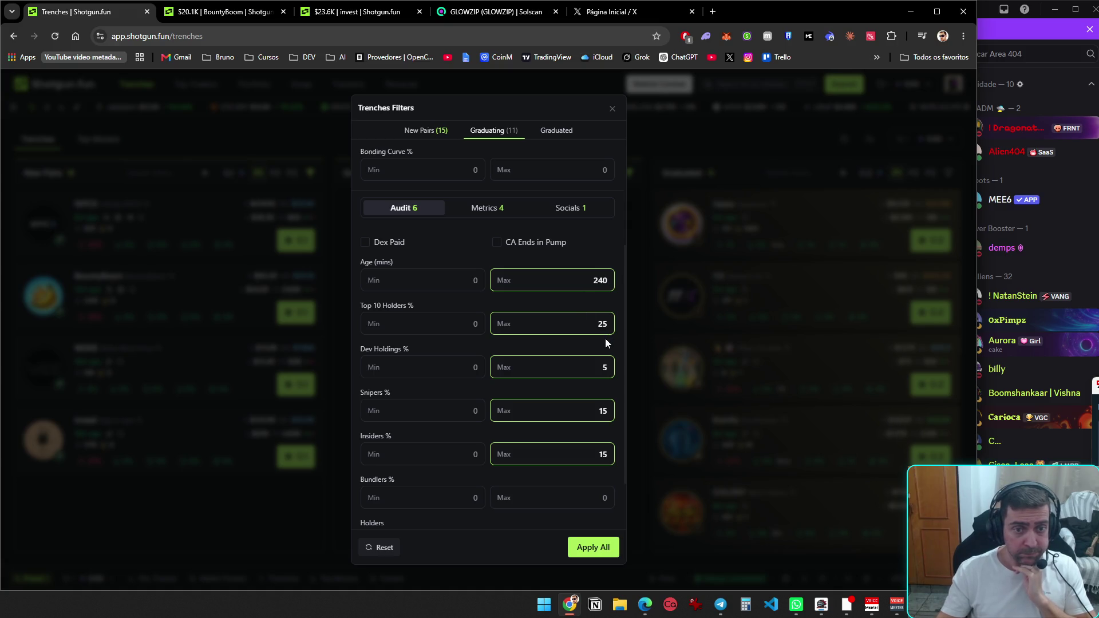
left_click(606, 548)
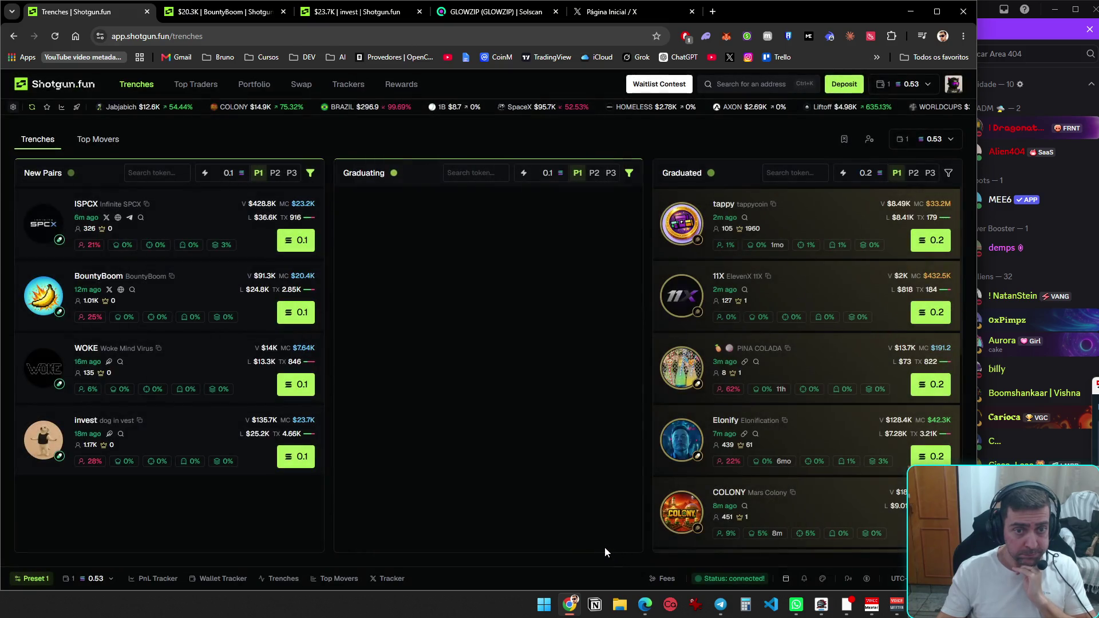
- Clear the Graduating maximum age limit and apply the filters
left_click(628, 177)
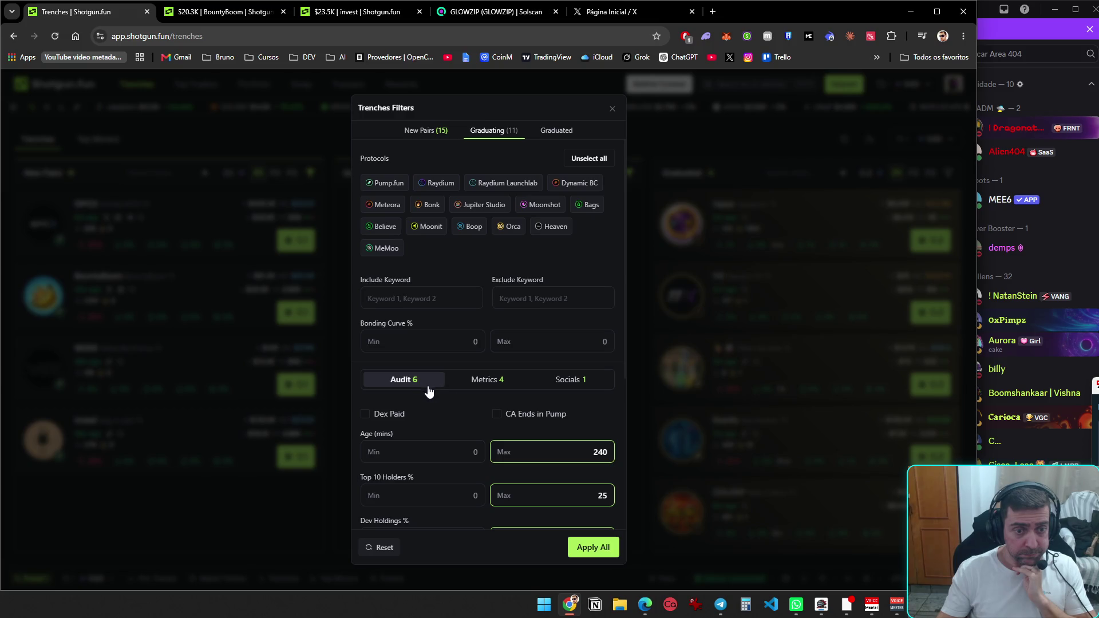
scroll(466, 418, "down", 2)
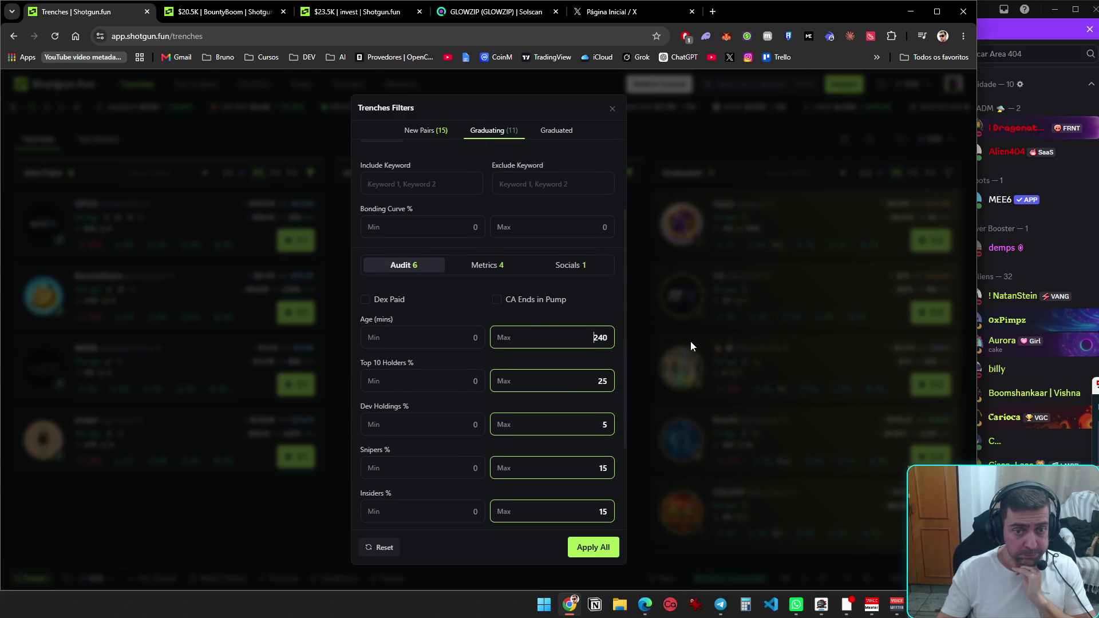
key("Delete")
key("Delete")
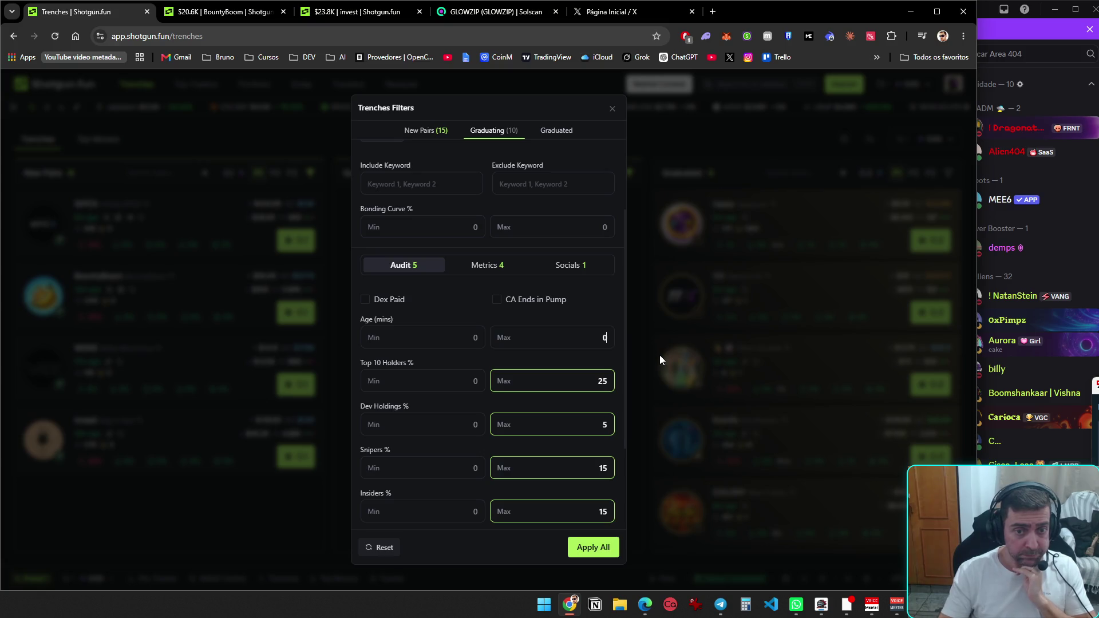
left_click(602, 553)
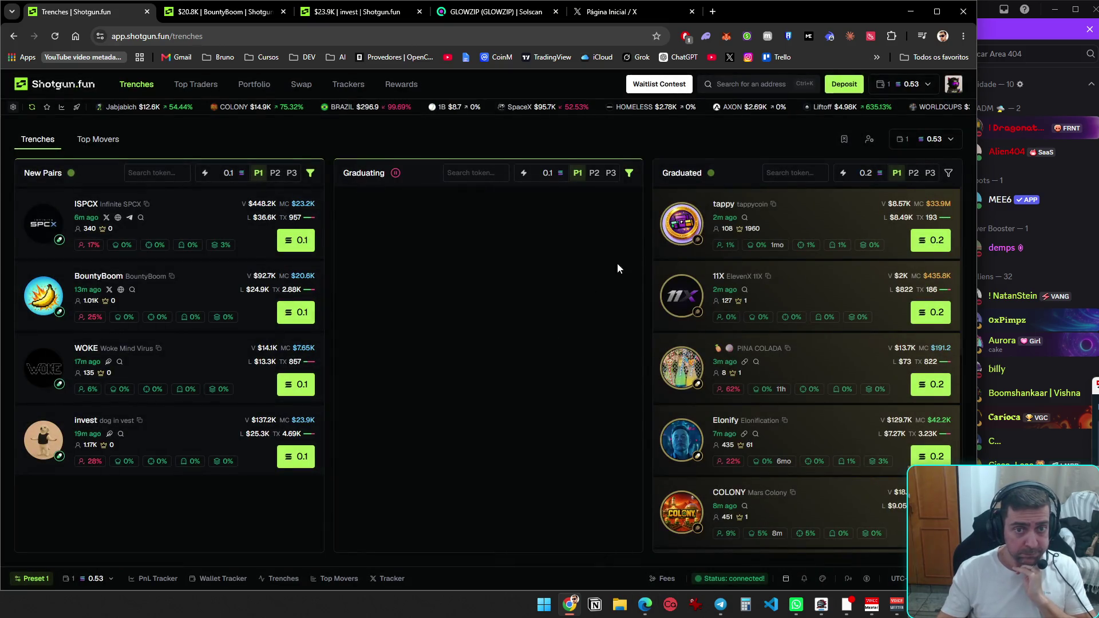
- Set Graduating Age Max to 120 minutes and Top 10 Holders Max to 30%, then apply
left_click(628, 173)
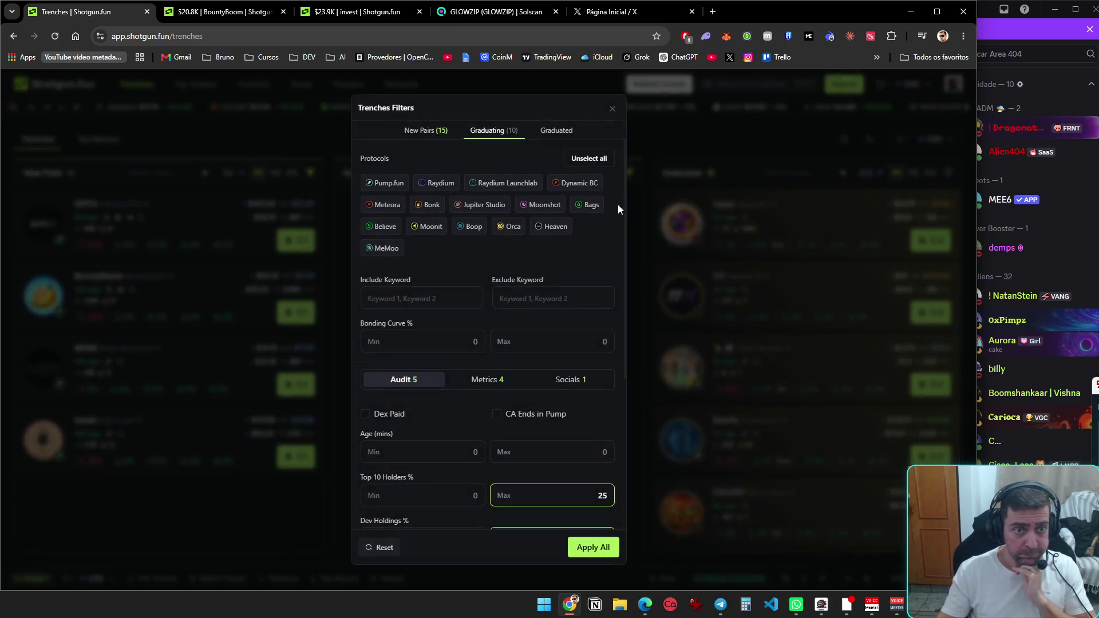
left_click(596, 447)
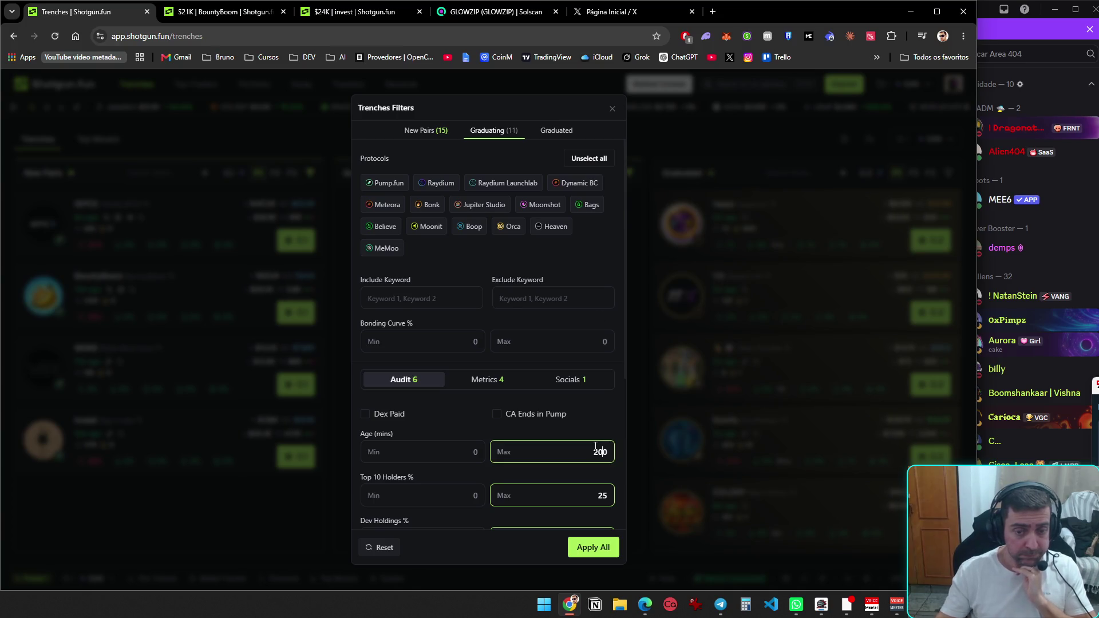
type("12")
key("BackSpace")
key("BackSpace")
type("30")
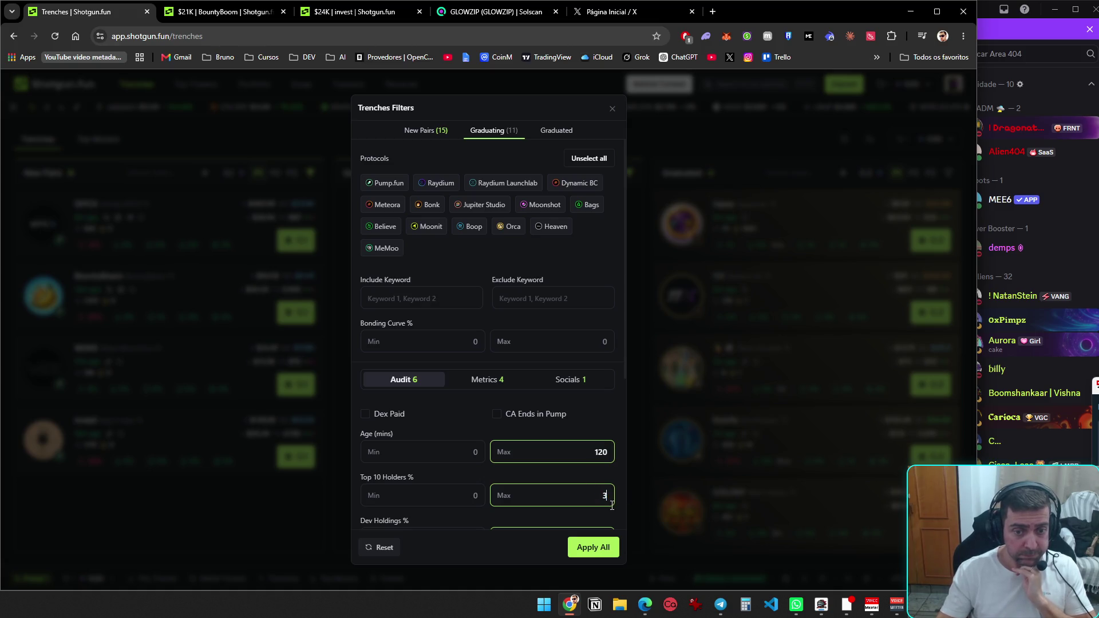
left_click(595, 551)
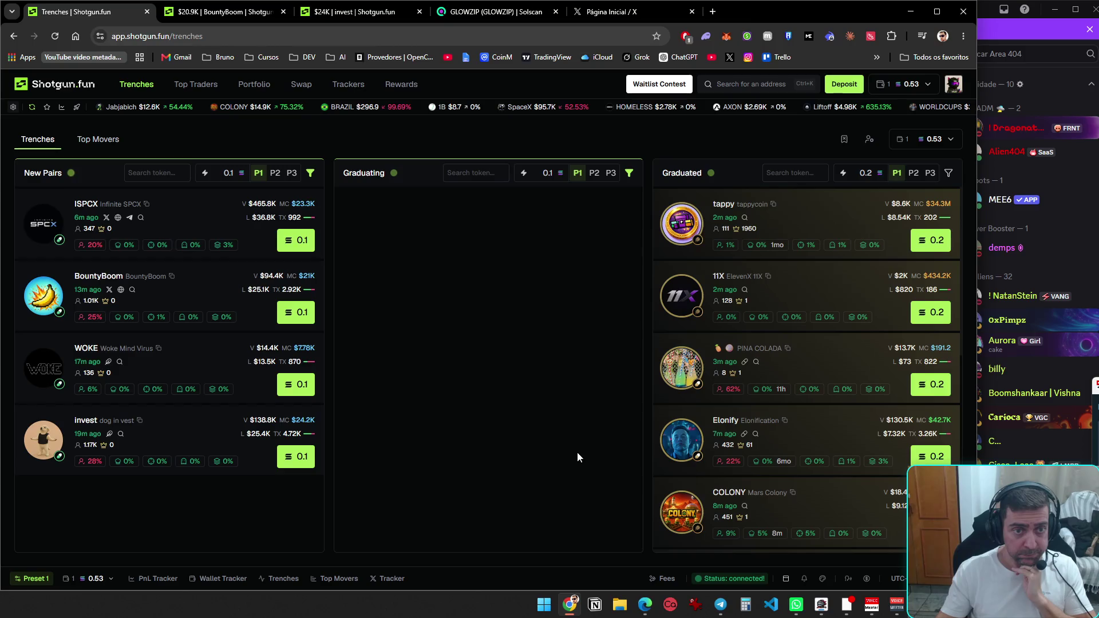
left_click(628, 177)
scroll(595, 338, "down", 4)
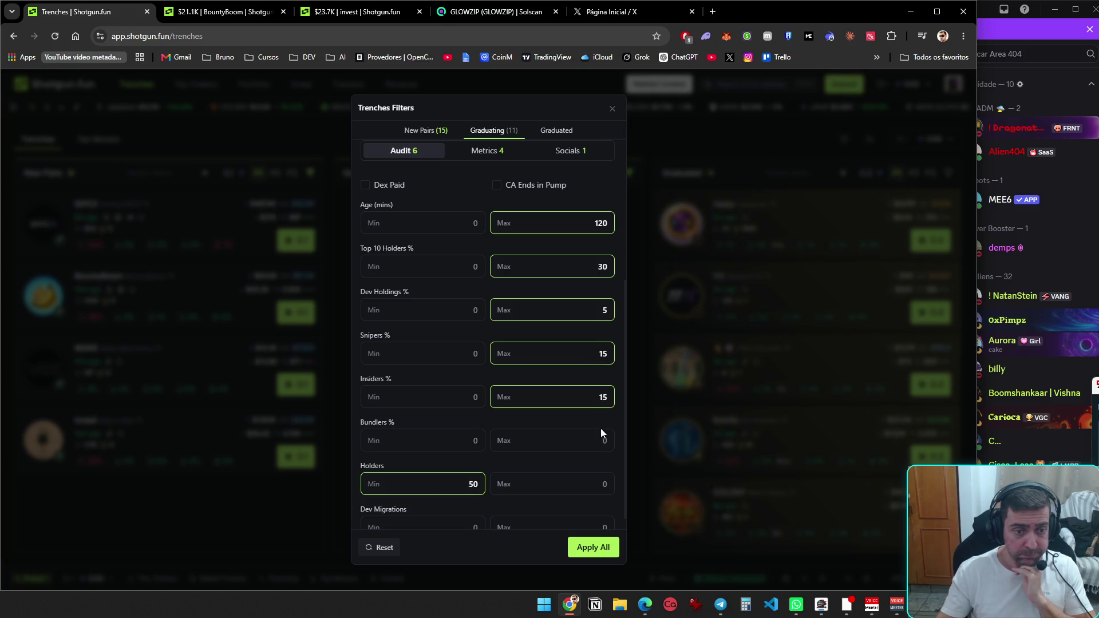
- Lower the Graduating minimum volume to 100 in Metrics and apply
scroll(601, 441, "down", 1)
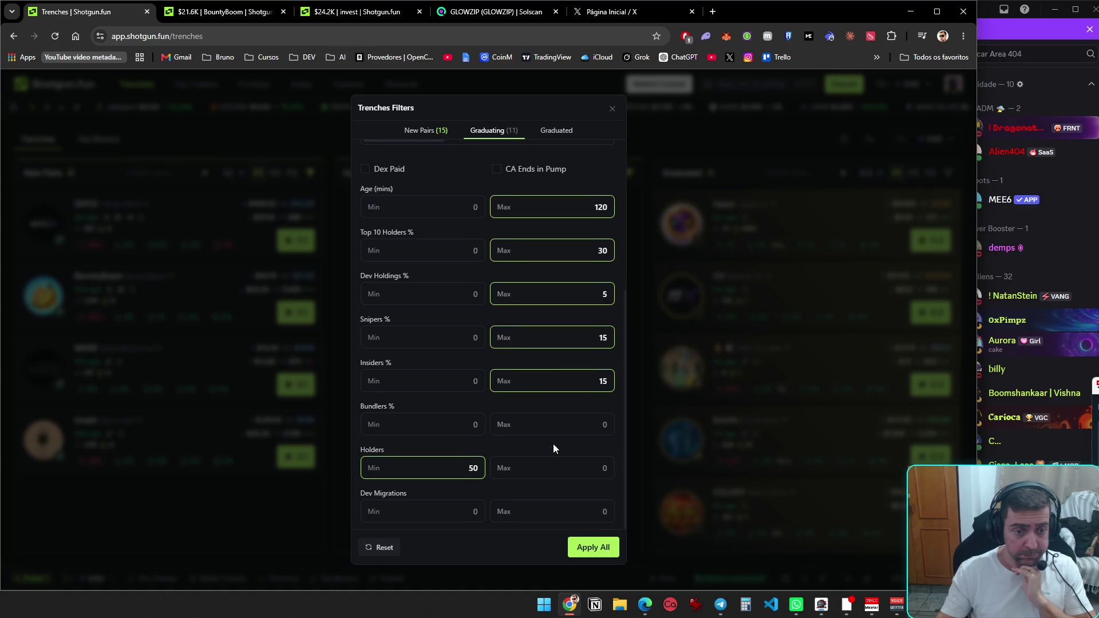
scroll(553, 444, "up", 5)
left_click(500, 386)
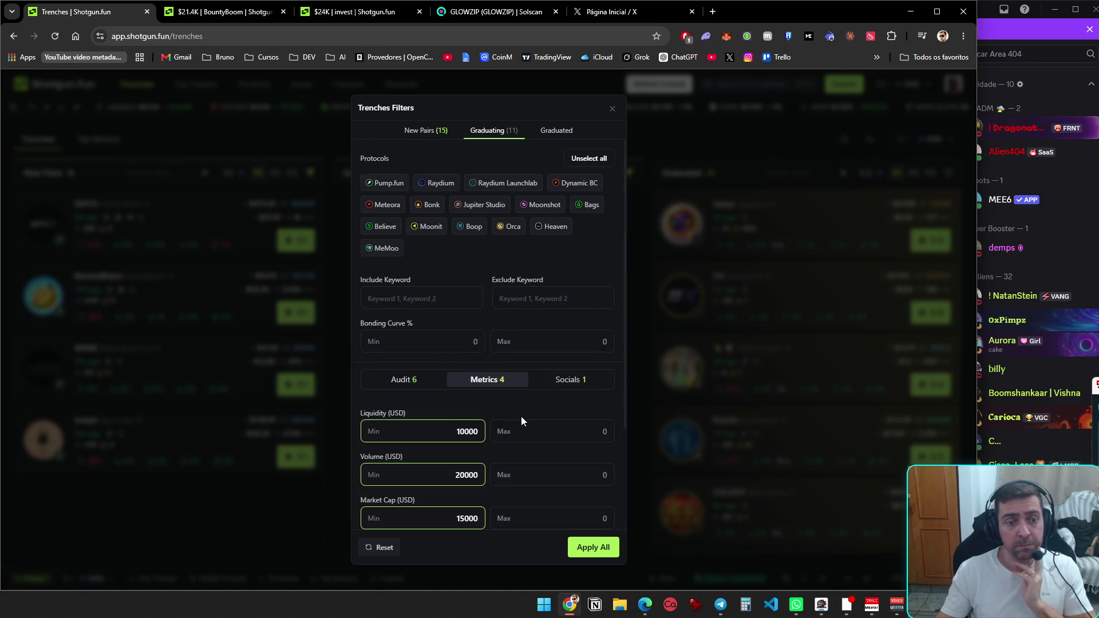
scroll(508, 404, "down", 2)
left_click_drag(487, 324, 465, 324)
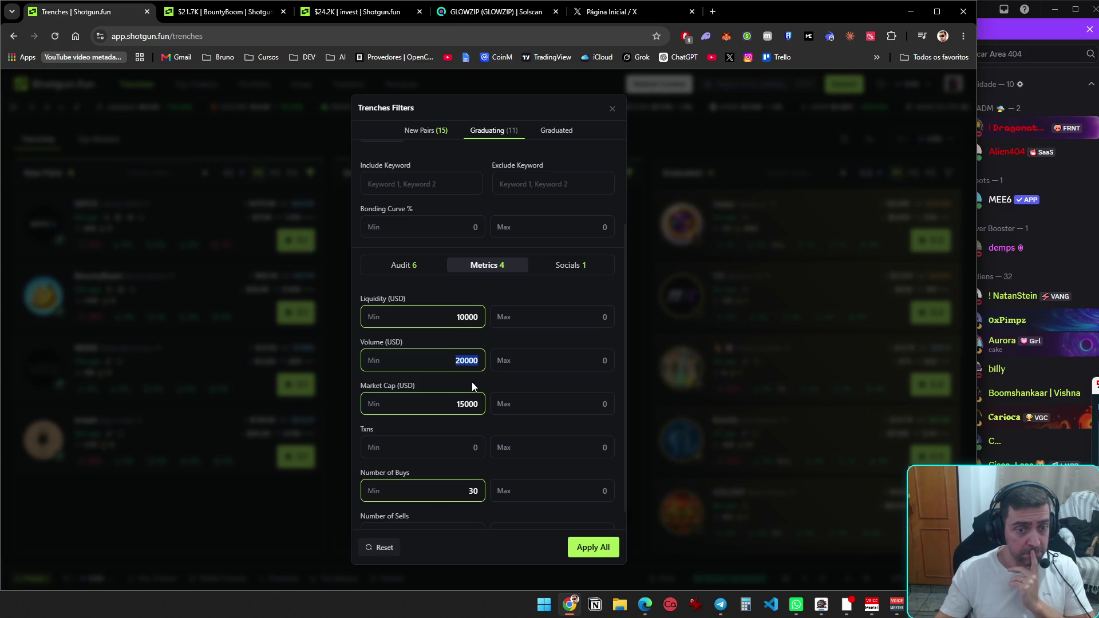
type("100")
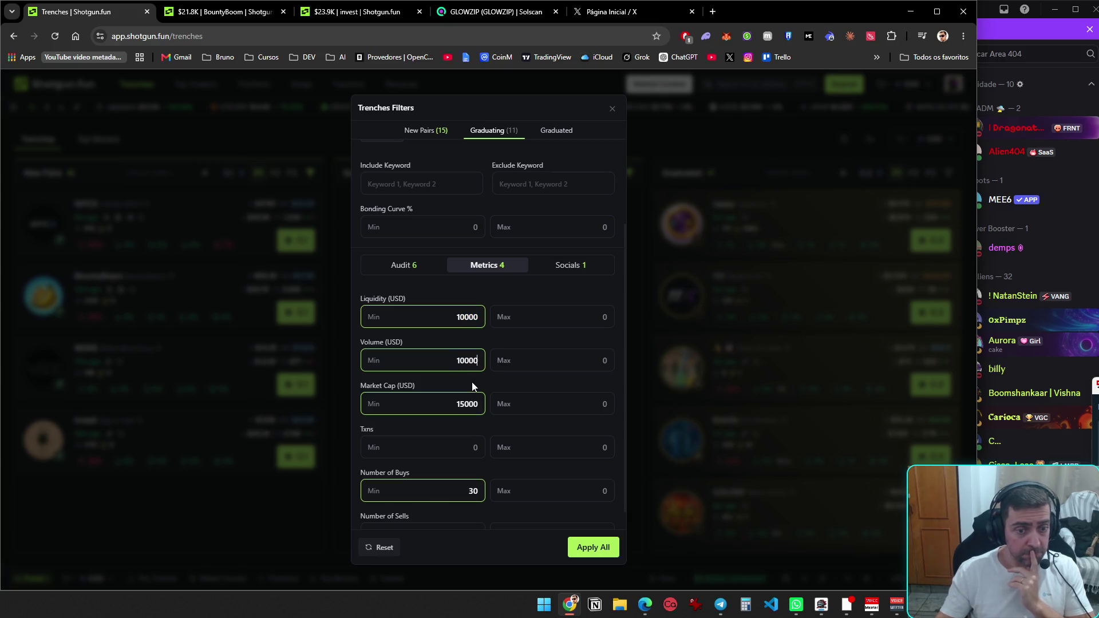
left_click(593, 549)
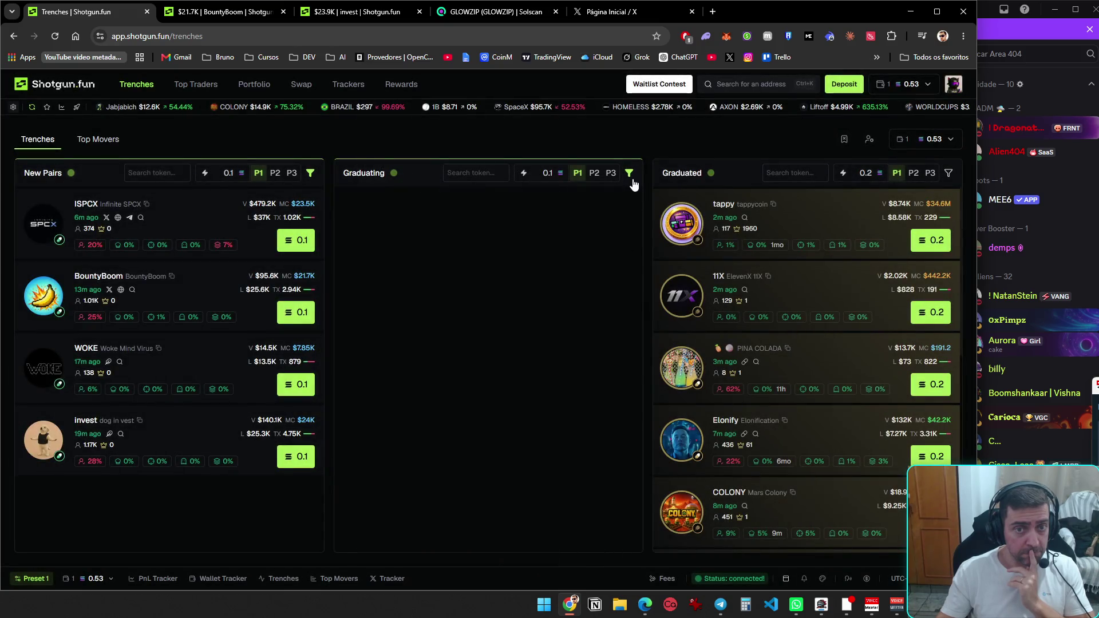
- Set the Graduating Market Cap minimum to 10000 and apply
left_click(628, 172)
scroll(481, 399, "down", 3)
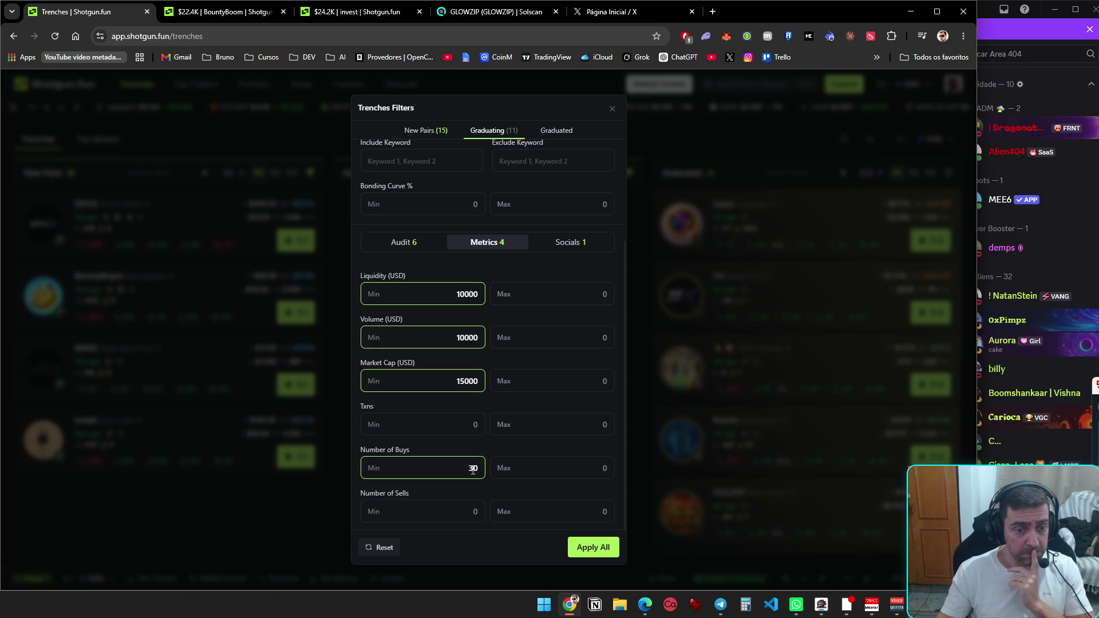
double_click(466, 381)
type("10000")
left_click(594, 549)
- Reapply the Graduating filters, reload Trenches, and bring up the invest token's page
left_click(628, 172)
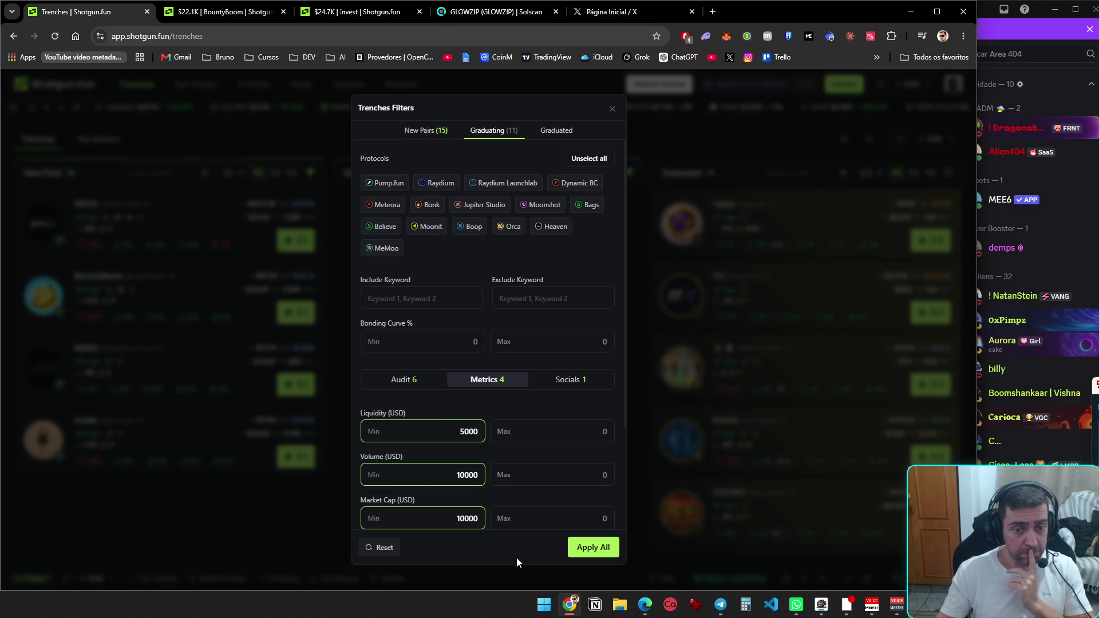
left_click(576, 549)
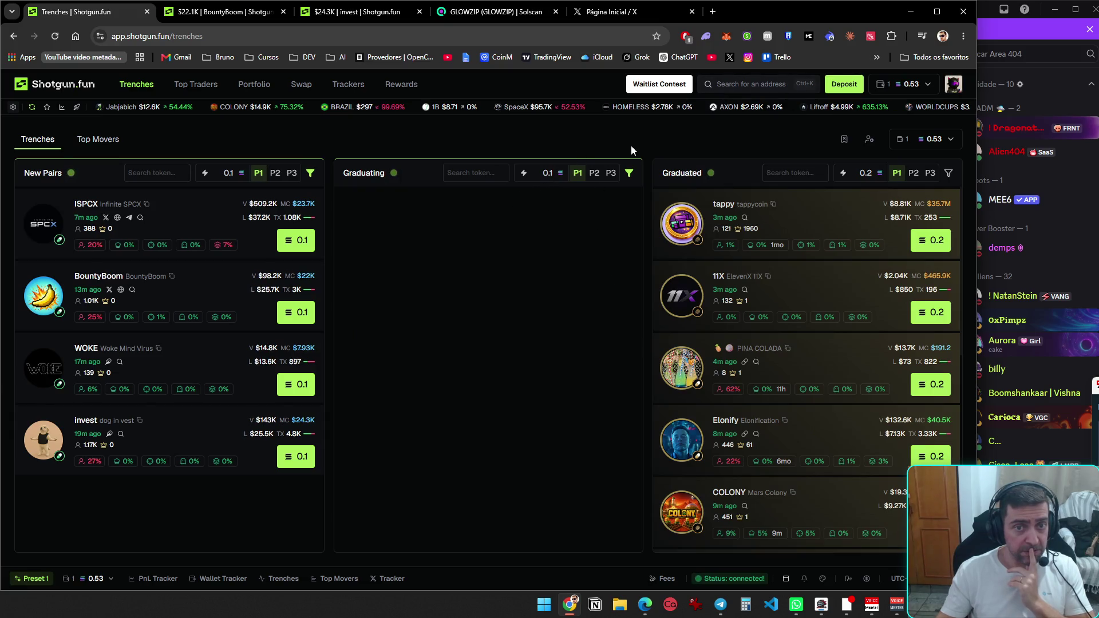
key("F5")
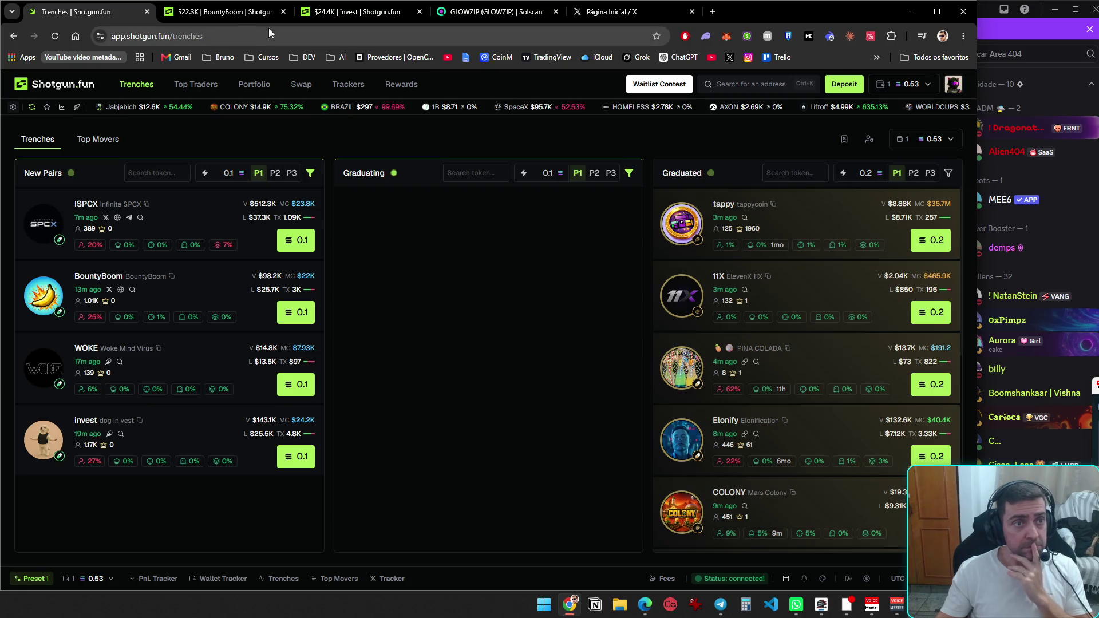
left_click(256, 13)
left_click(351, 12)
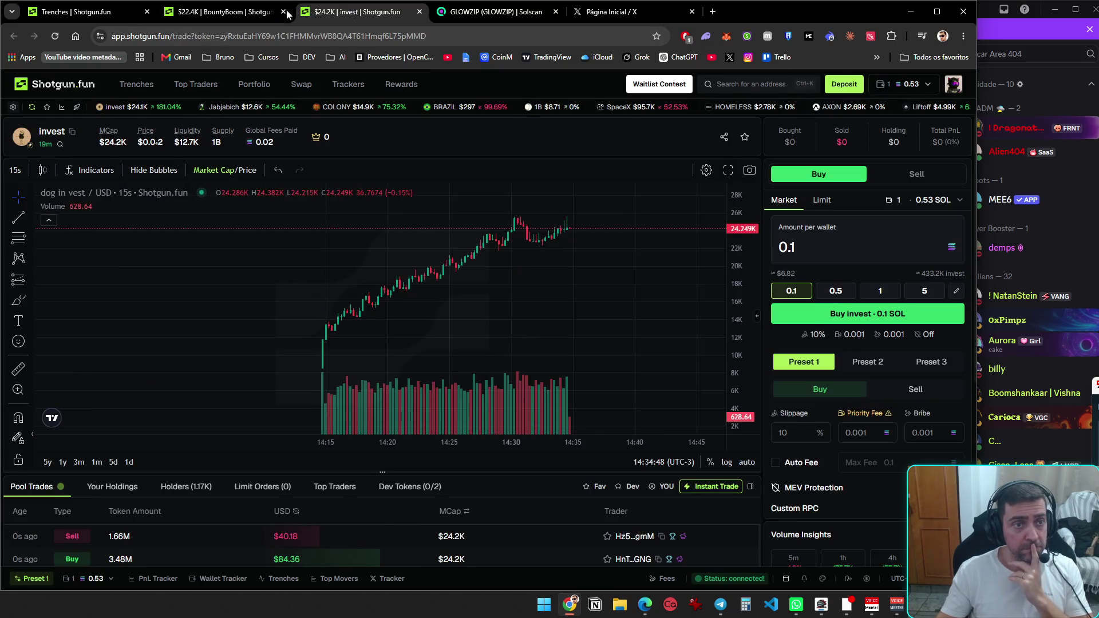
- Return to Trenches, review the Graduating Socials options, and apply the filters
left_click(238, 18)
left_click(349, 18)
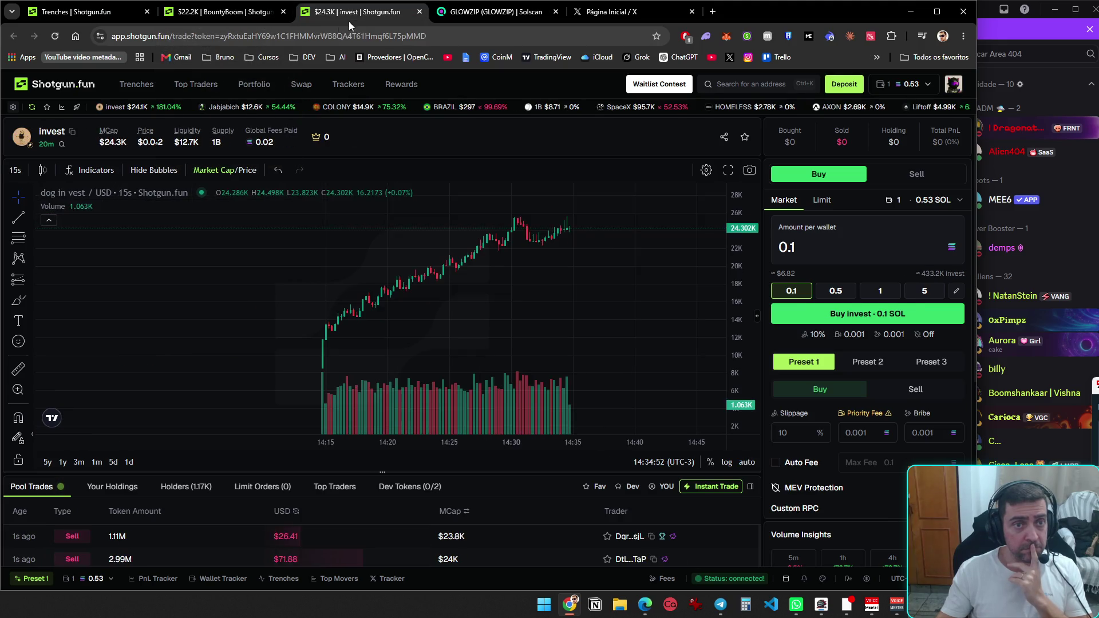
left_click(92, 19)
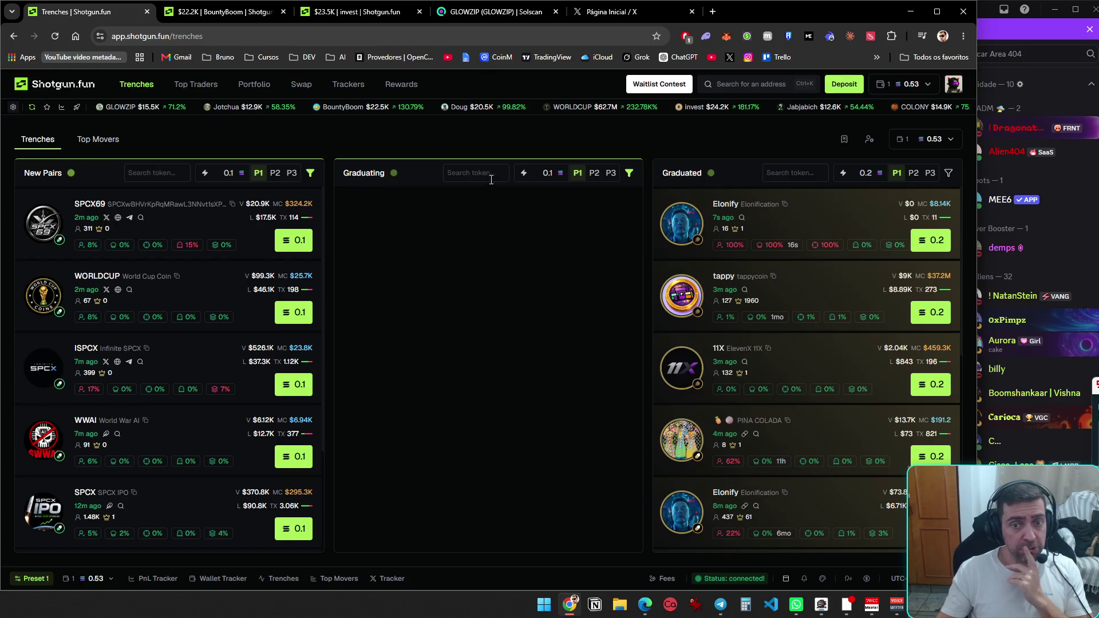
left_click(629, 172)
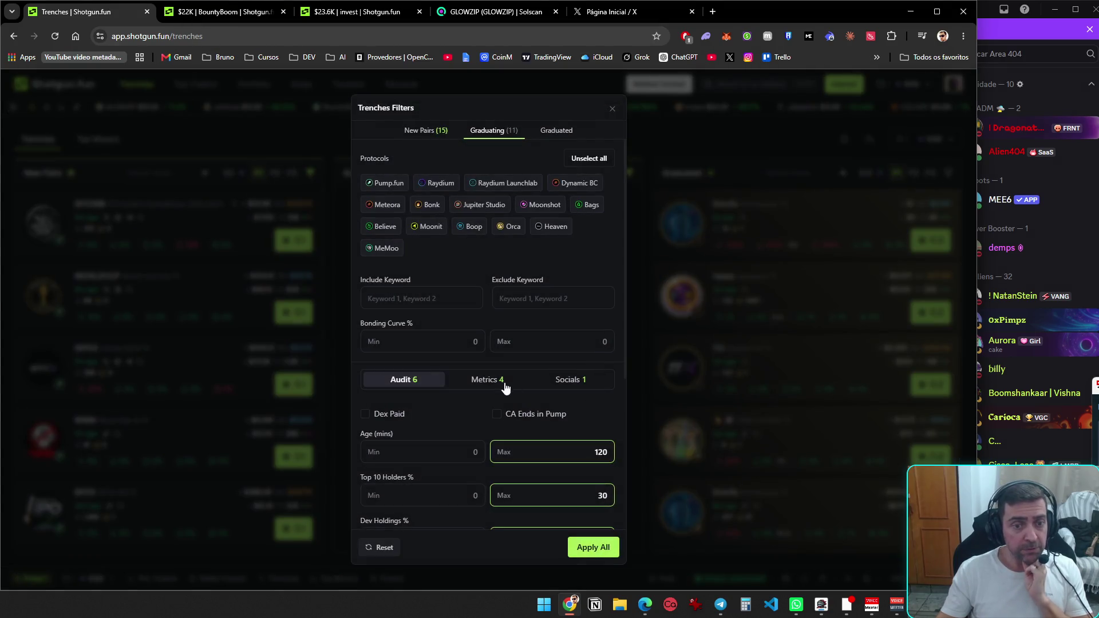
left_click(576, 380)
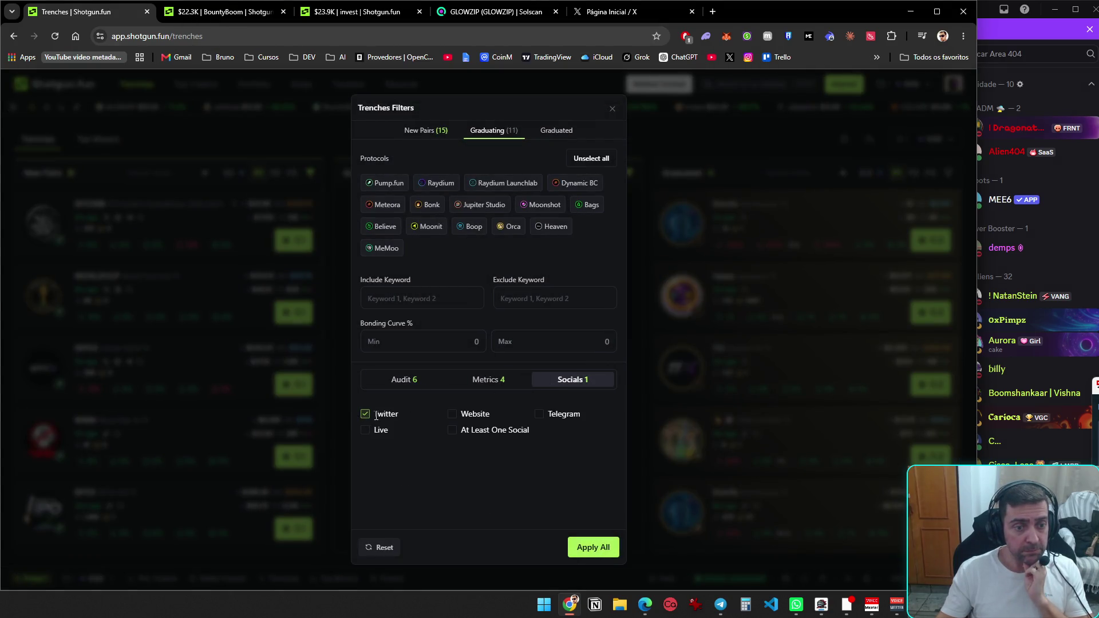
left_click(612, 548)
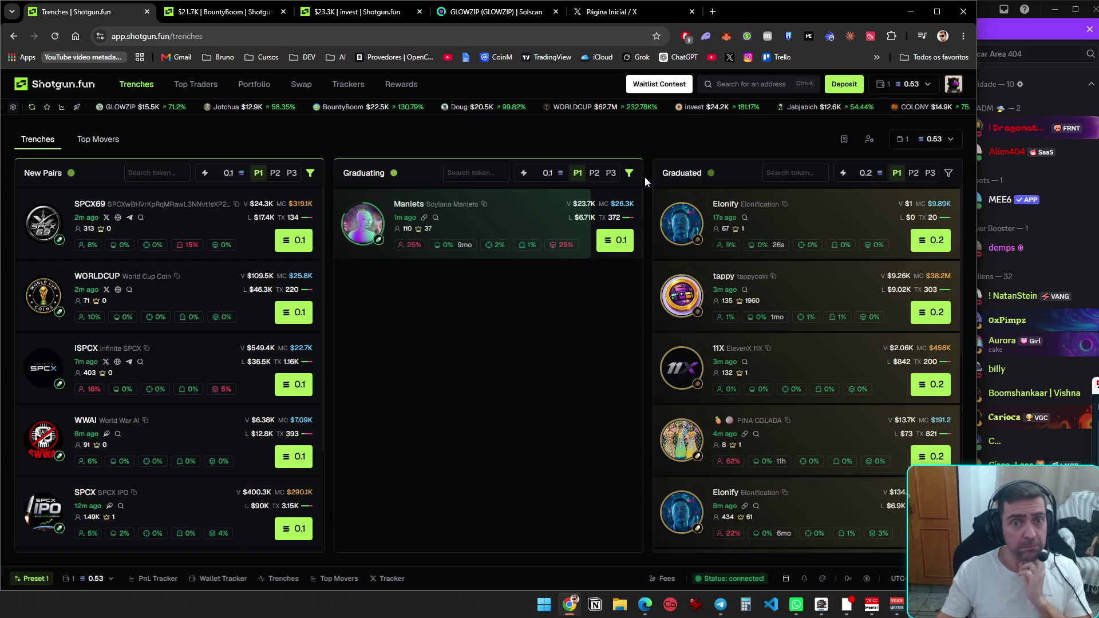
- Require a Twitter link for Graduating tokens, then reopen the filters' Metrics section
left_click(630, 173)
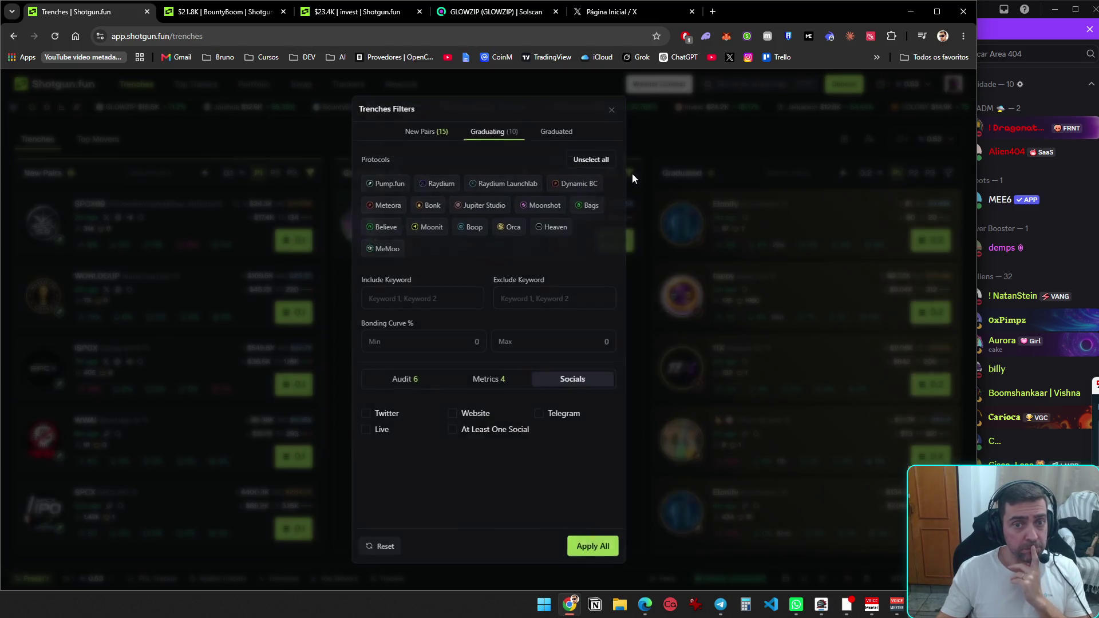
left_click(365, 414)
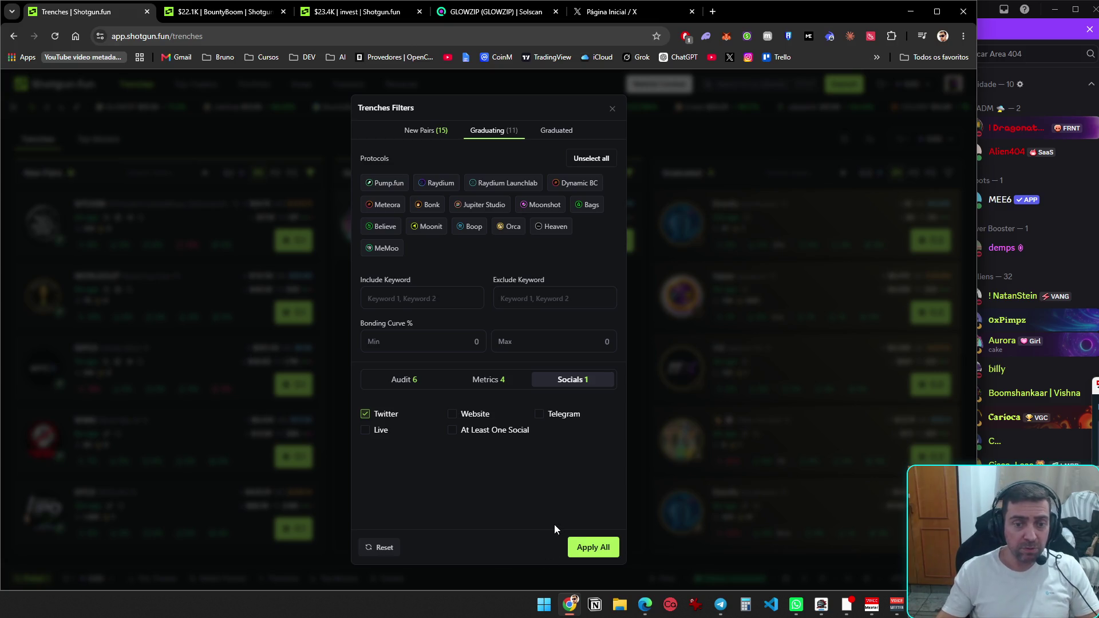
key("Escape")
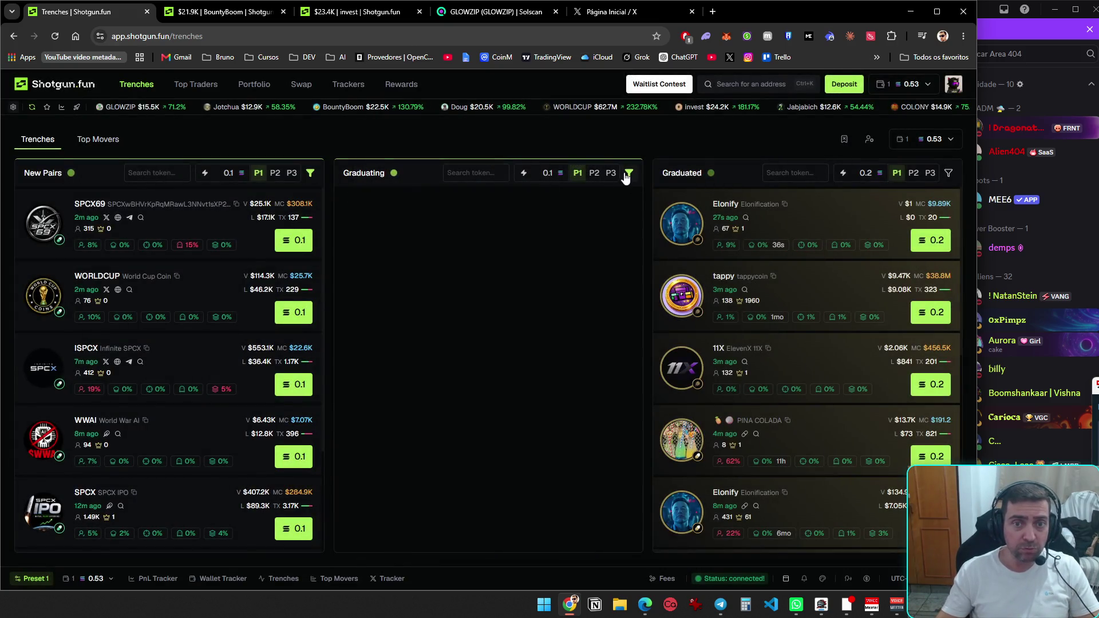
left_click(628, 174)
left_click(506, 382)
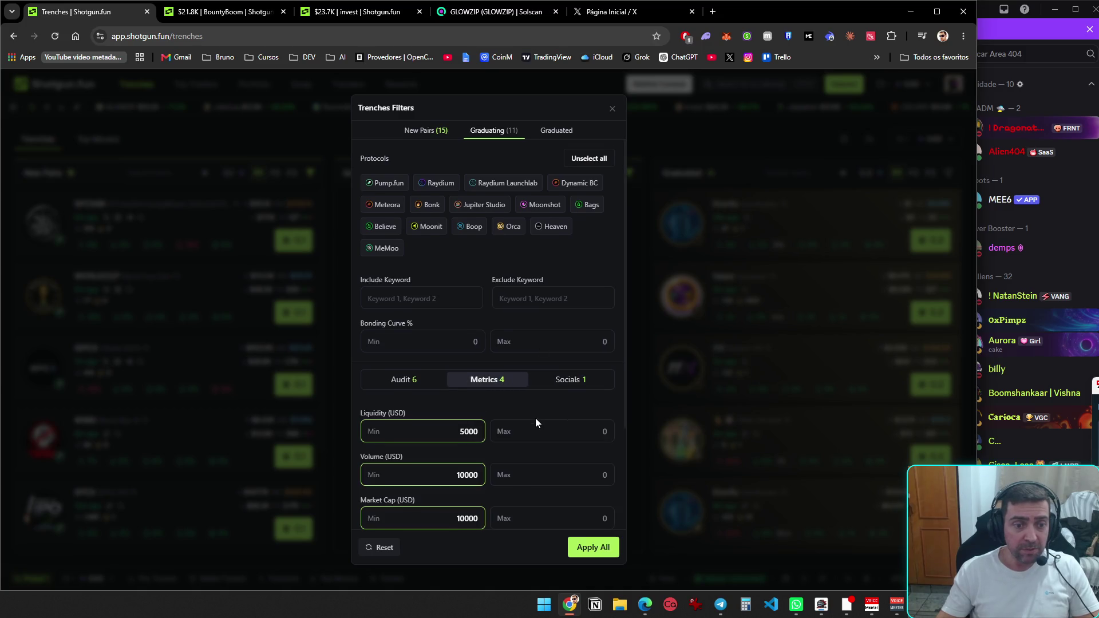
- Set the Graduating Market Cap minimum to 5000 and apply
scroll(535, 420, "down", 2)
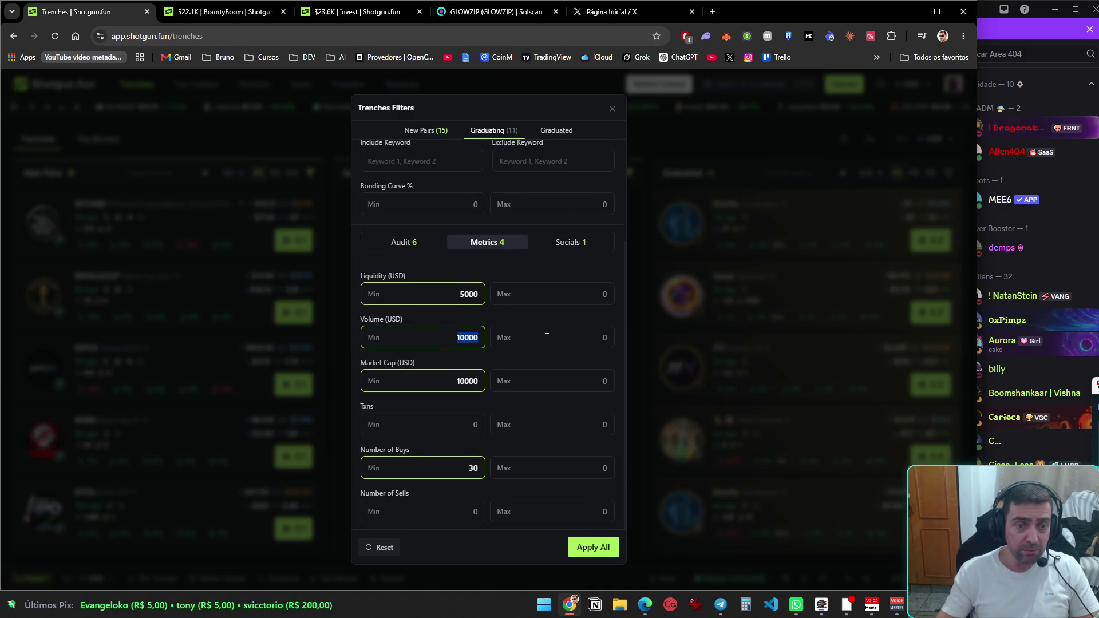
left_click(587, 546)
left_click(630, 174)
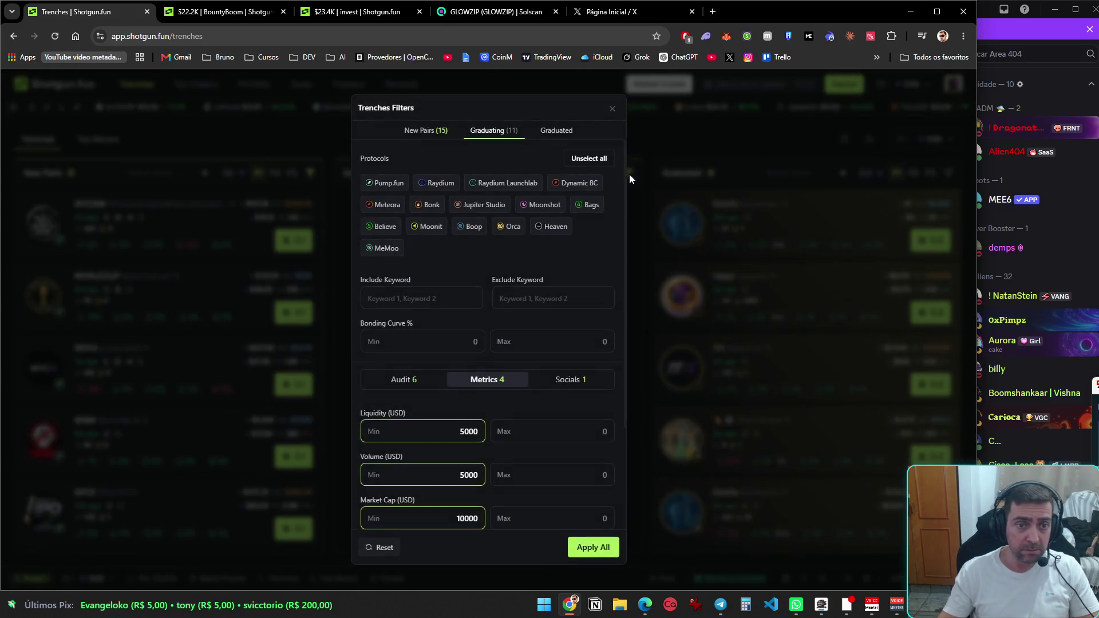
scroll(487, 445, "down", 2)
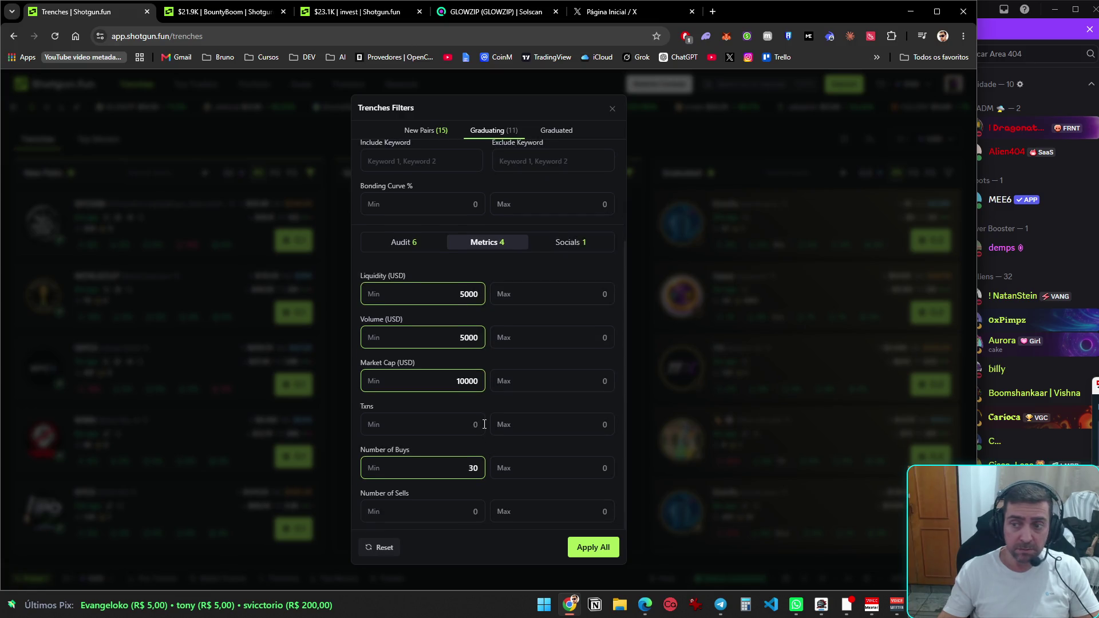
double_click(435, 385)
type("5000")
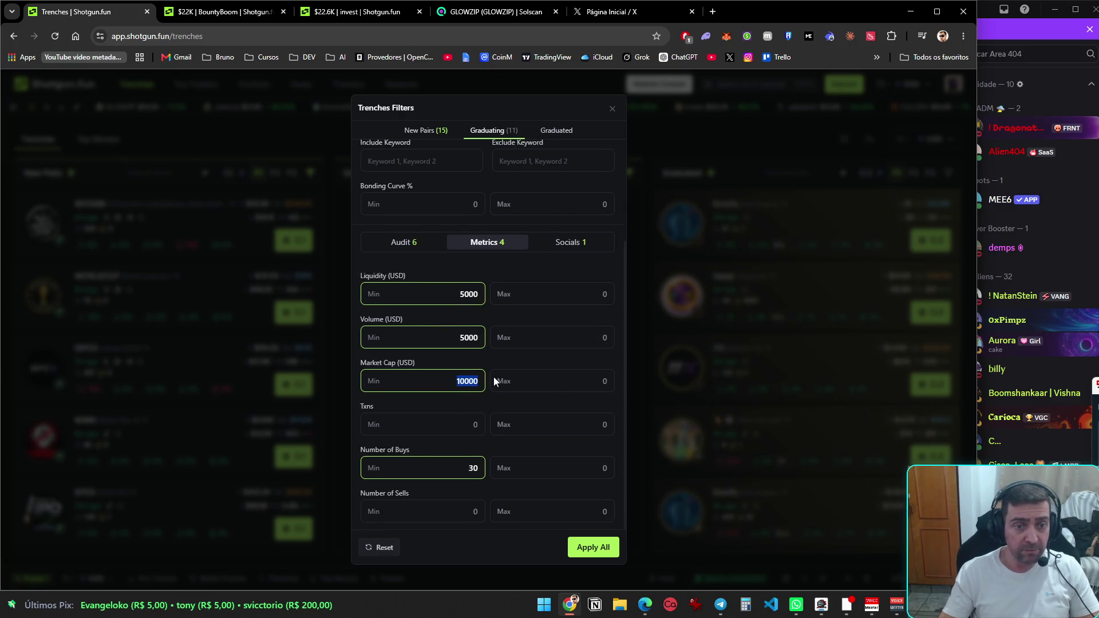
left_click(593, 548)
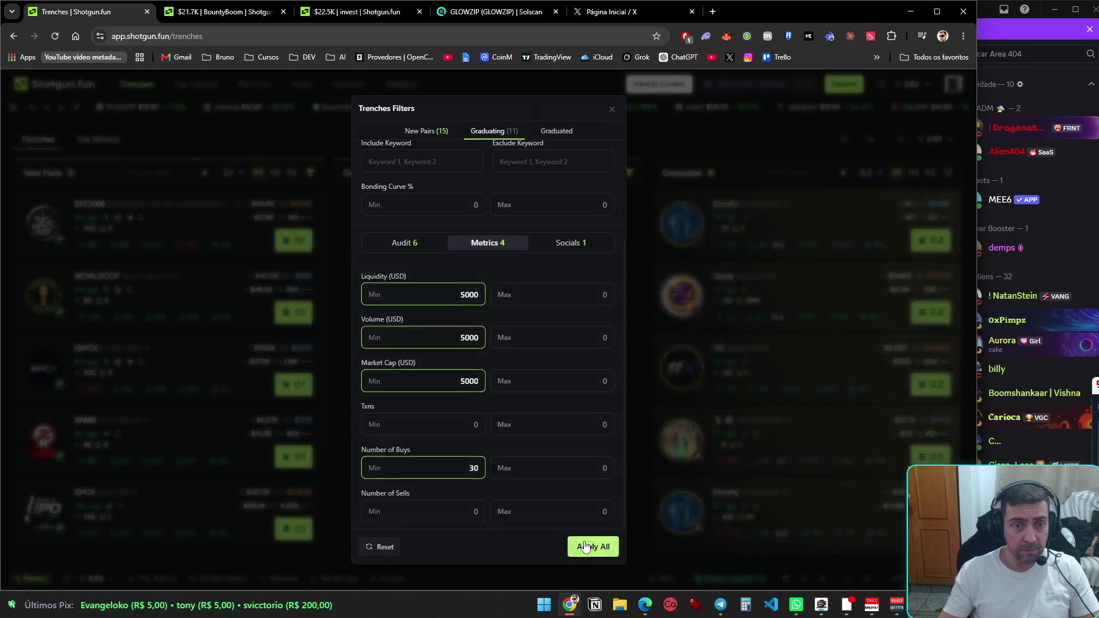
- Set the Graduating Insiders % maximum to 0 under Audit, apply, and close the filters
left_click(628, 173)
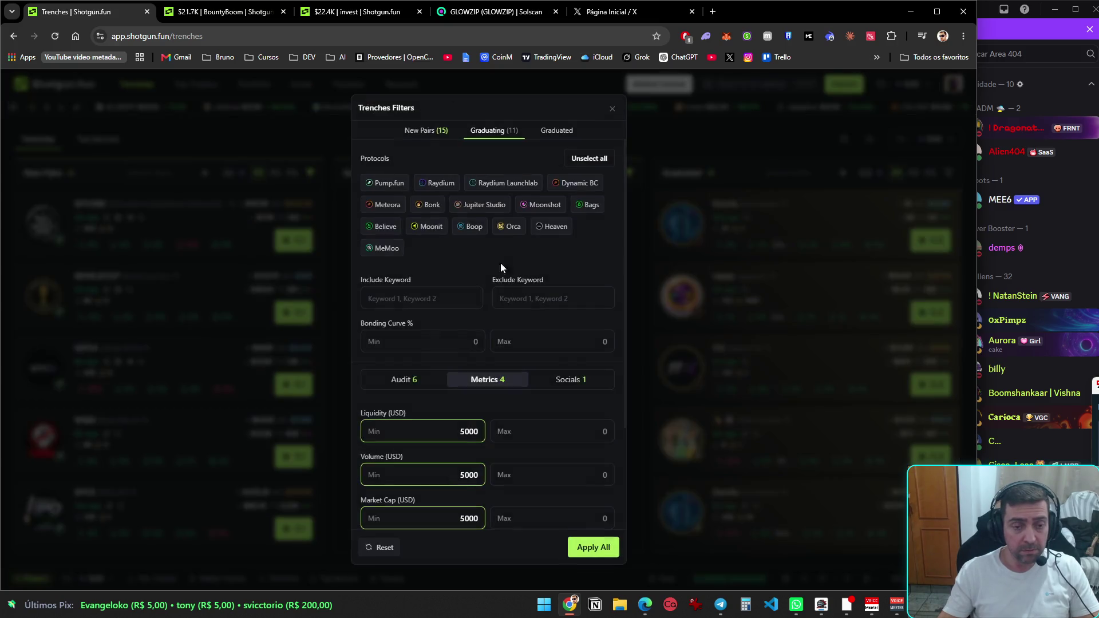
left_click(418, 380)
scroll(534, 366, "down", 3)
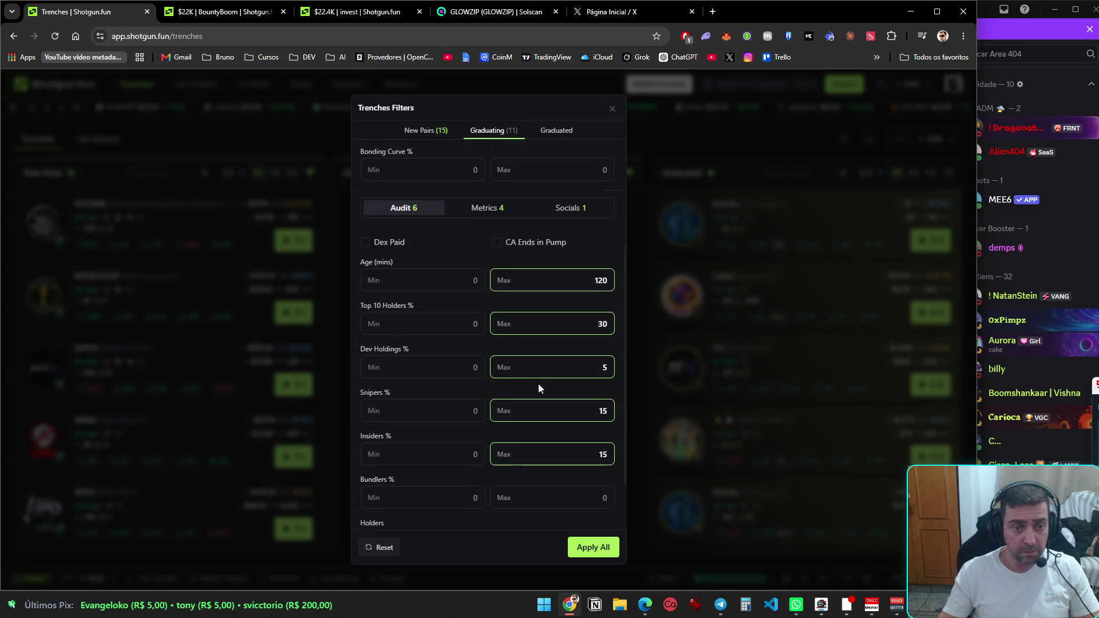
left_click(574, 329)
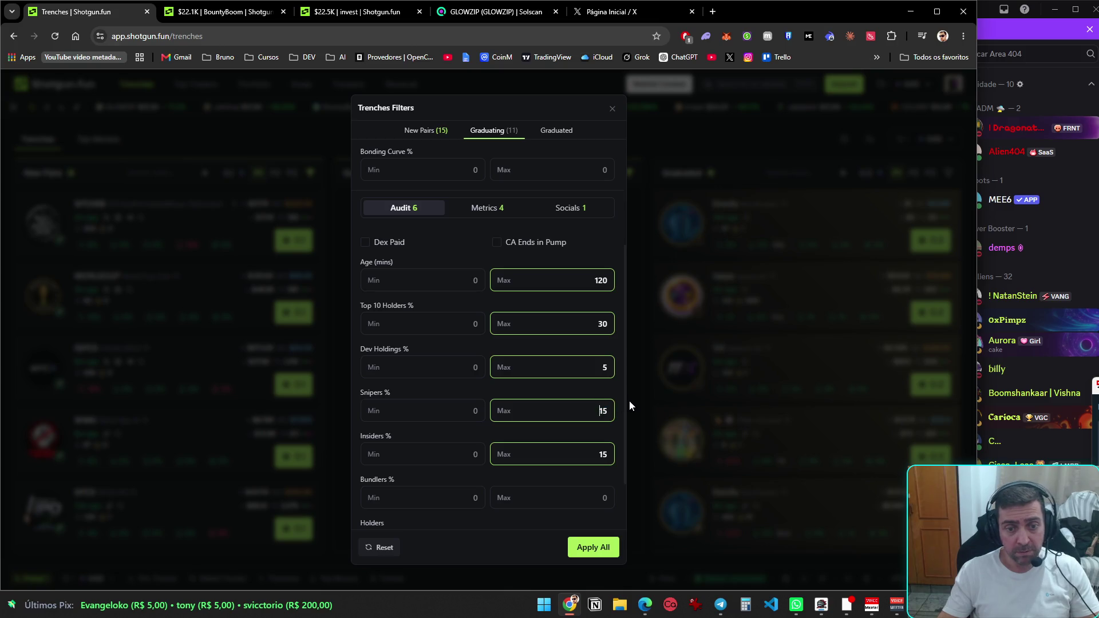
double_click(597, 448)
type("0")
left_click(587, 549)
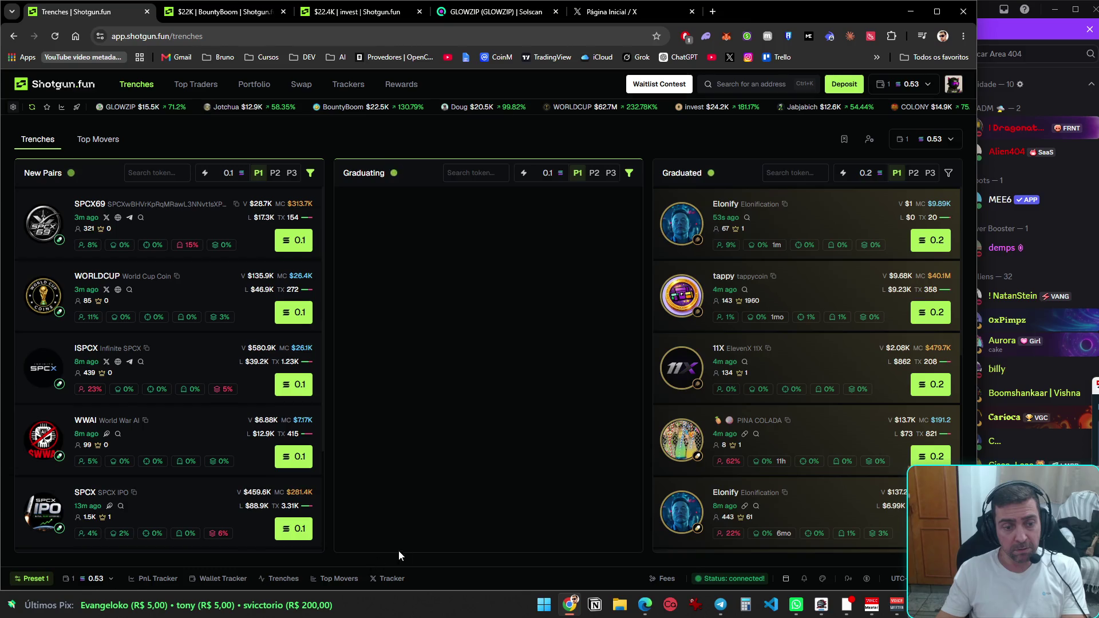
left_click(630, 173)
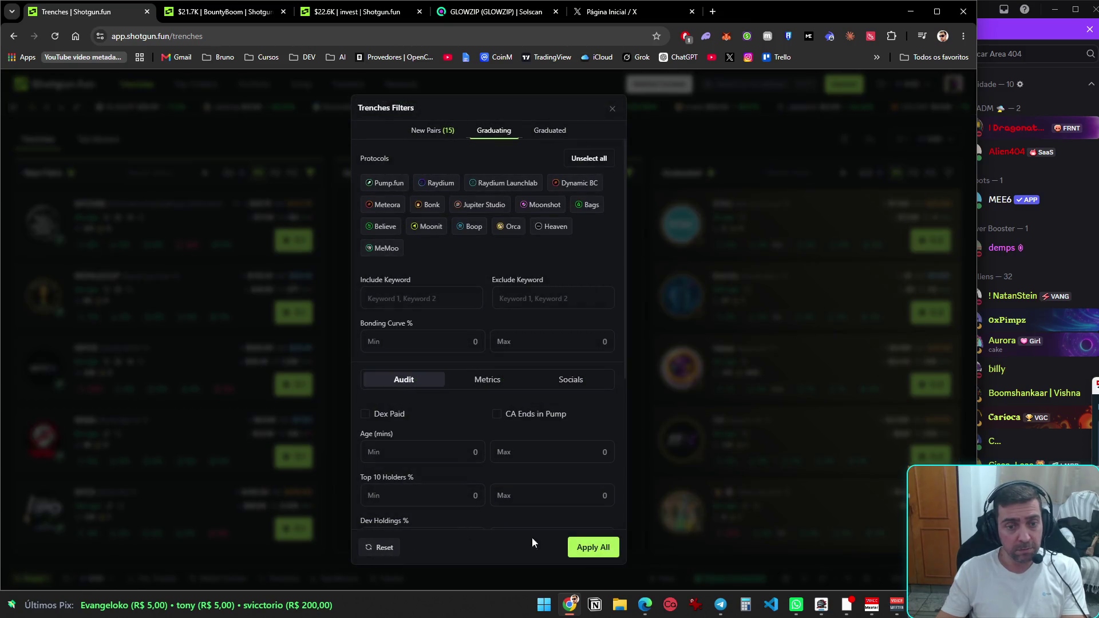
left_click(577, 551)
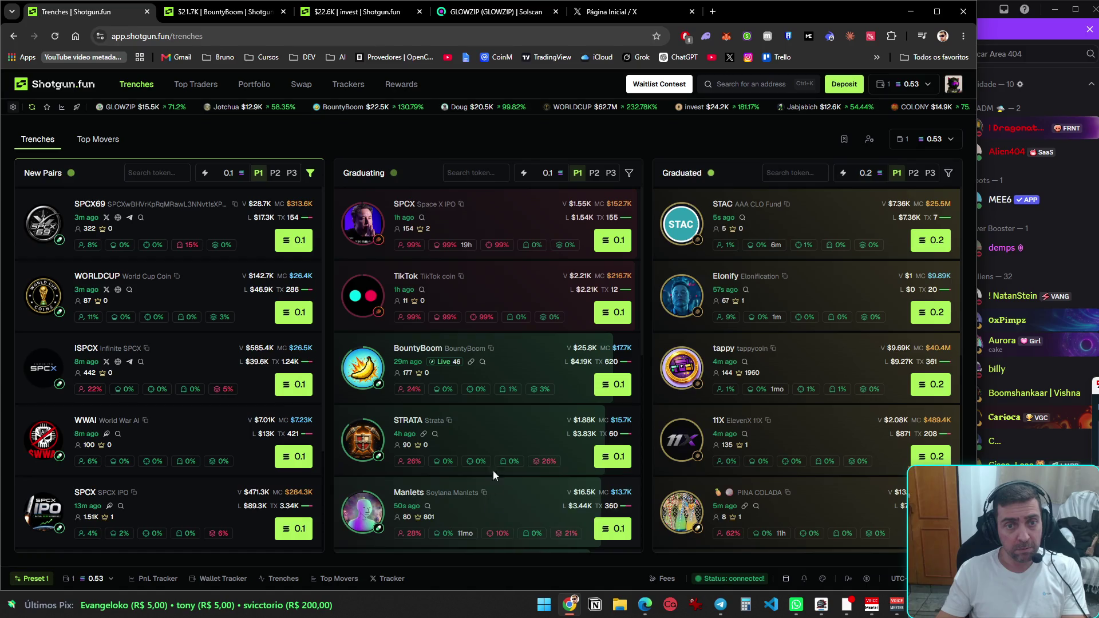
- Buy 0.1 SOL of invest and confirm the purchase in its Pool Trades list
left_click(225, 13)
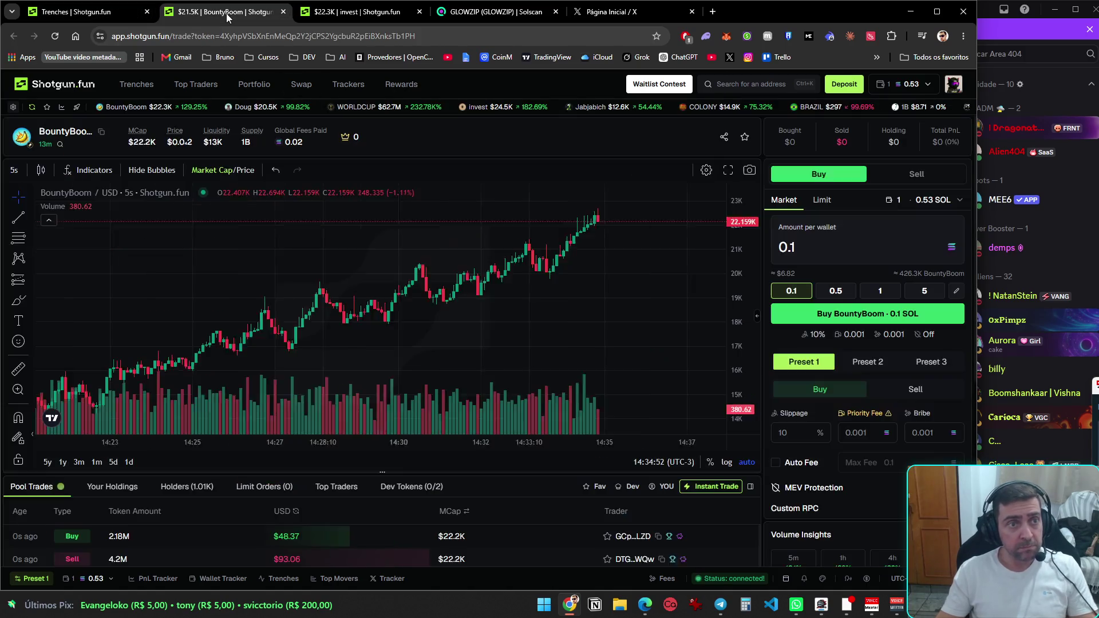
left_click(357, 12)
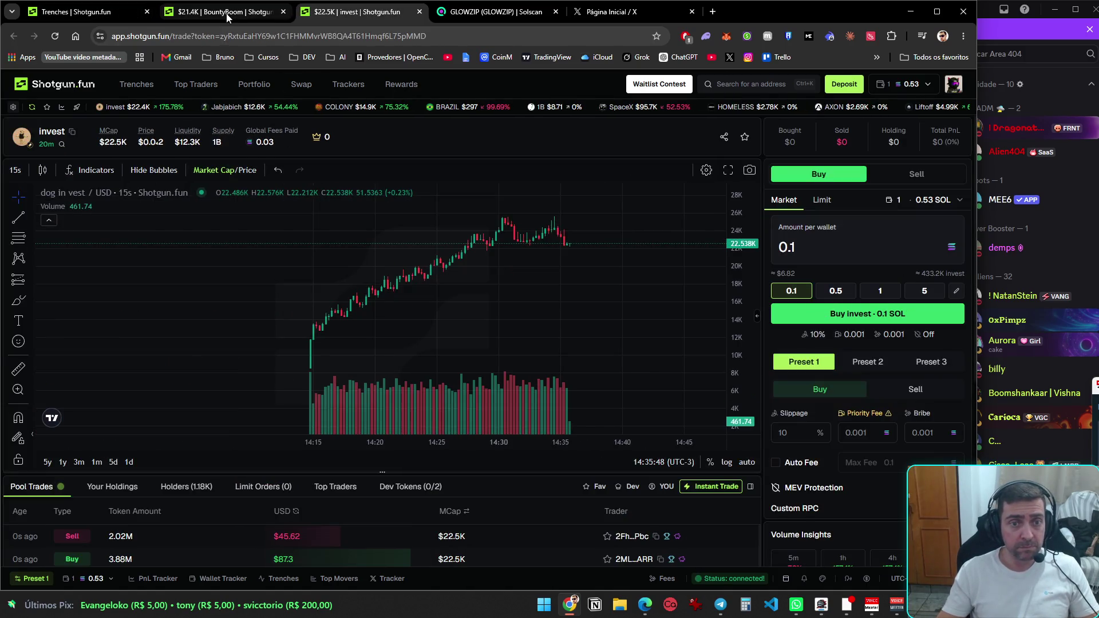
left_click(872, 319)
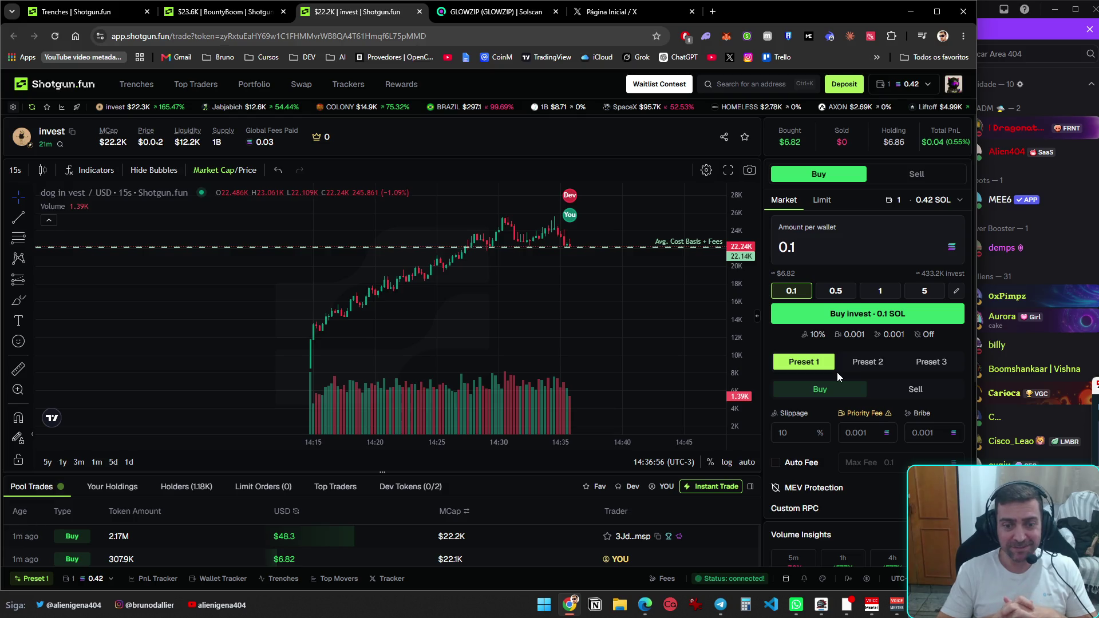
scroll(841, 381, "down", 5)
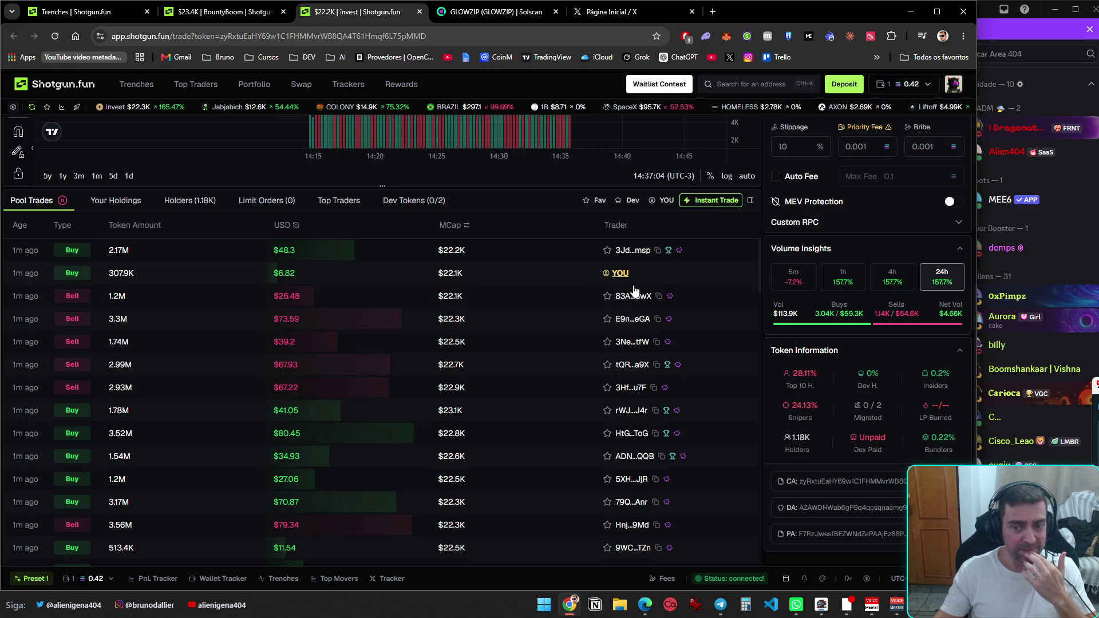
left_click(449, 5)
- Search Solscan for the pasted invest token address and open the dog in vest page
left_click(750, 126)
key("ctrl+v")
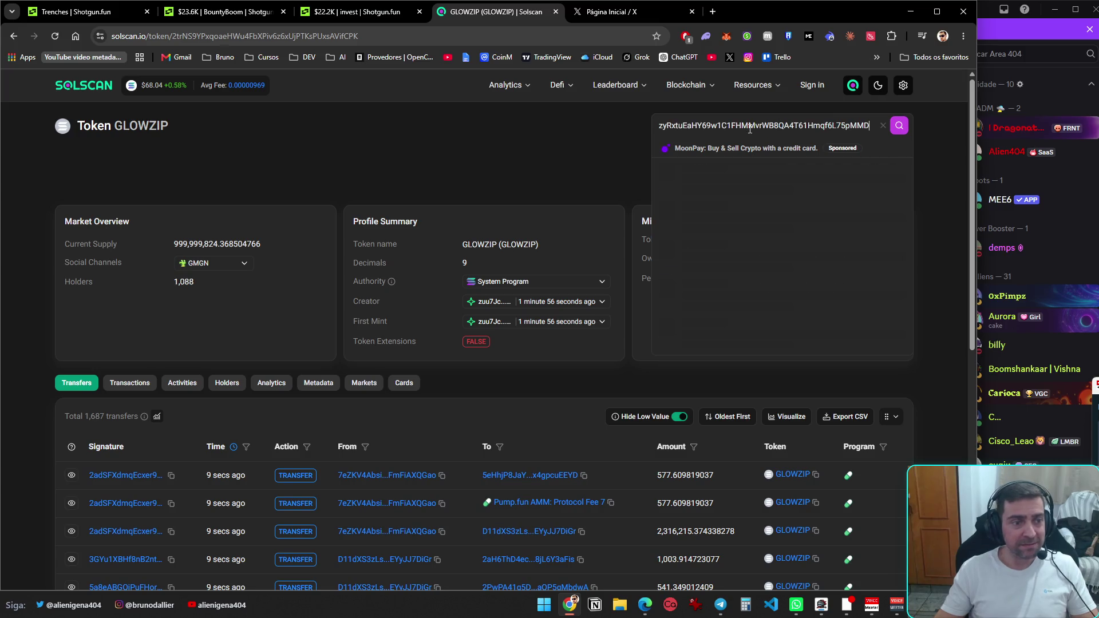
left_click(739, 204)
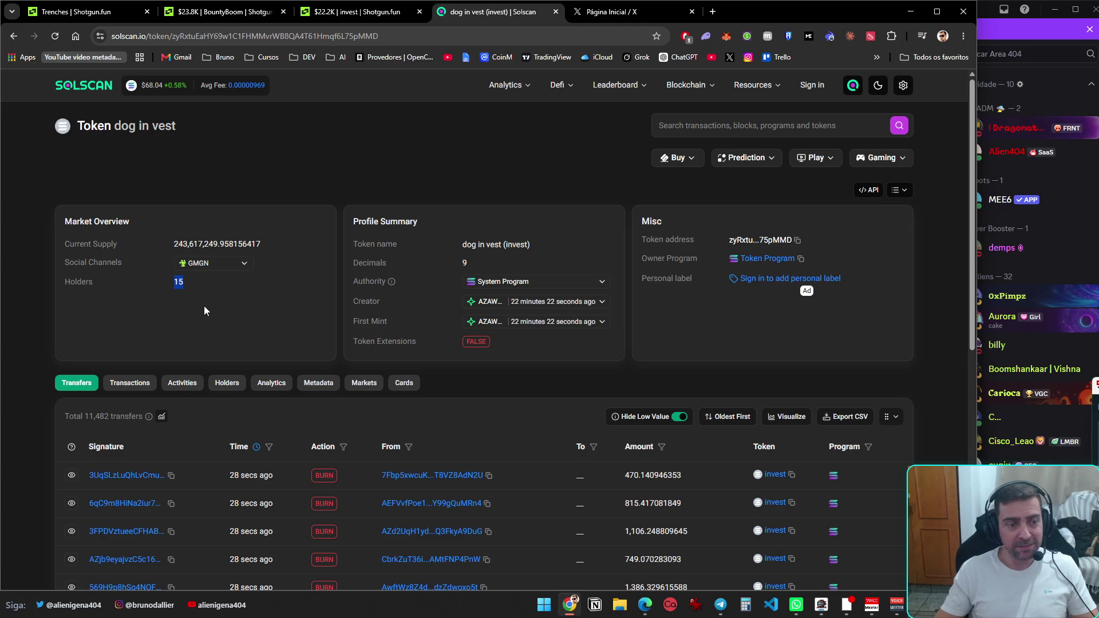
scroll(269, 338, "down", 5)
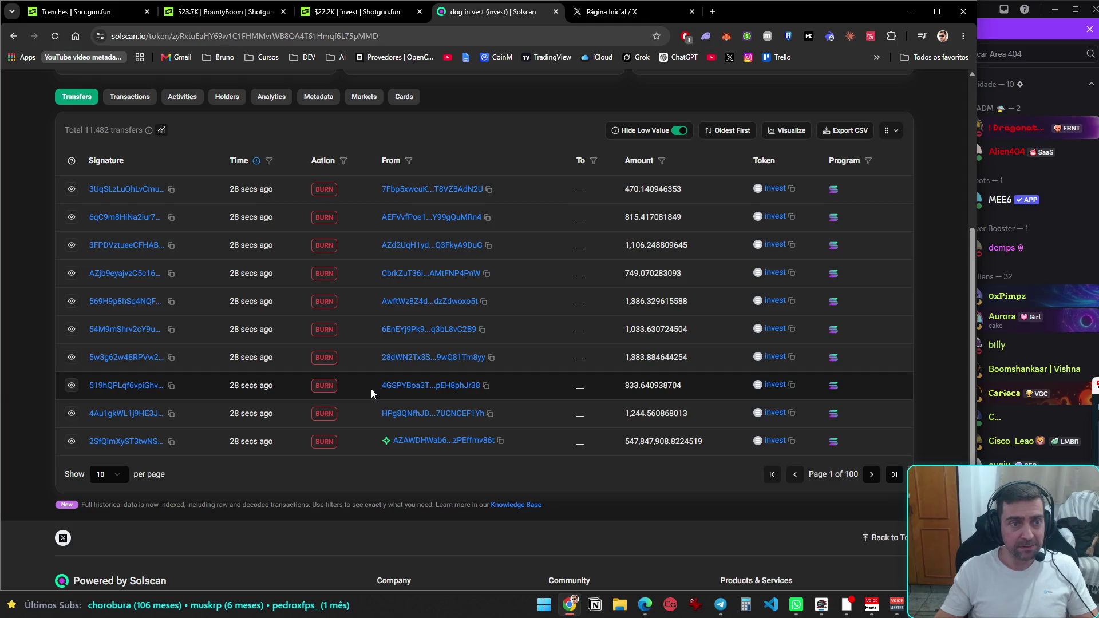
- Page through dog in vest's transfers to page 9, then return to invest's Shotgun.fun page
left_click(874, 474)
left_click(873, 474)
left_click(876, 473)
left_click(876, 473)
left_click(876, 474)
left_click(876, 474)
left_click(876, 473)
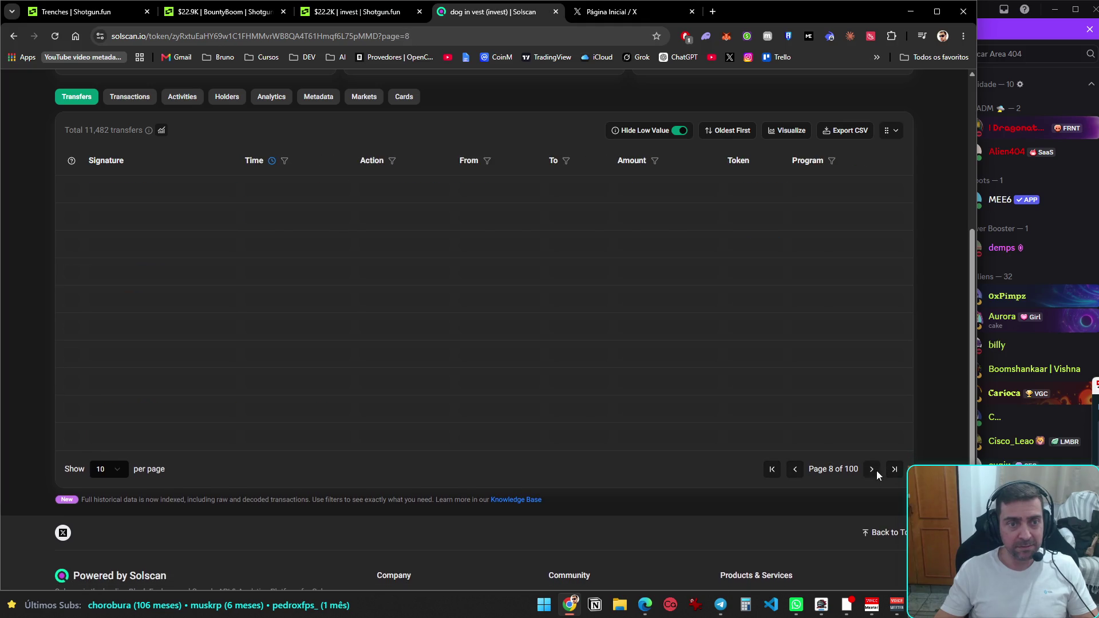
left_click(874, 474)
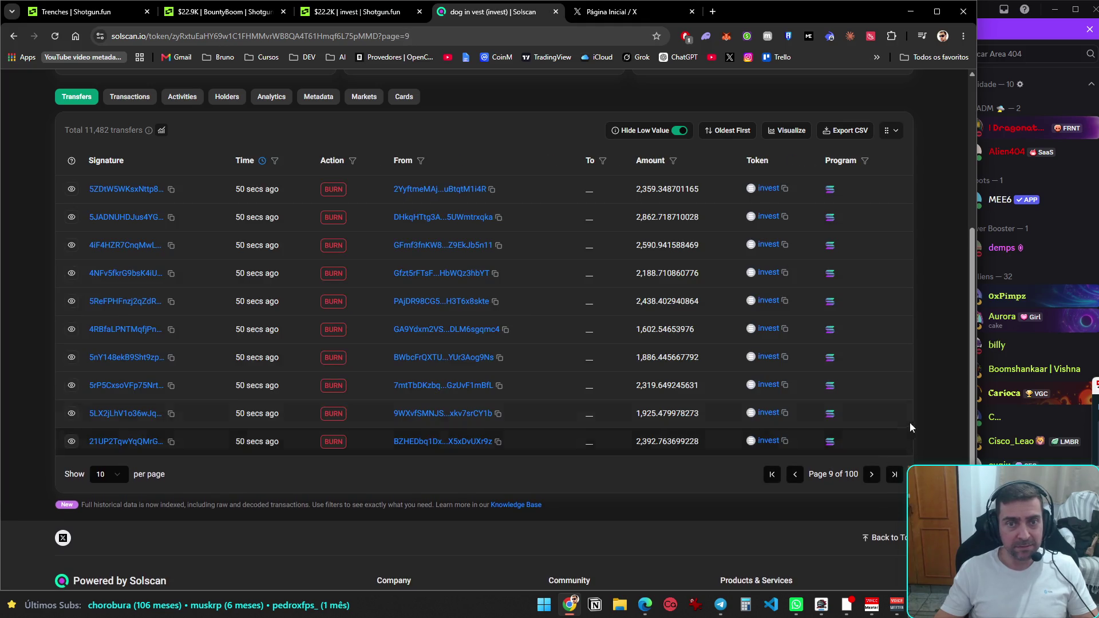
scroll(909, 423, "up", 5)
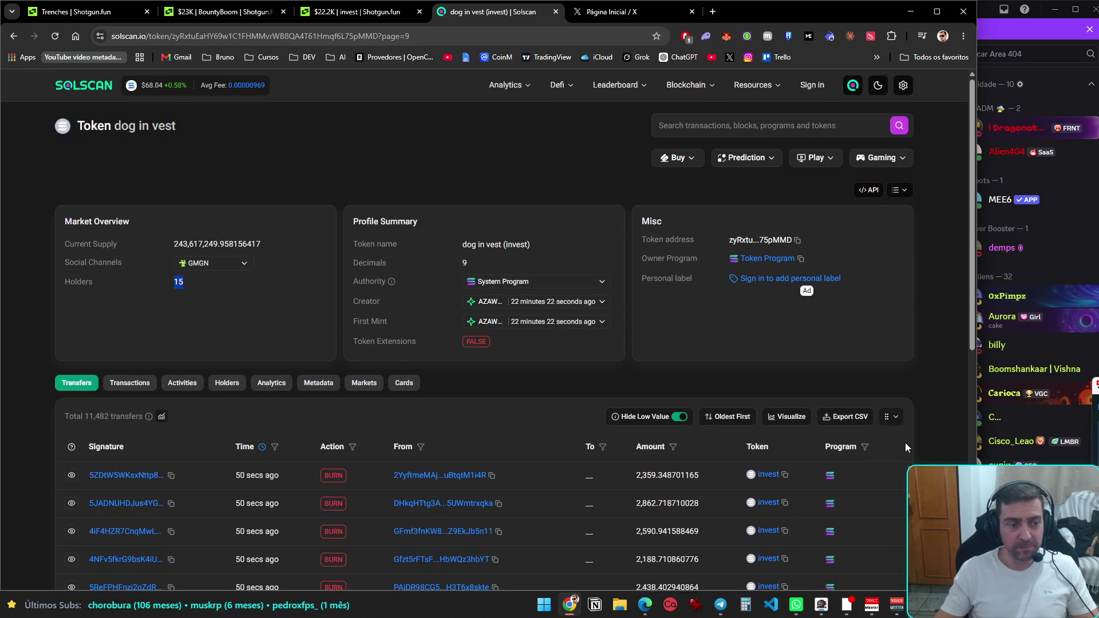
left_click(357, 15)
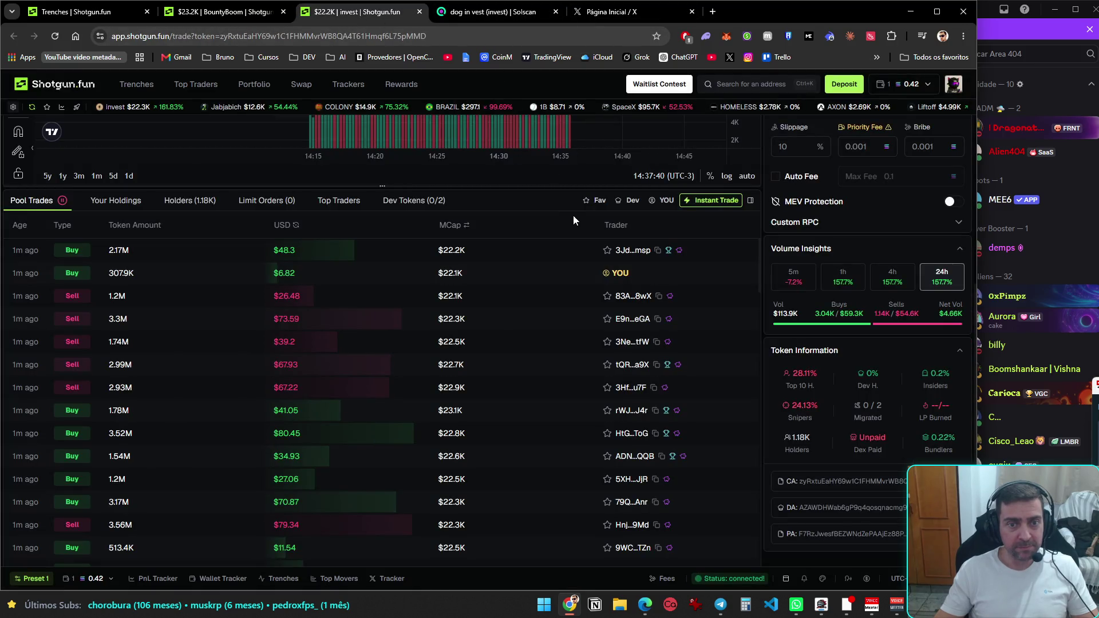
- Compare the BountyBoom chart with invest, then launch an X search for $invest from invest's page
scroll(572, 216, "up", 4)
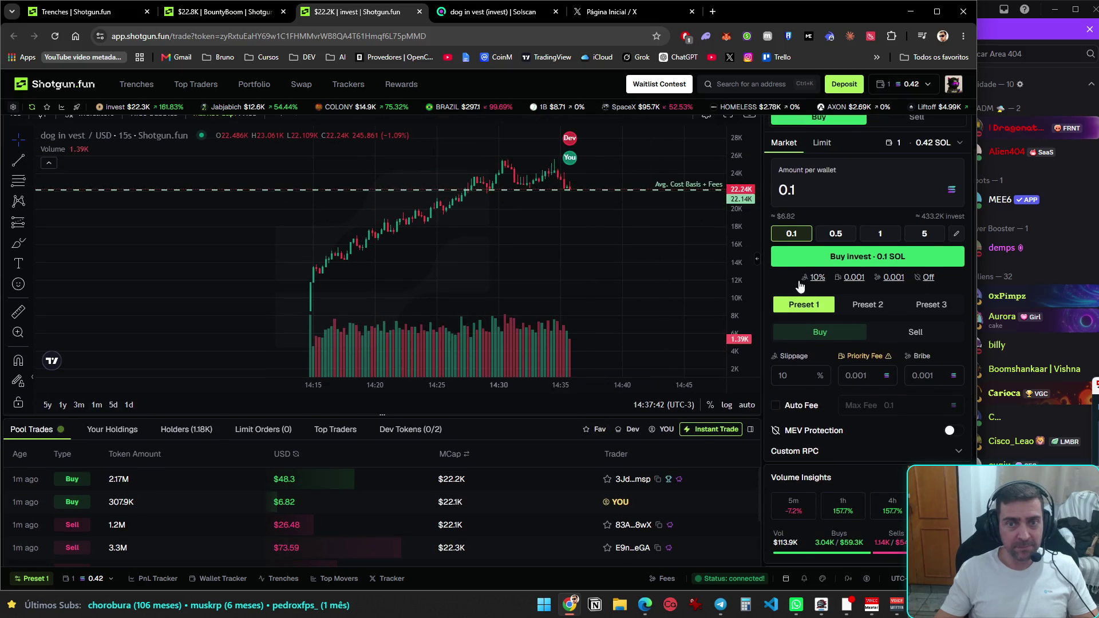
scroll(804, 291, "up", 1)
left_click(269, 14)
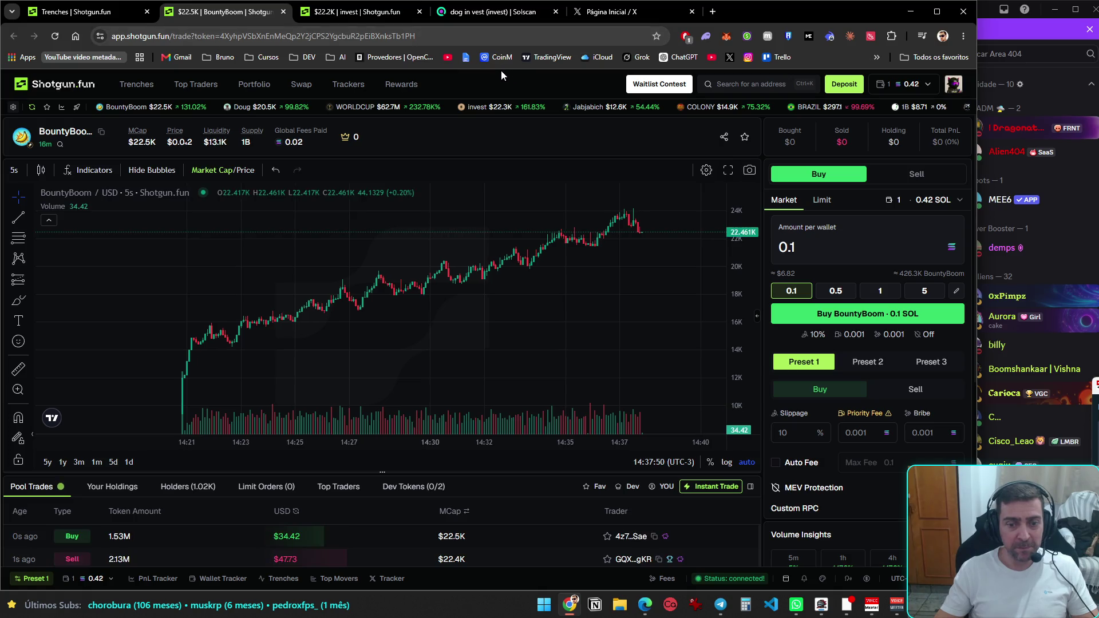
left_click(360, 16)
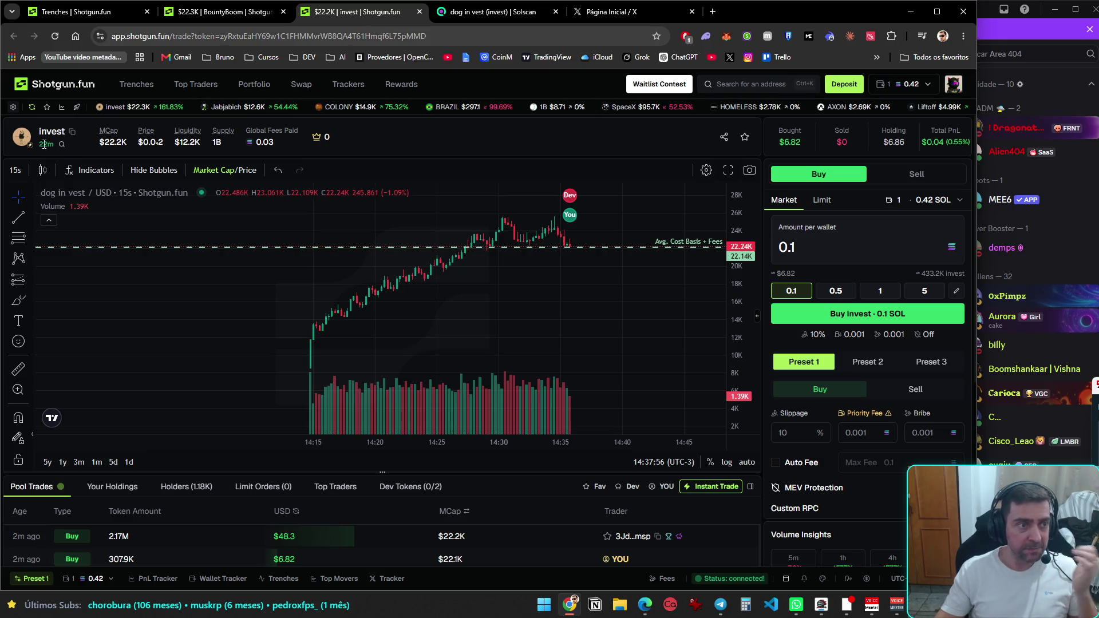
mouse_move(26, 137)
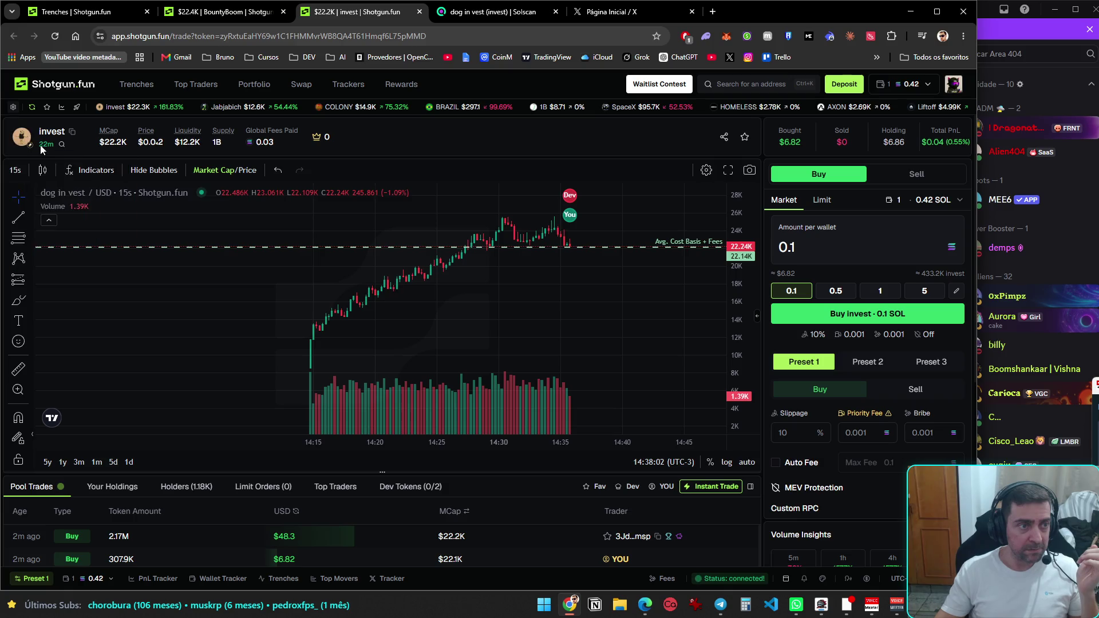
left_click(61, 145)
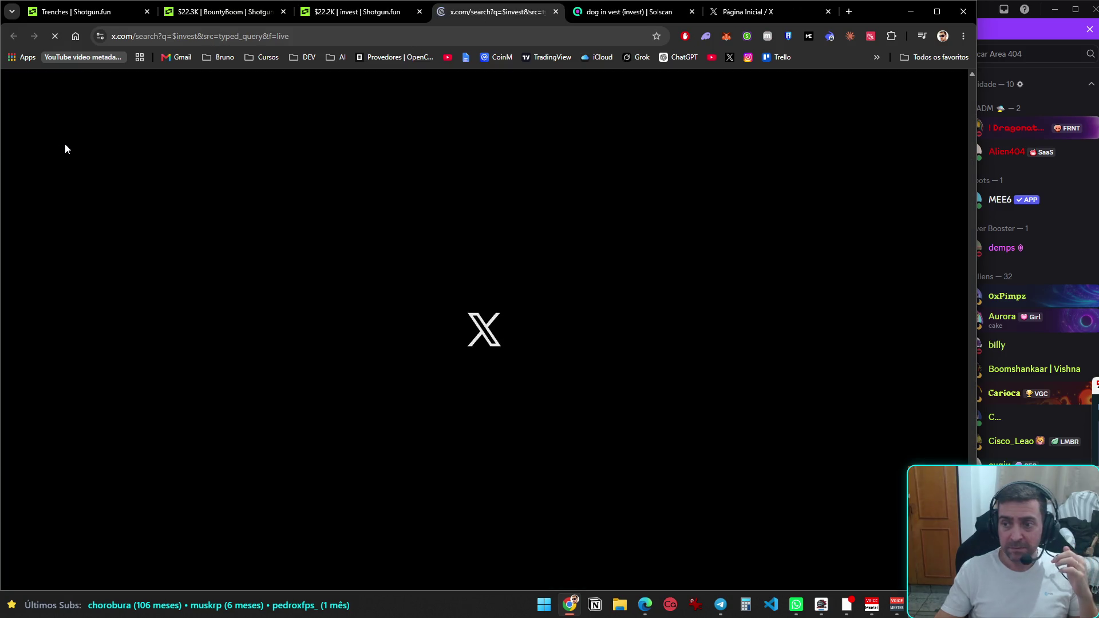
- Flip between the $invest X search results and the invest trade page, then bring up the Portfolio
left_click(365, 16)
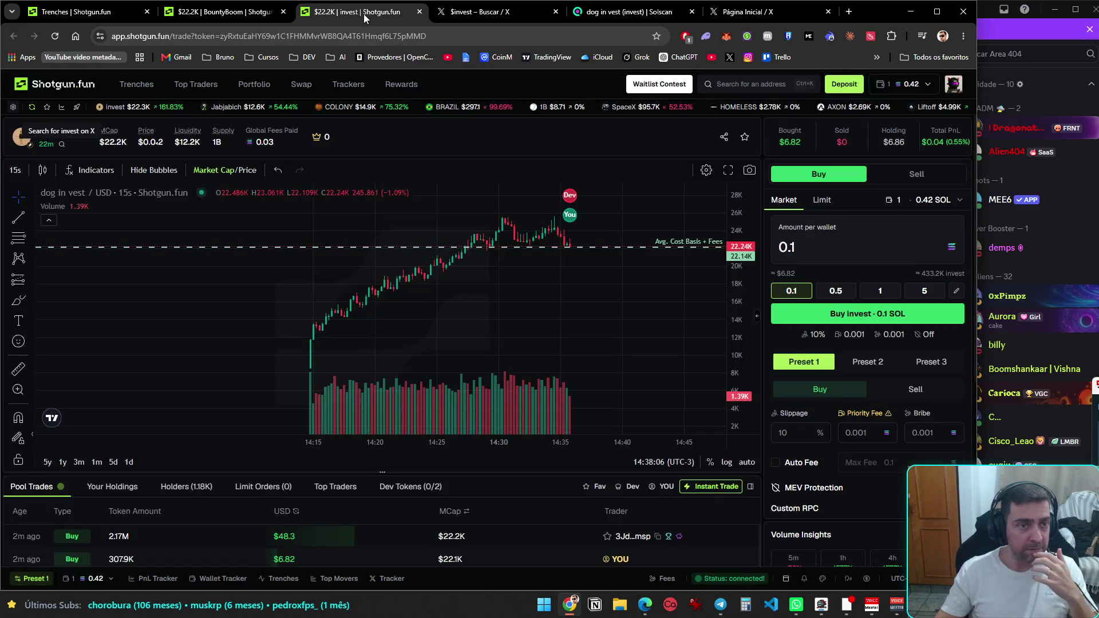
left_click(454, 18)
left_click(357, 12)
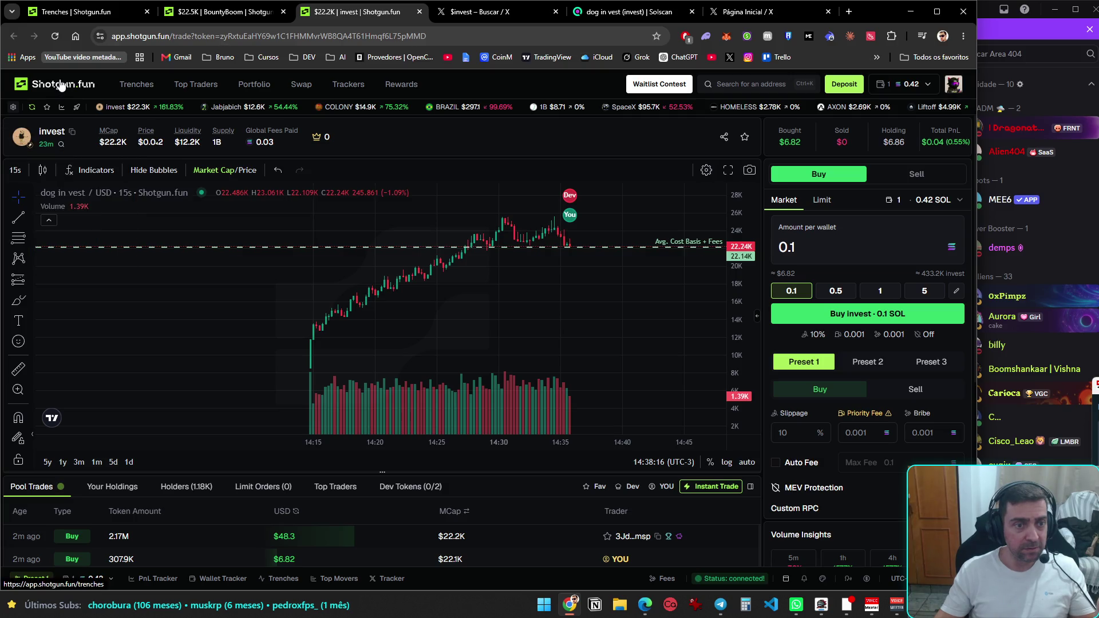
left_click(489, 14)
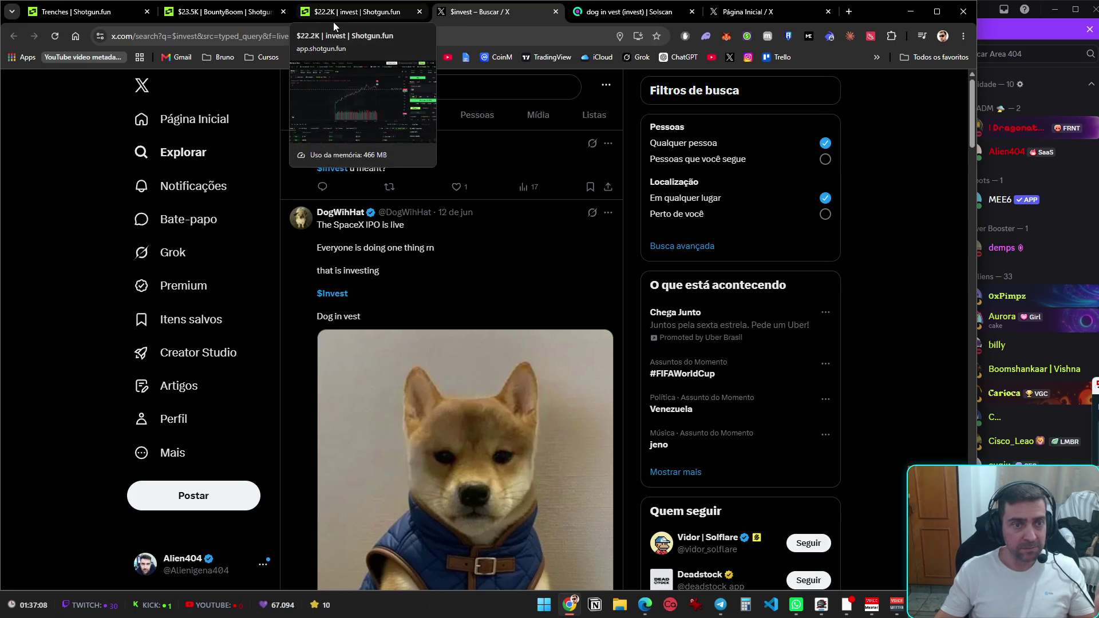
left_click(314, 22)
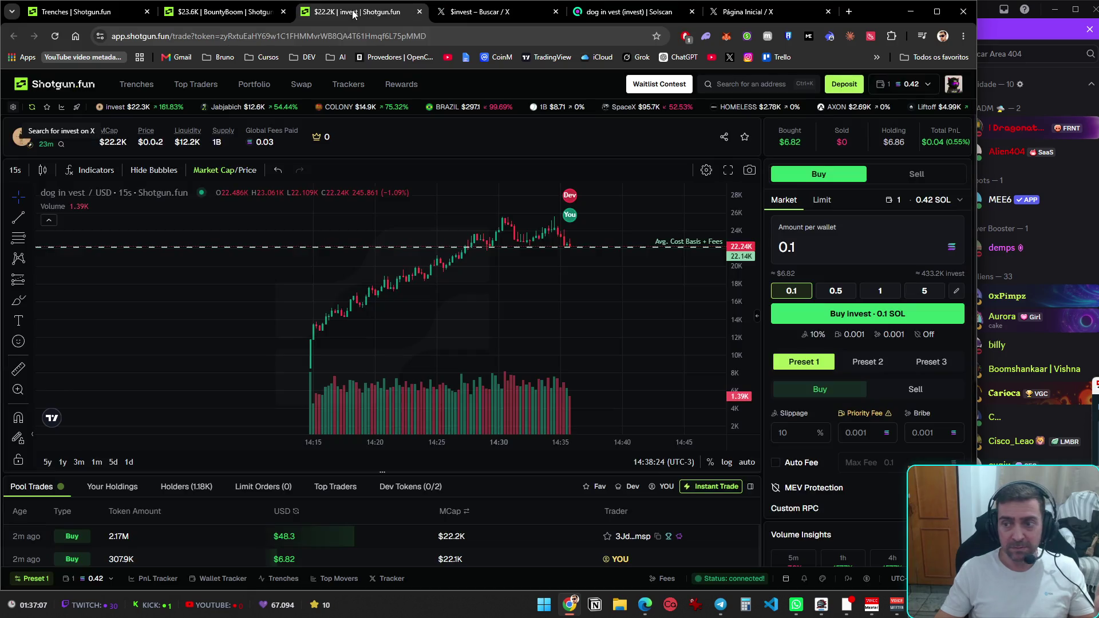
left_click(477, 14)
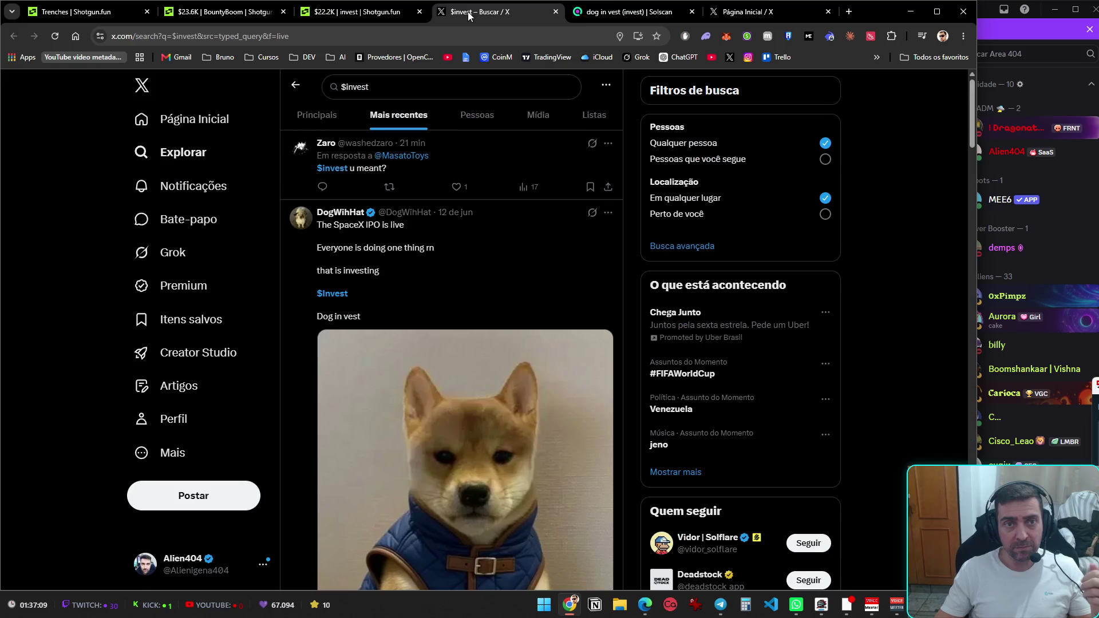
left_click(369, 17)
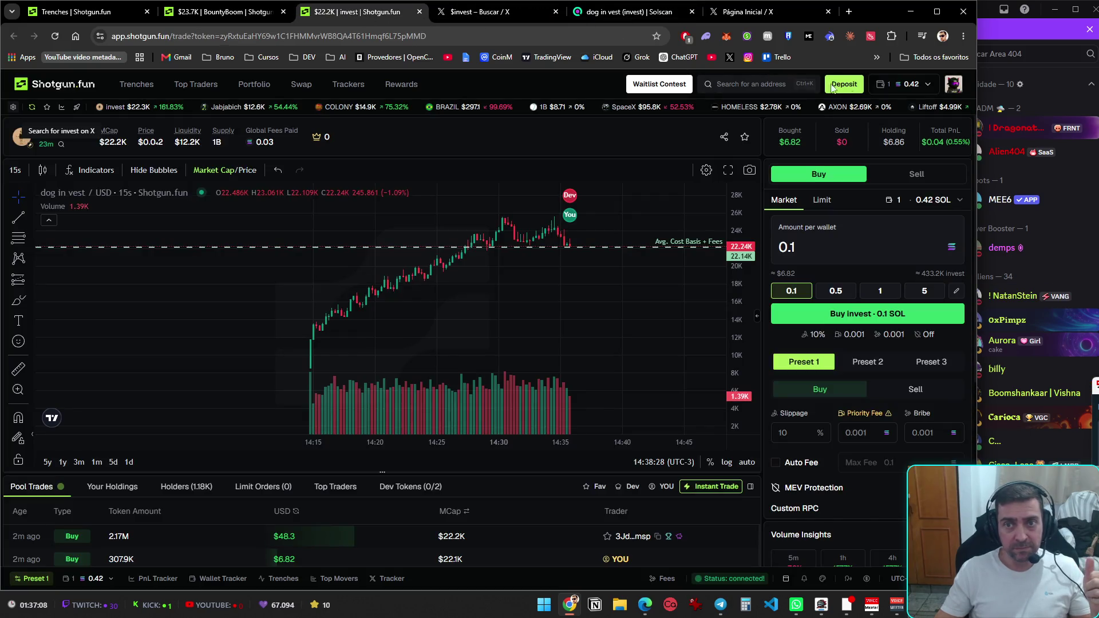
left_click(279, 90)
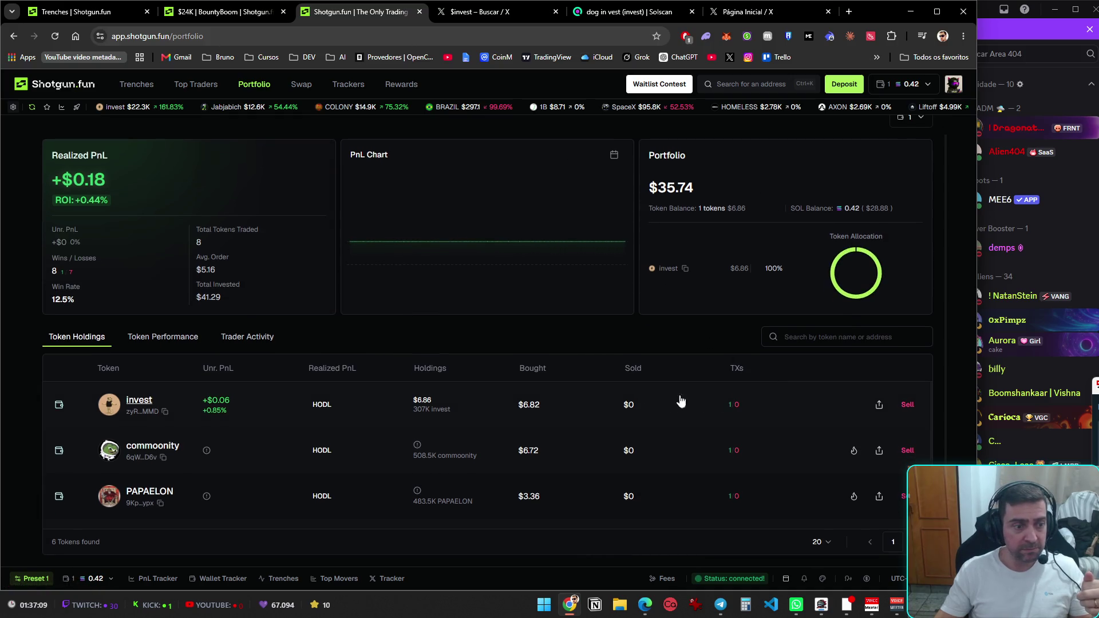
- Try selling the full invest and commoonity holdings, close the failed sell window, and return to Trenches
left_click(908, 407)
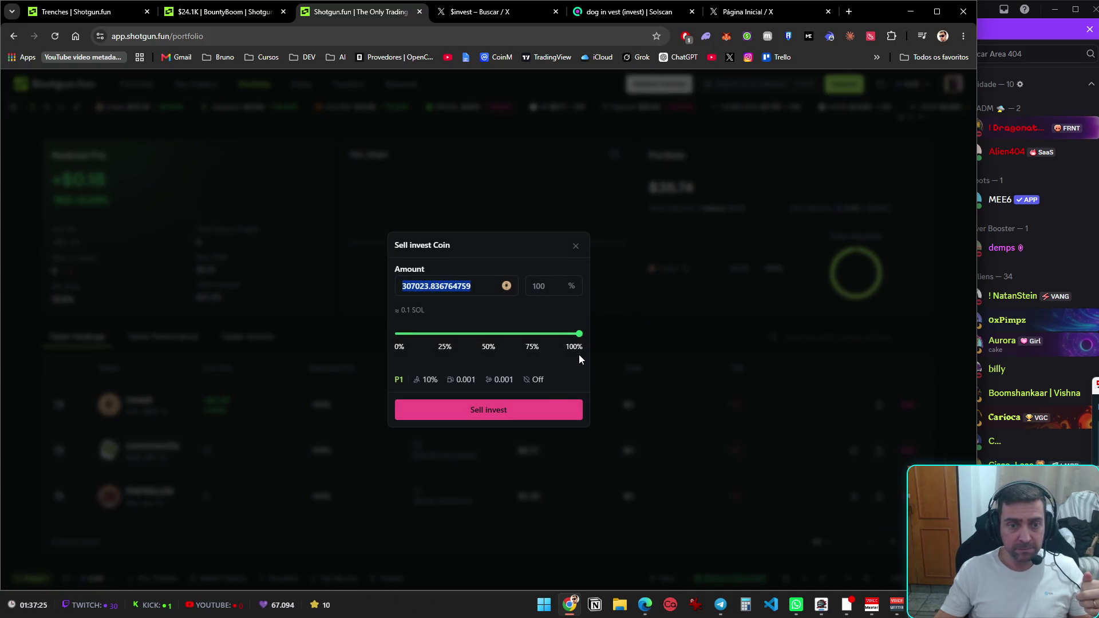
left_click(560, 410)
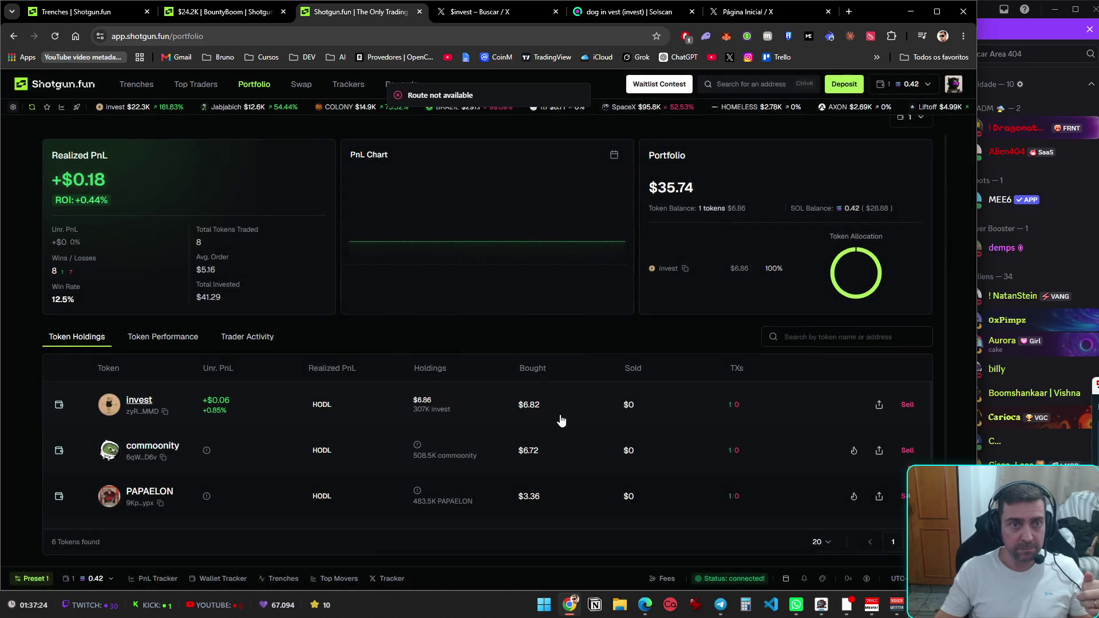
left_click(907, 451)
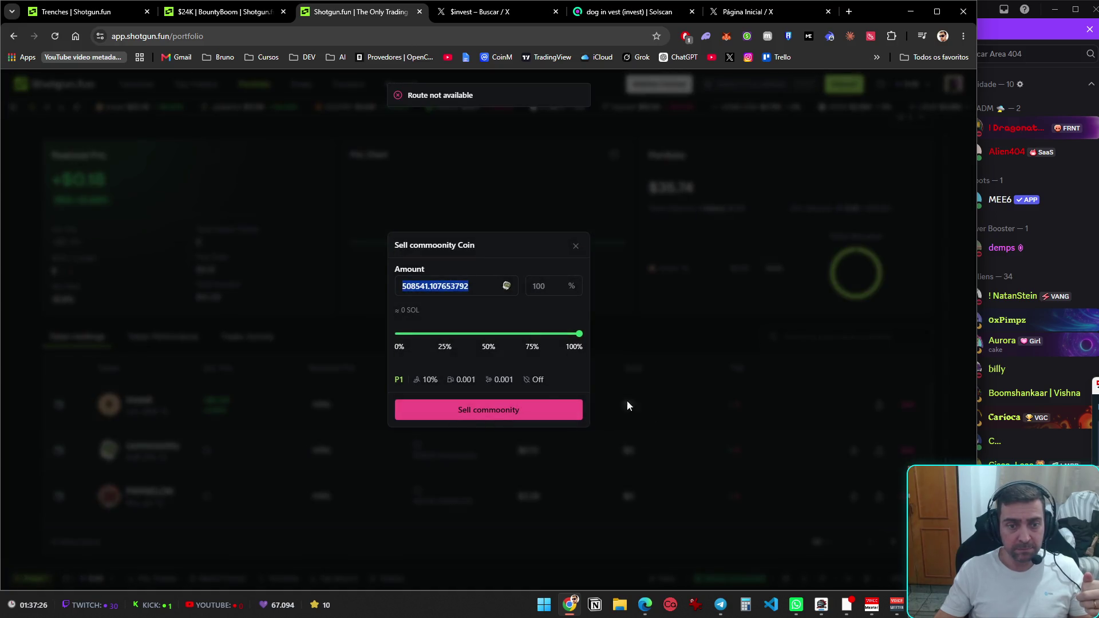
left_click(544, 410)
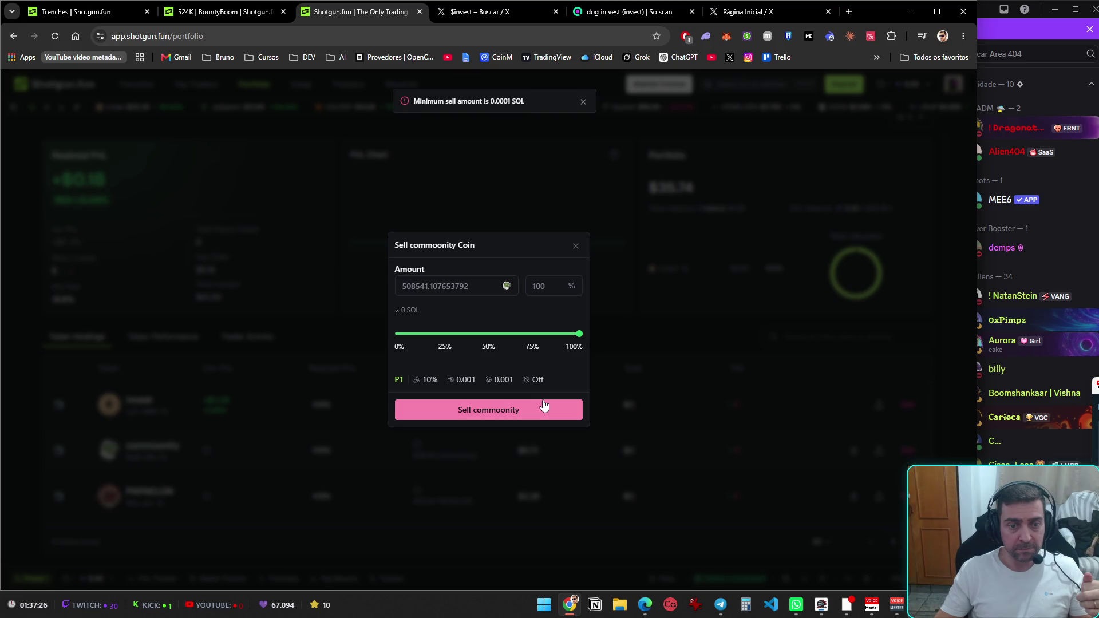
left_click(576, 246)
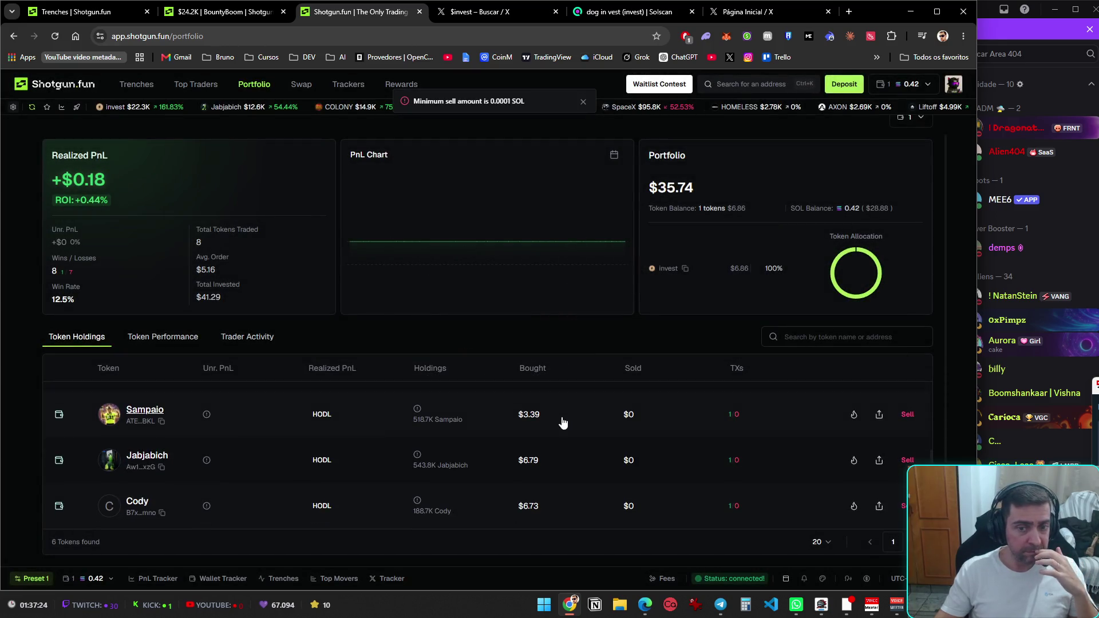
left_click(119, 16)
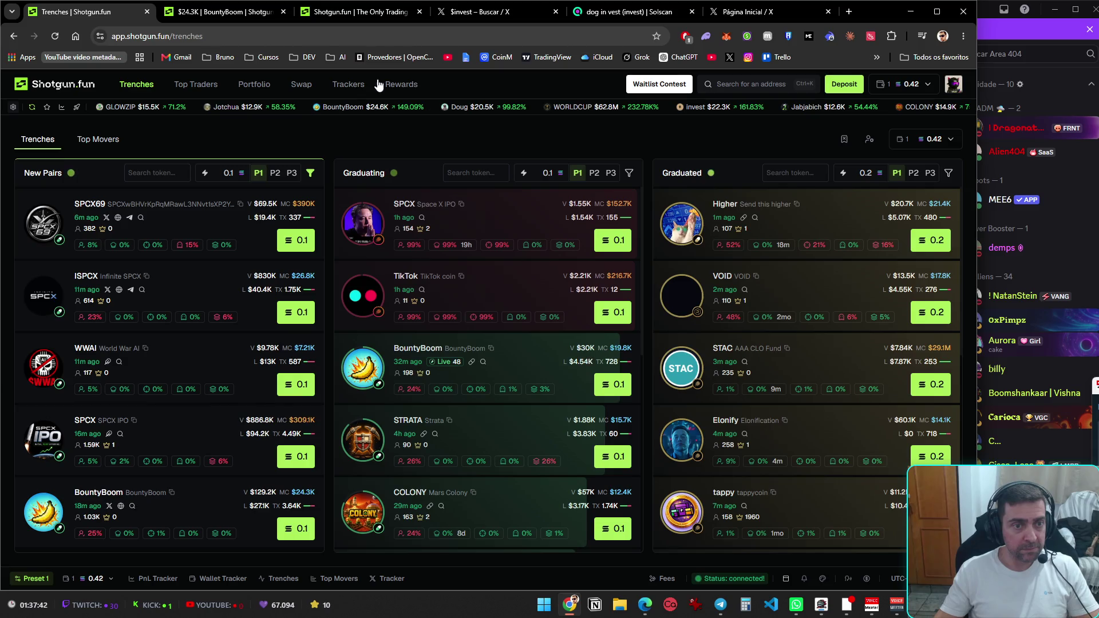
- Open SPCX69, ISPCX and WWAI from New Pairs in background tabs, then view SPCX69
middle_click(201, 226)
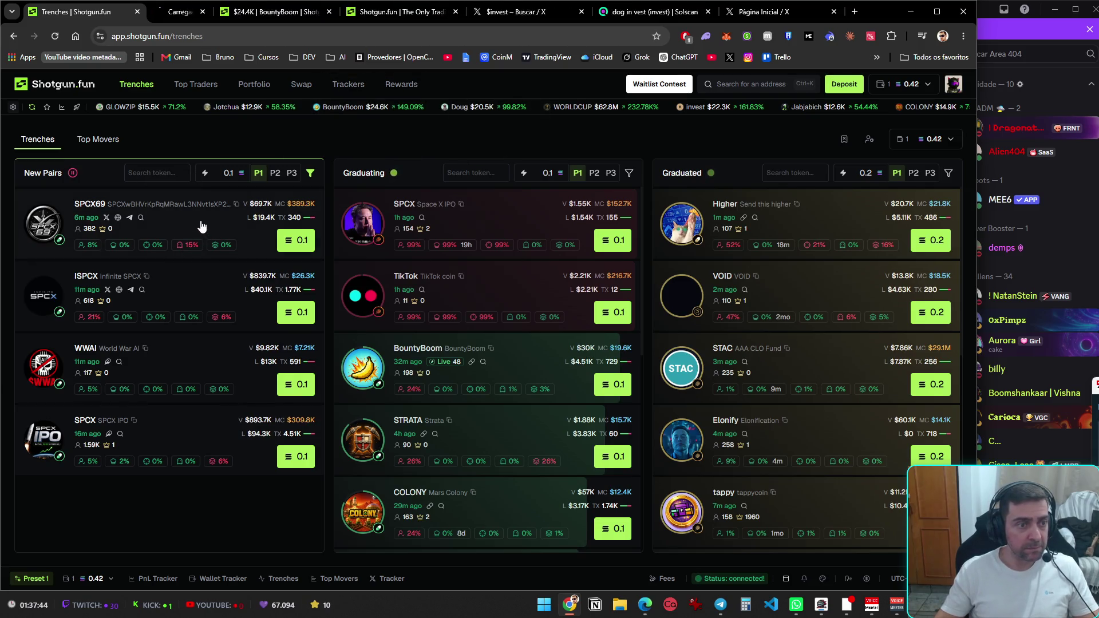
middle_click(184, 295)
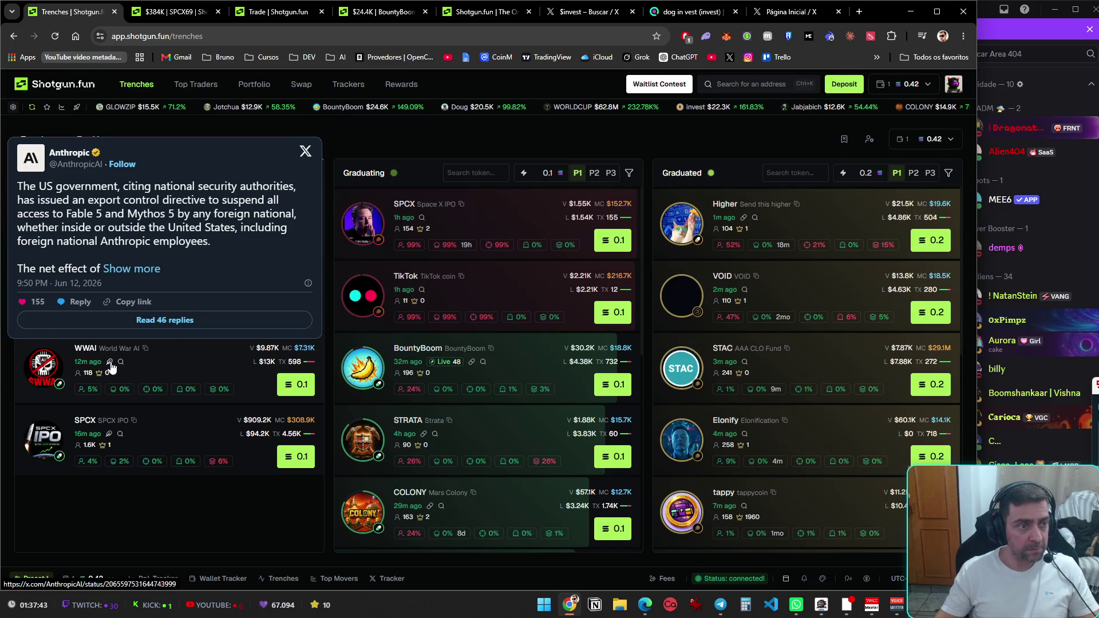
middle_click(180, 363)
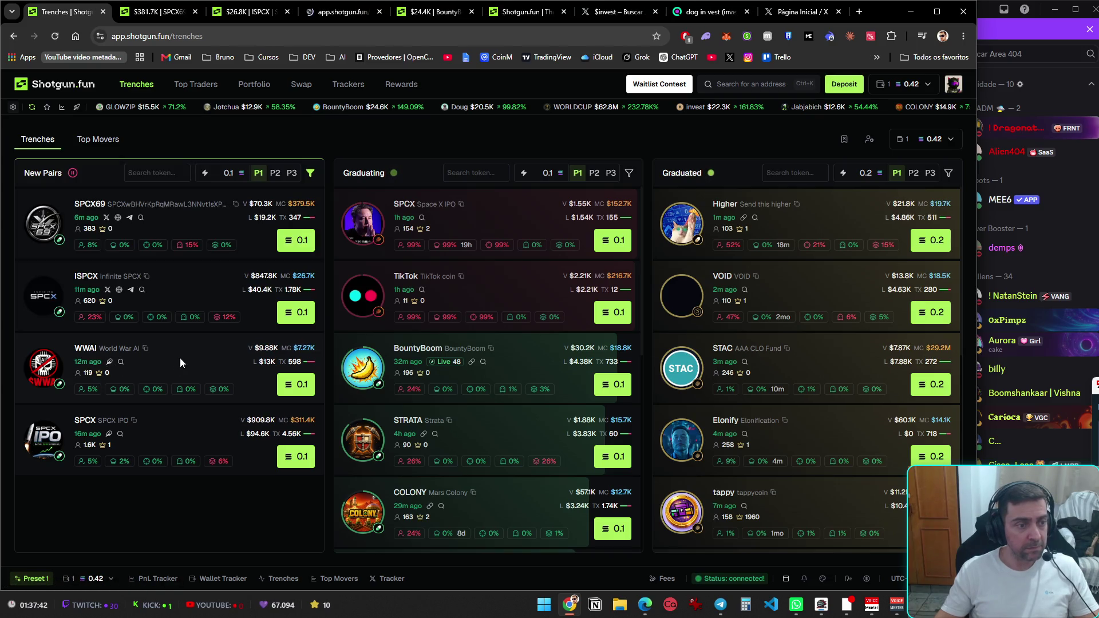
key("ctrl+Tab")
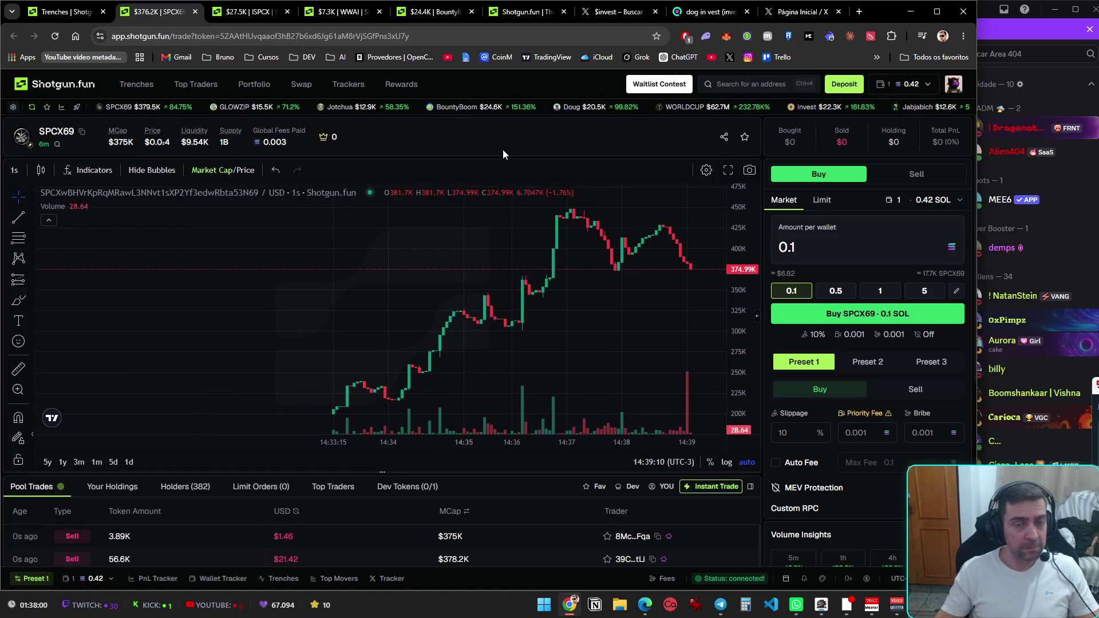
- Move to the ISPCX trade page and set its chart to 15-second candles
scroll(508, 150, "down", 2)
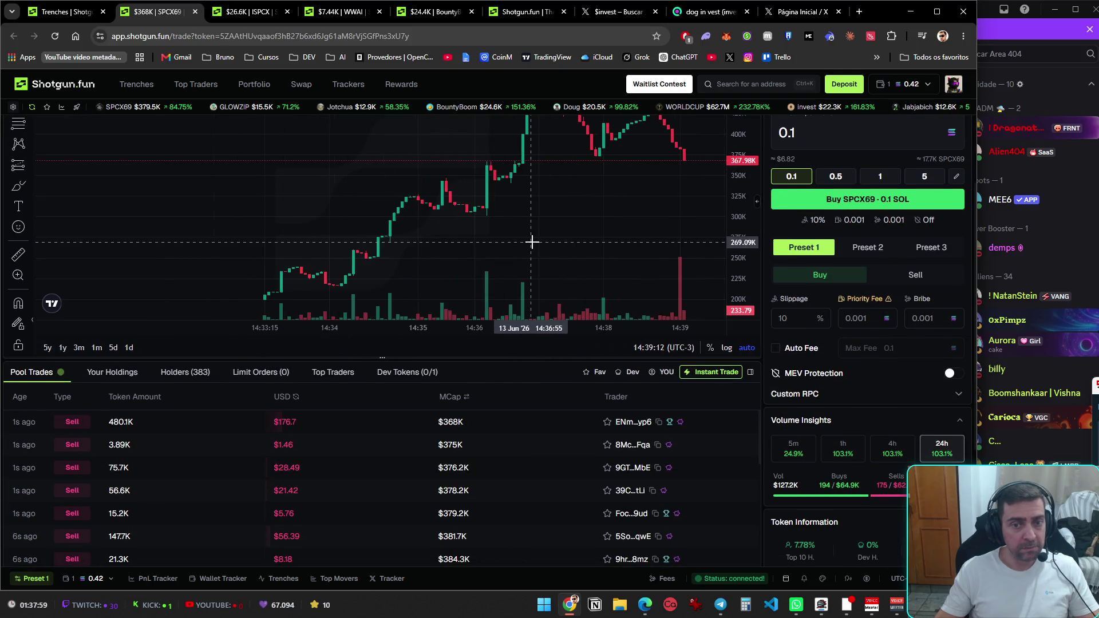
scroll(823, 379, "up", 3)
key("ctrl+Tab")
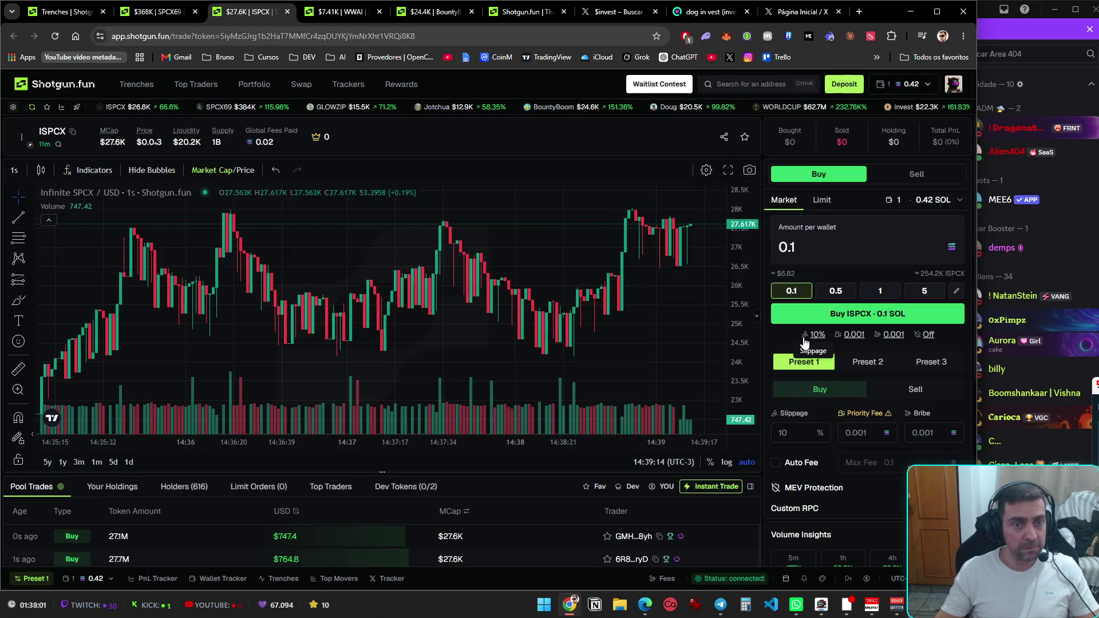
scroll(564, 298, "down", 5)
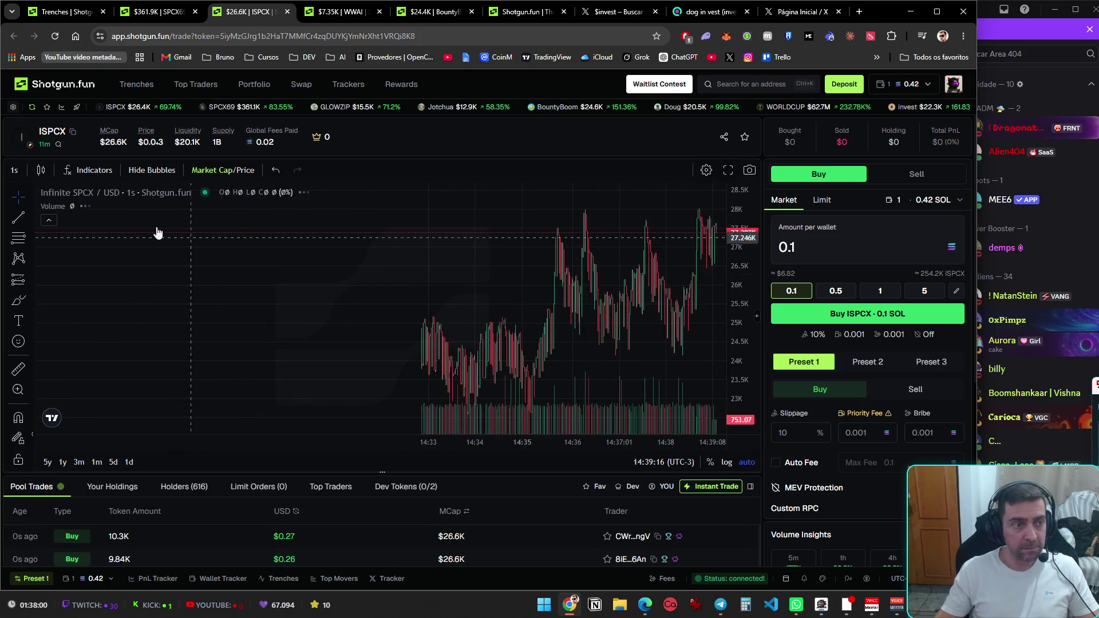
left_click(13, 172)
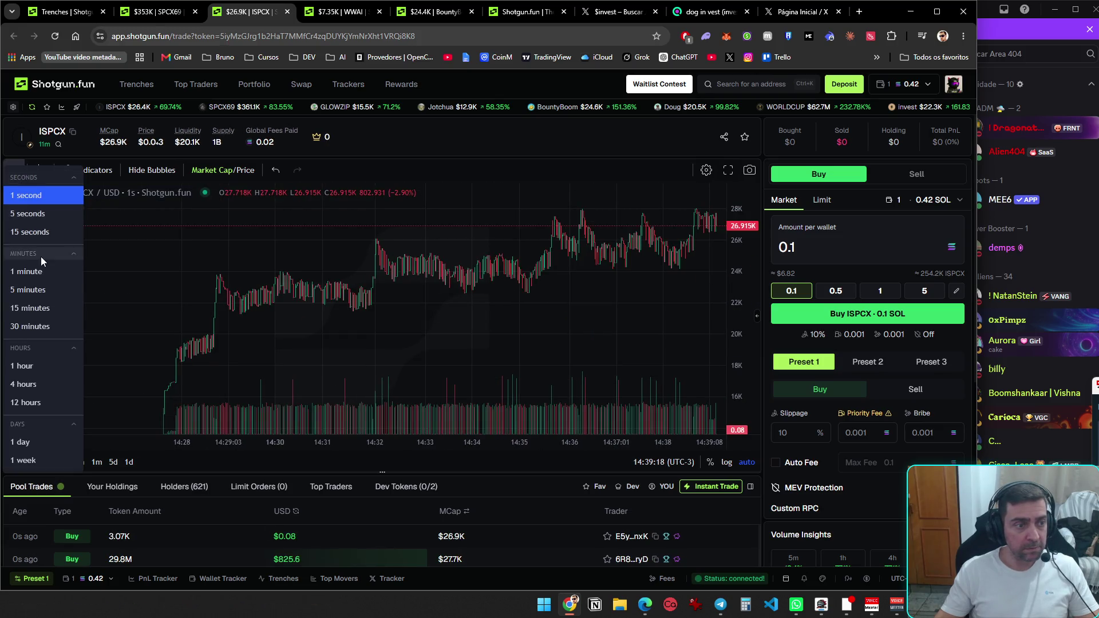
left_click(47, 228)
- Scroll through ISPCX's recent Pool Trades, then switch to the WWAI tab
scroll(596, 303, "up", 5)
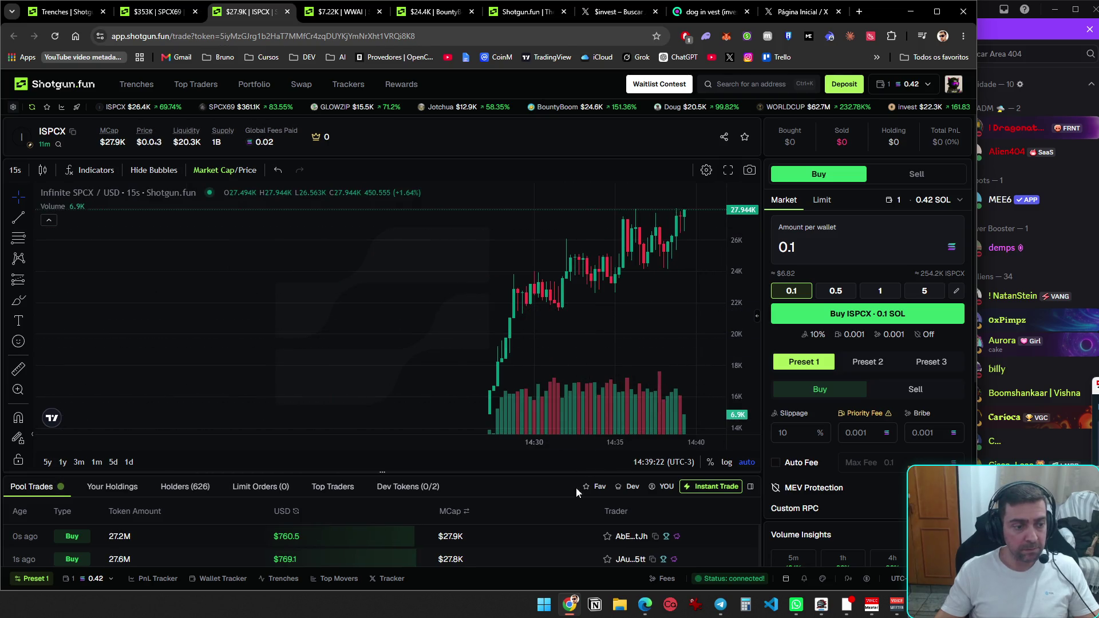
scroll(561, 524, "down", 1)
scroll(561, 520, "down", 4)
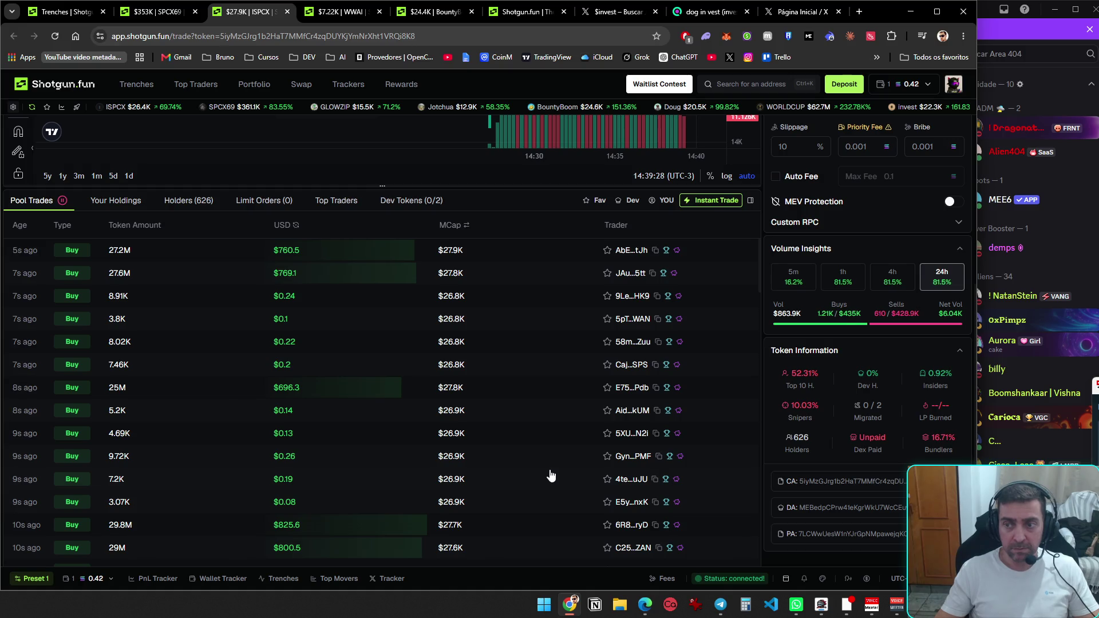
scroll(551, 474, "up", 5)
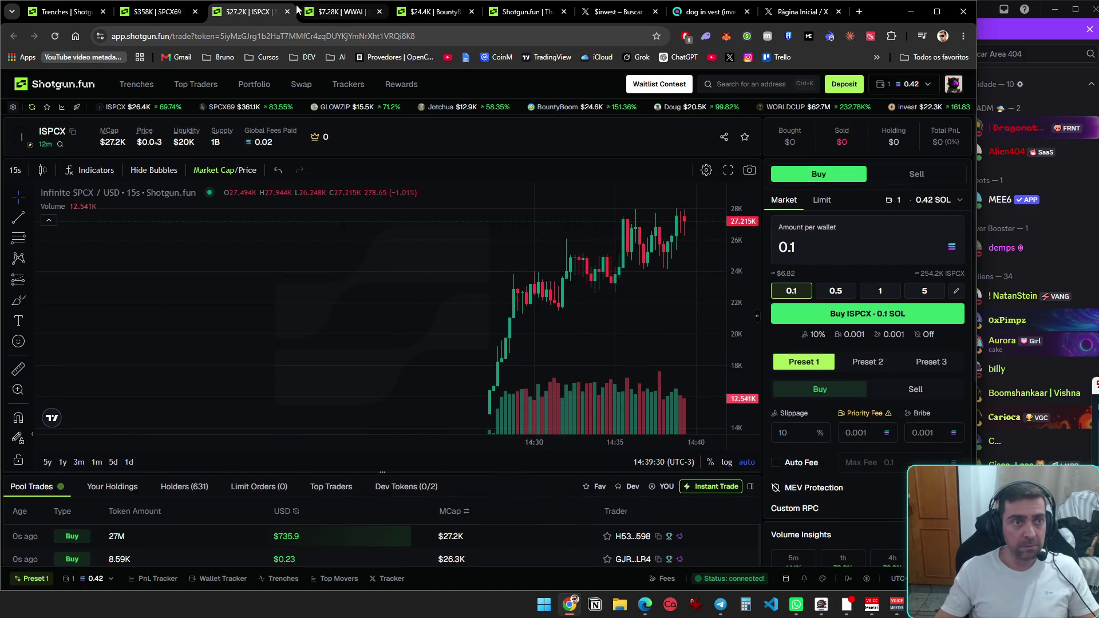
left_click(331, 14)
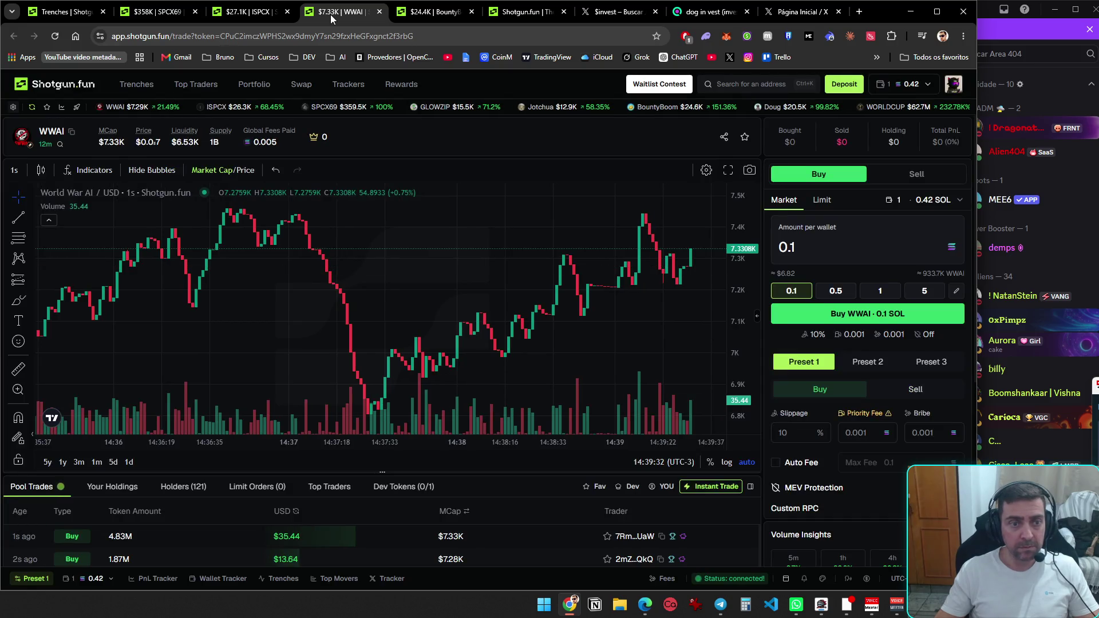
- Scroll WWAI's page down to Pool Trades, narrow the browser window, and switch to X's home feed
scroll(371, 234, "down", 3)
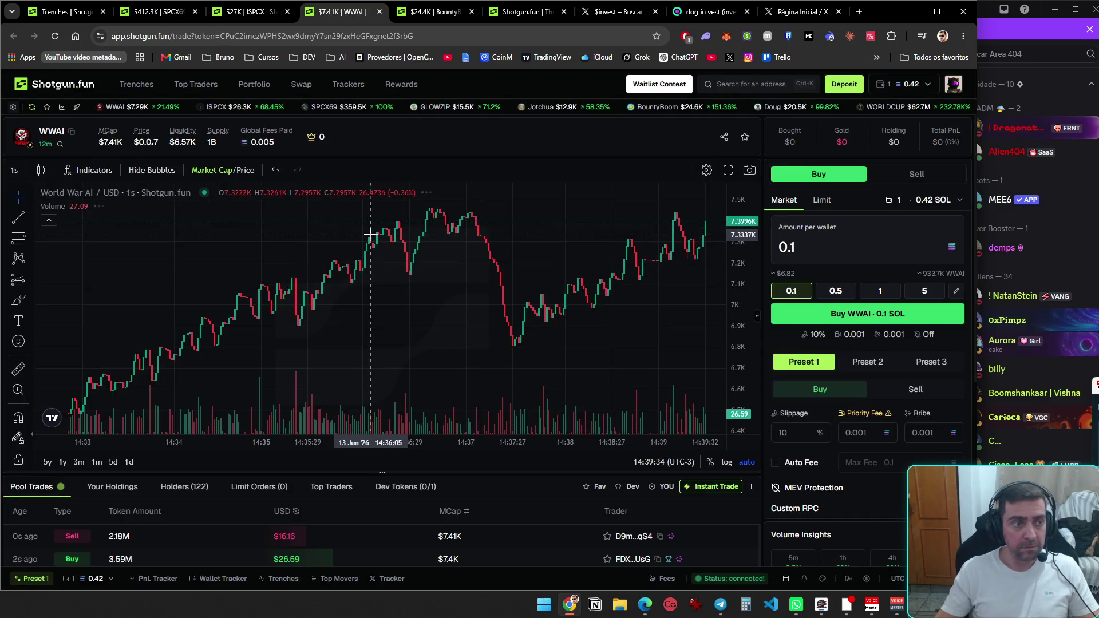
scroll(371, 234, "down", 3)
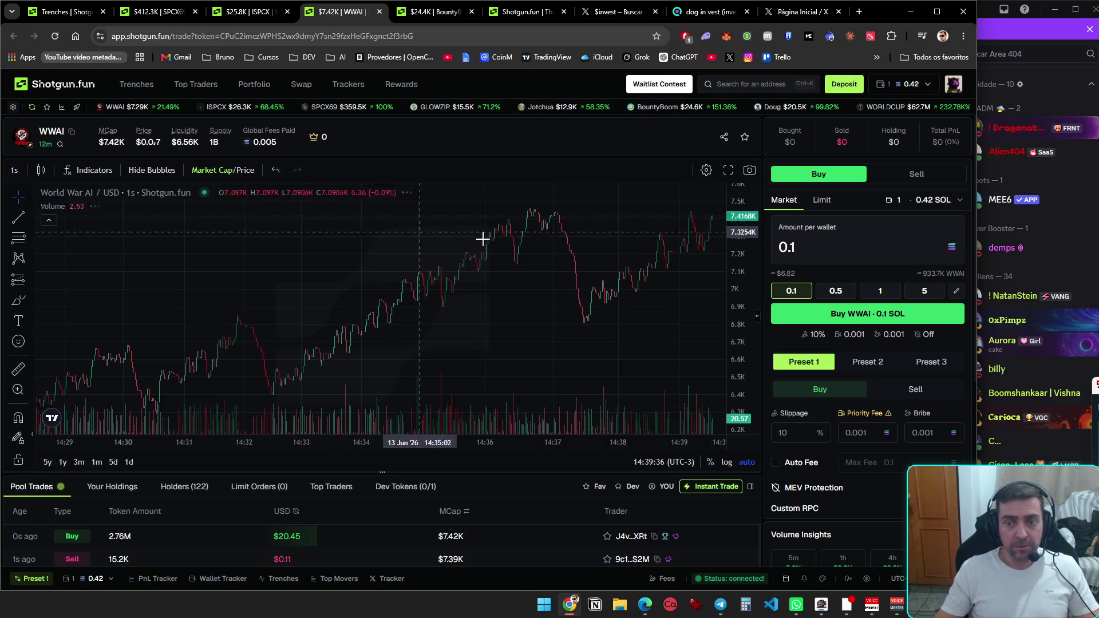
scroll(814, 326, "down", 5)
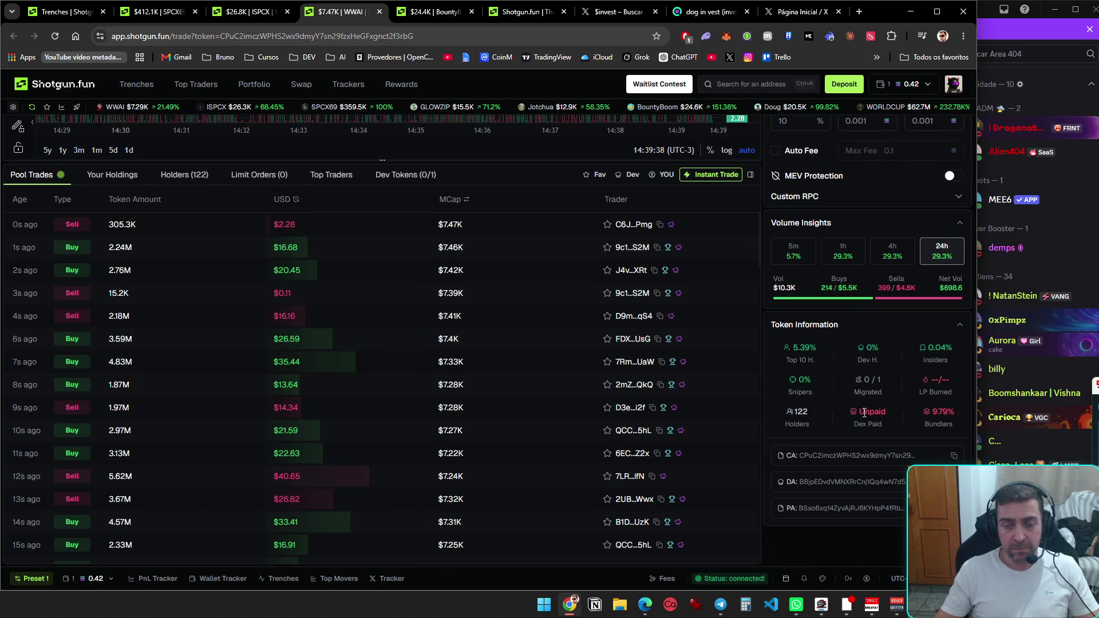
left_click_drag(977, 368, 922, 362)
left_click_drag(942, 363, 940, 368)
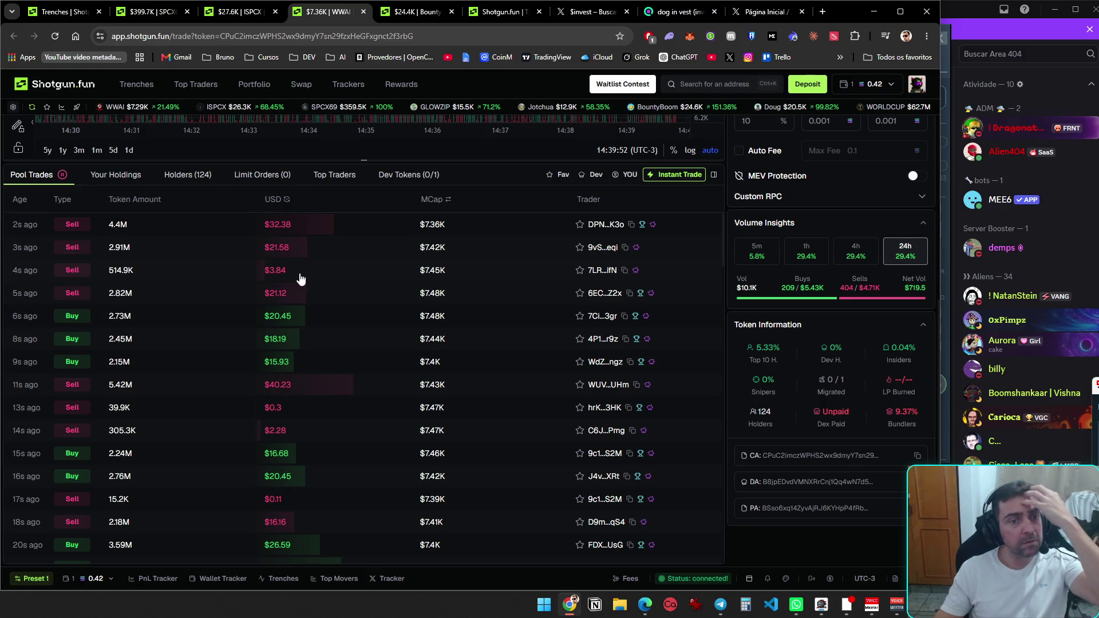
left_click(733, 13)
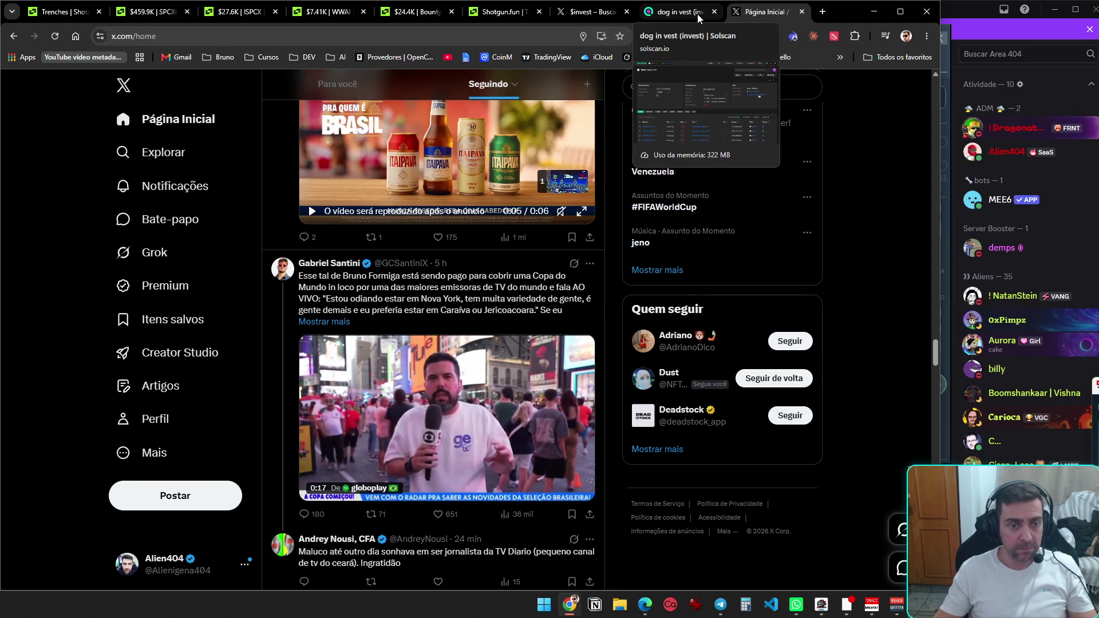
- Close the X home, $invest search, portfolio and BountyBoom tabs, then reload WWAI's trade page
key("ctrl+shift+Tab")
middle_click(750, 18)
left_click(621, 15)
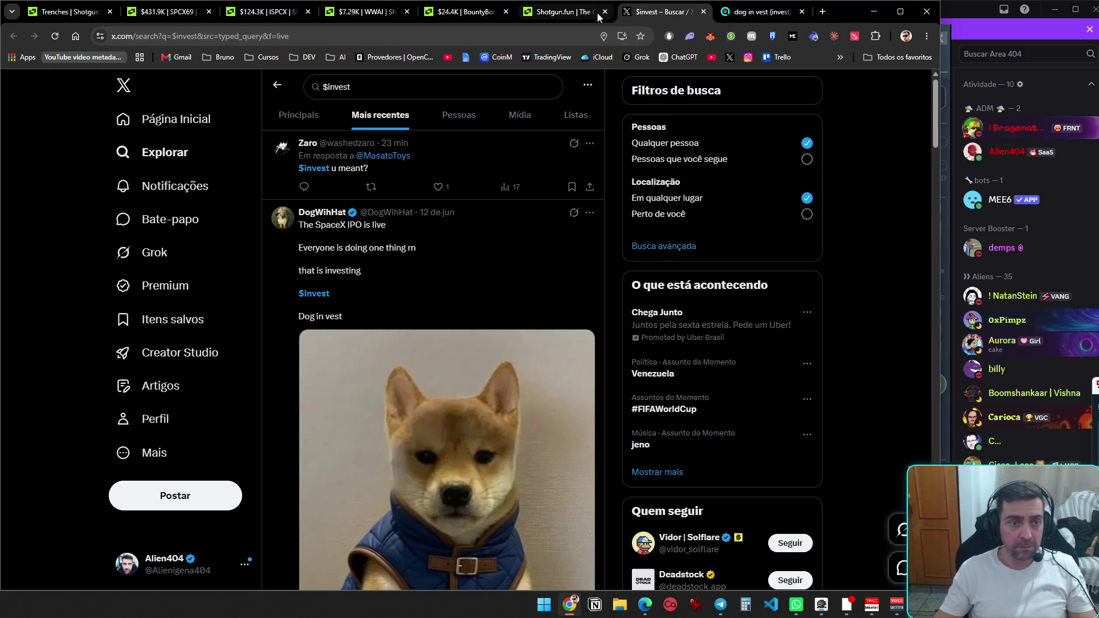
middle_click(616, 16)
left_click(615, 16)
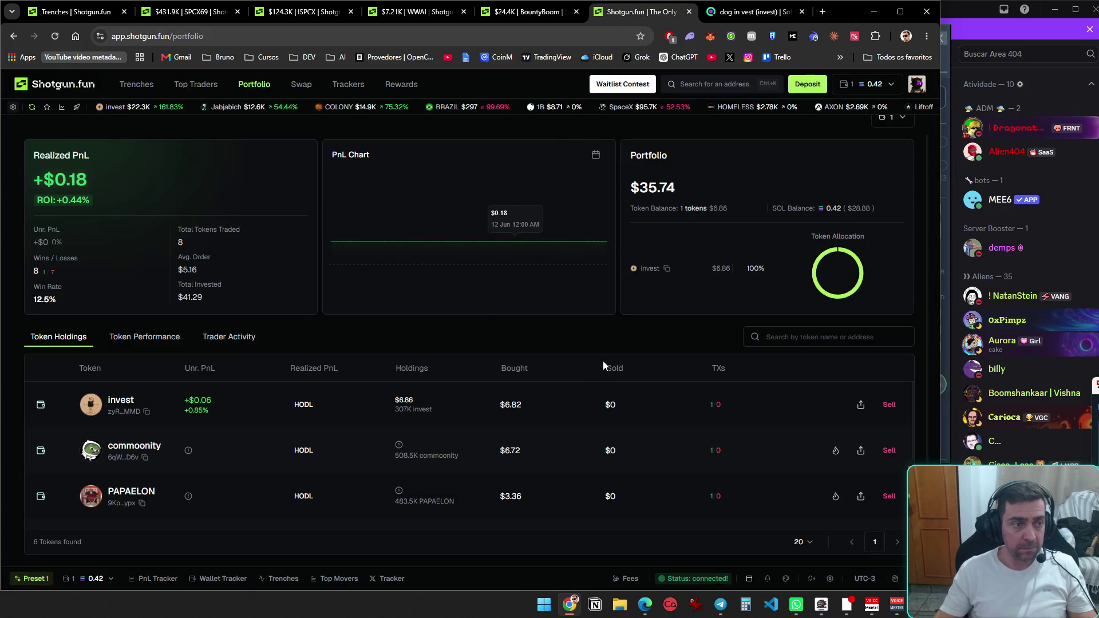
middle_click(604, 17)
left_click(606, 19)
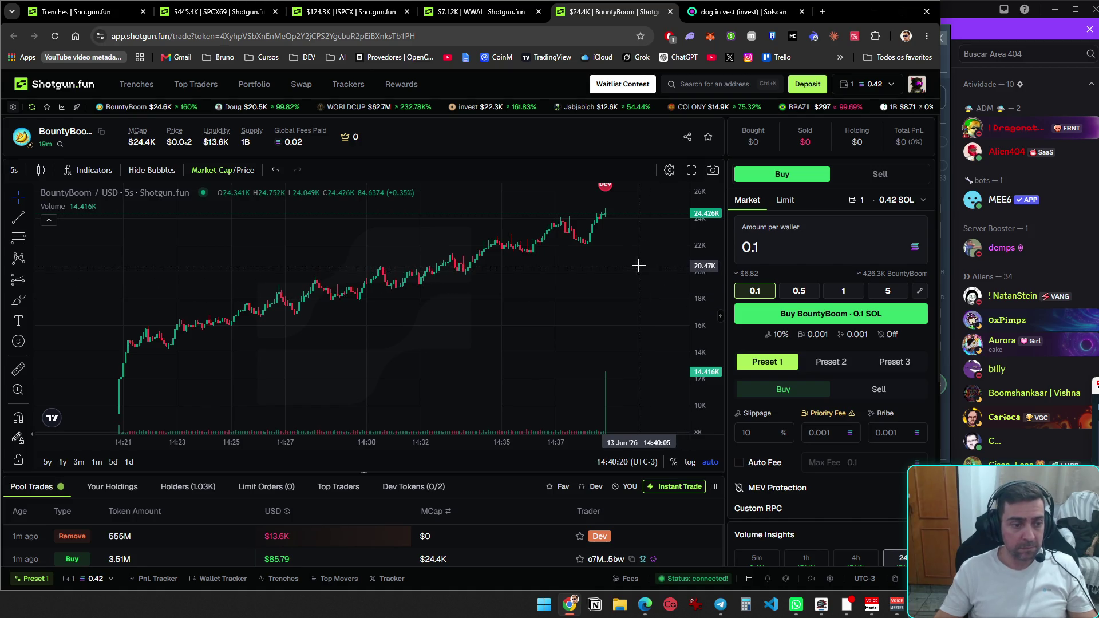
middle_click(601, 13)
left_click(492, 11)
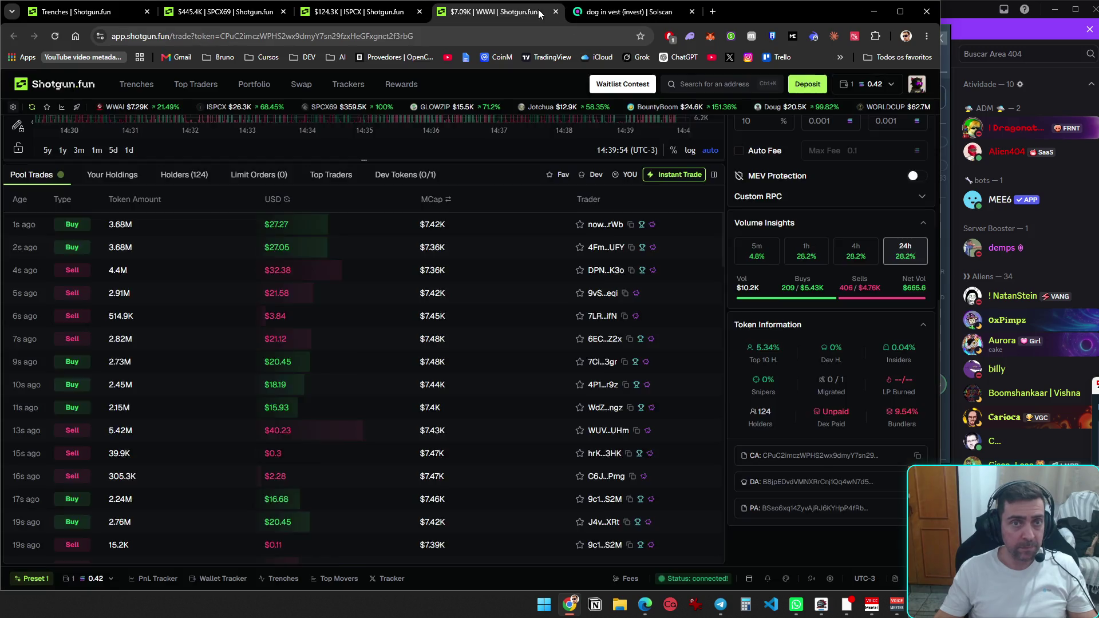
scroll(620, 393, "up", 5)
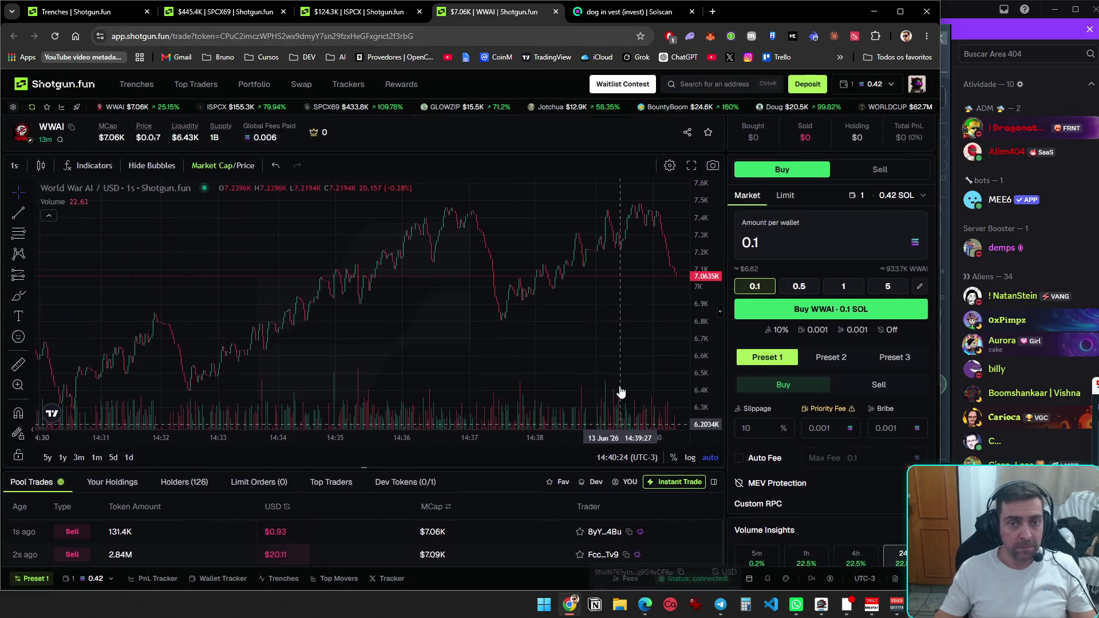
scroll(617, 385, "up", 3)
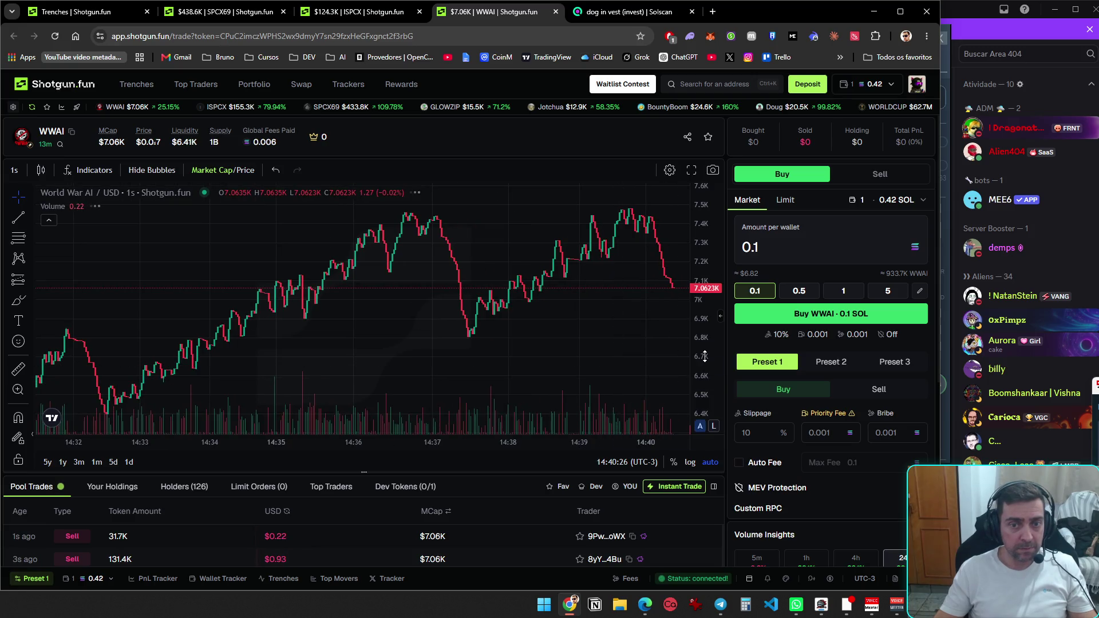
key("F5")
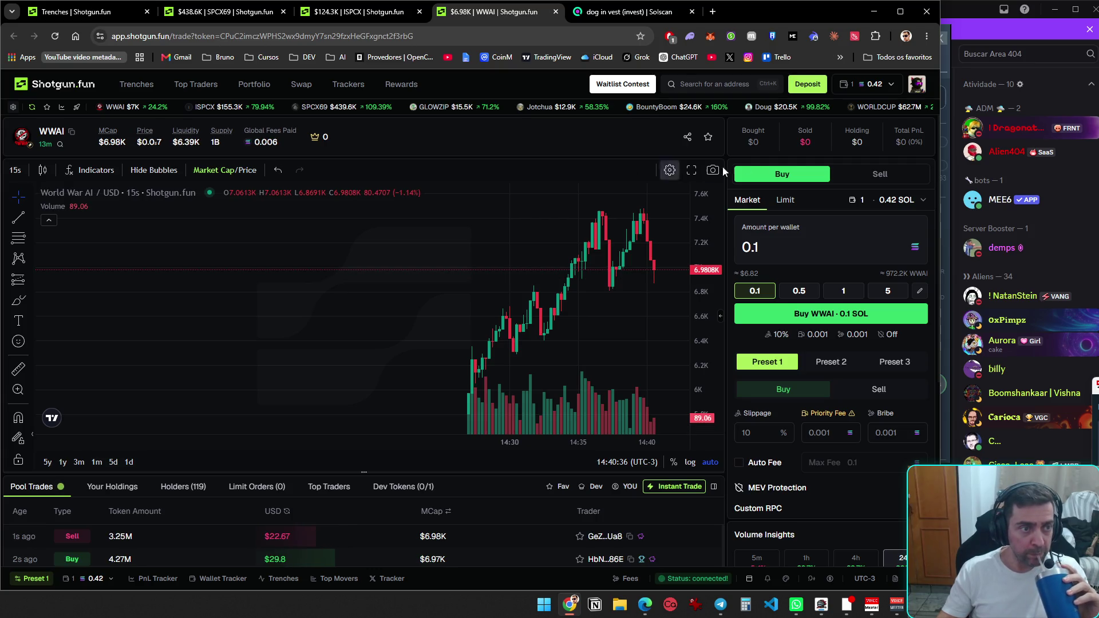
- Scroll through WWAI's older Pool Trades, with market cap around $6.98K and 128 holders
scroll(865, 240, "down", 4)
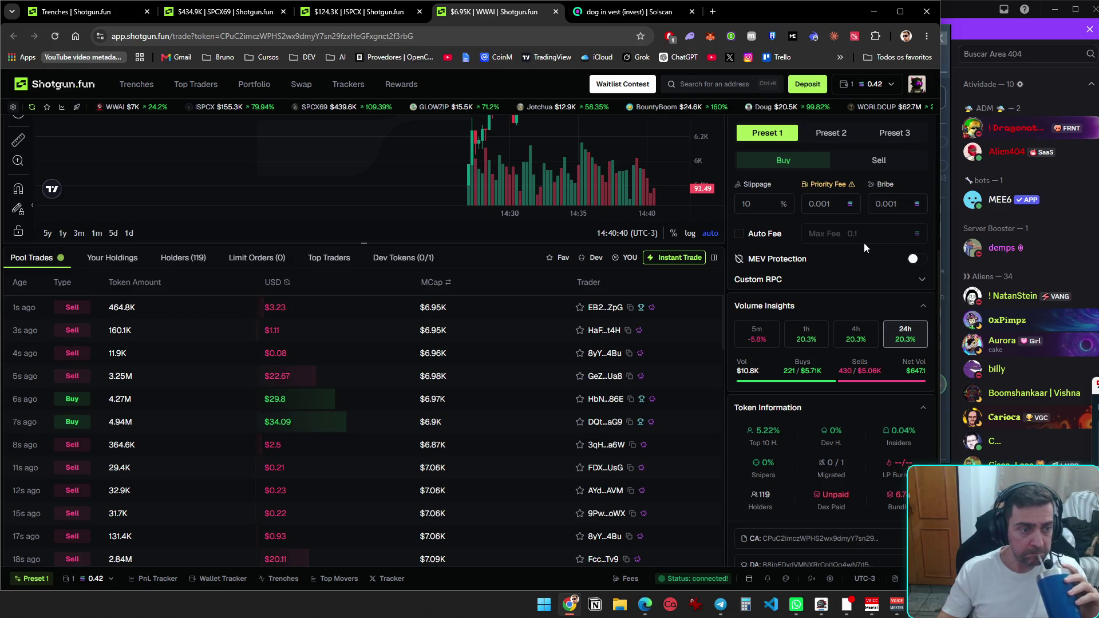
scroll(861, 243, "up", 4)
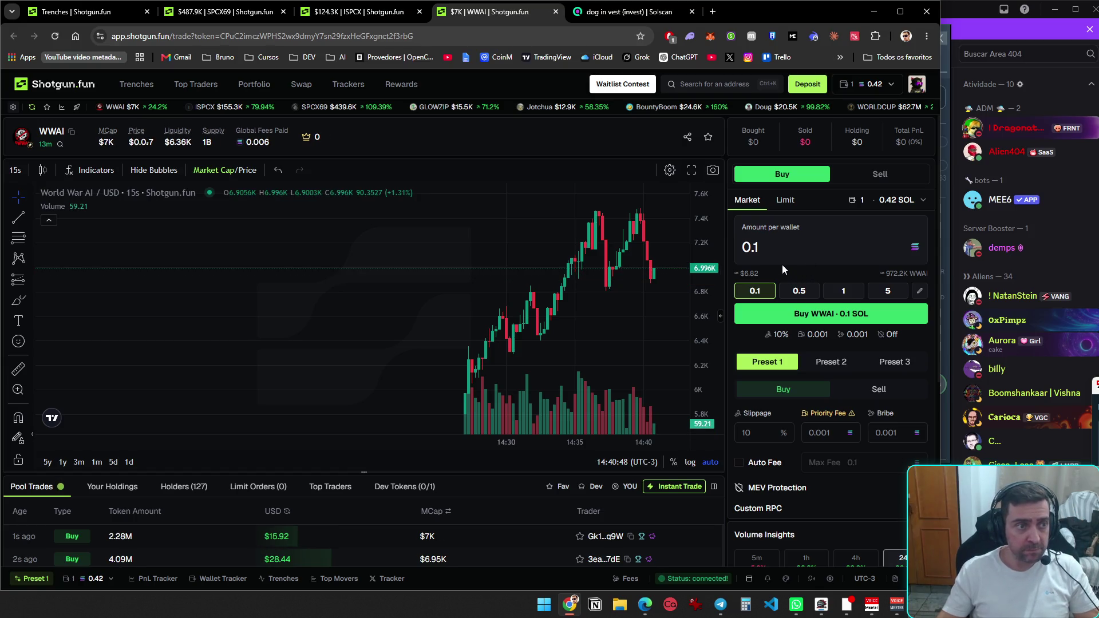
scroll(782, 265, "down", 5)
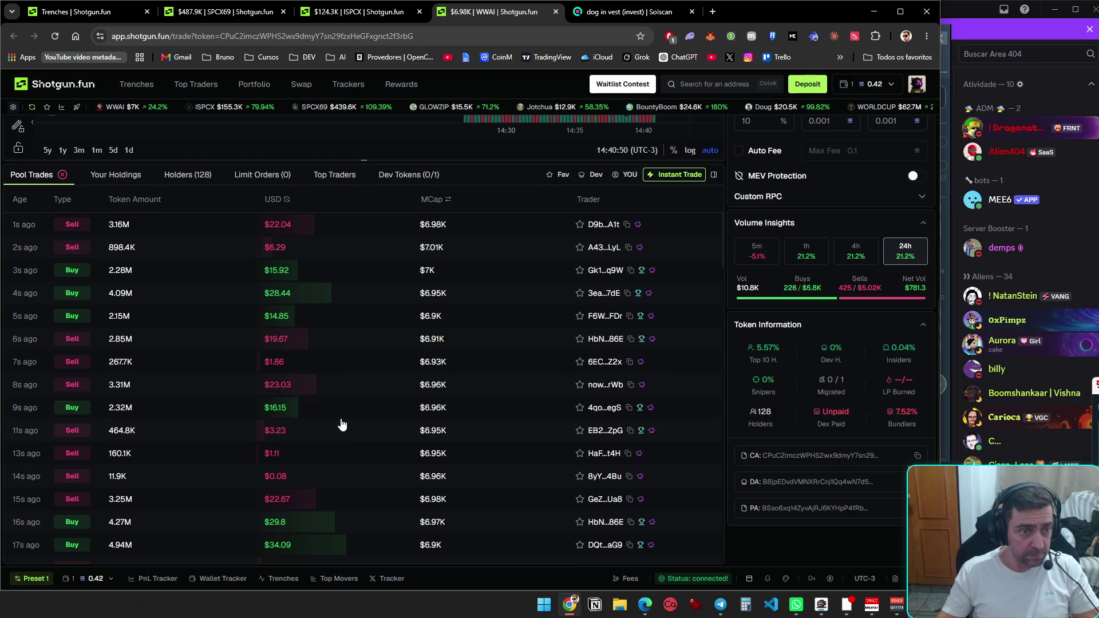
scroll(296, 404, "down", 8)
scroll(303, 466, "down", 5)
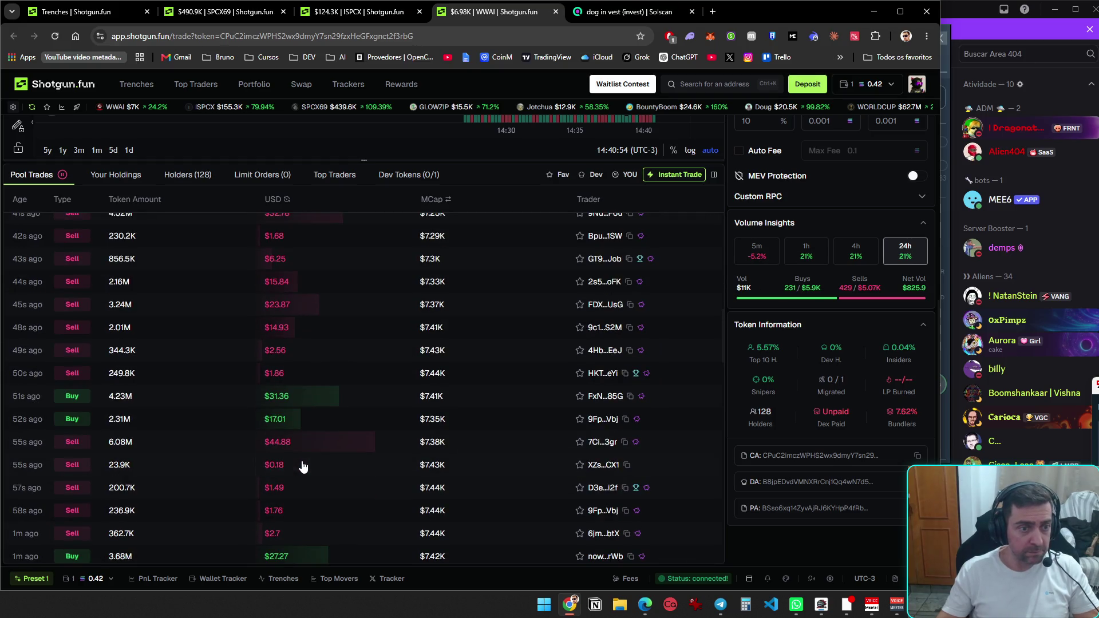
scroll(304, 466, "down", 6)
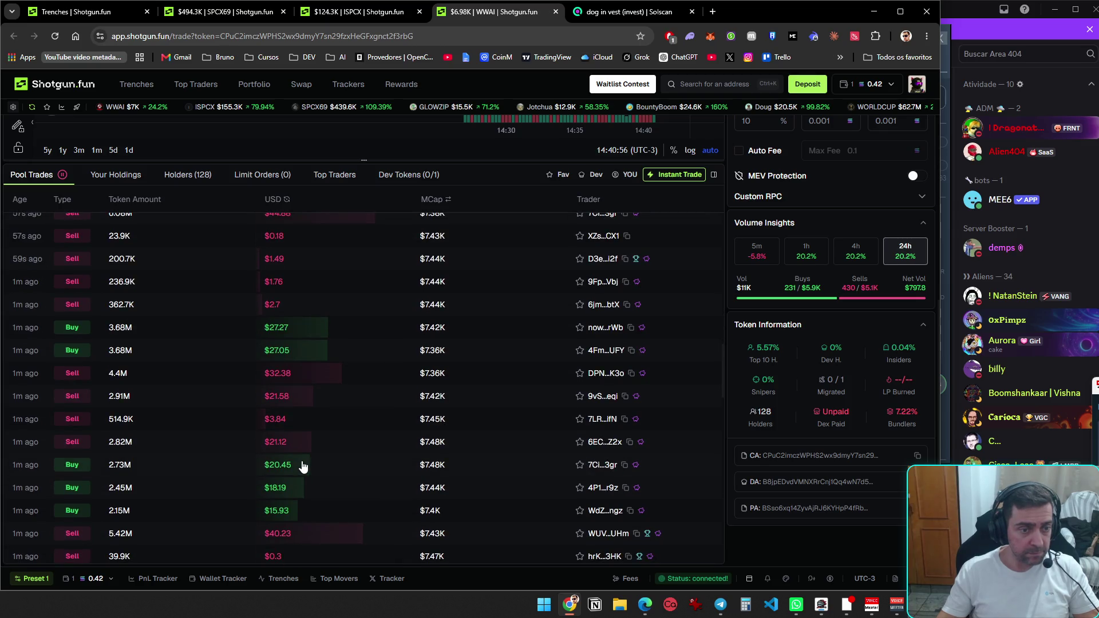
scroll(304, 466, "down", 2)
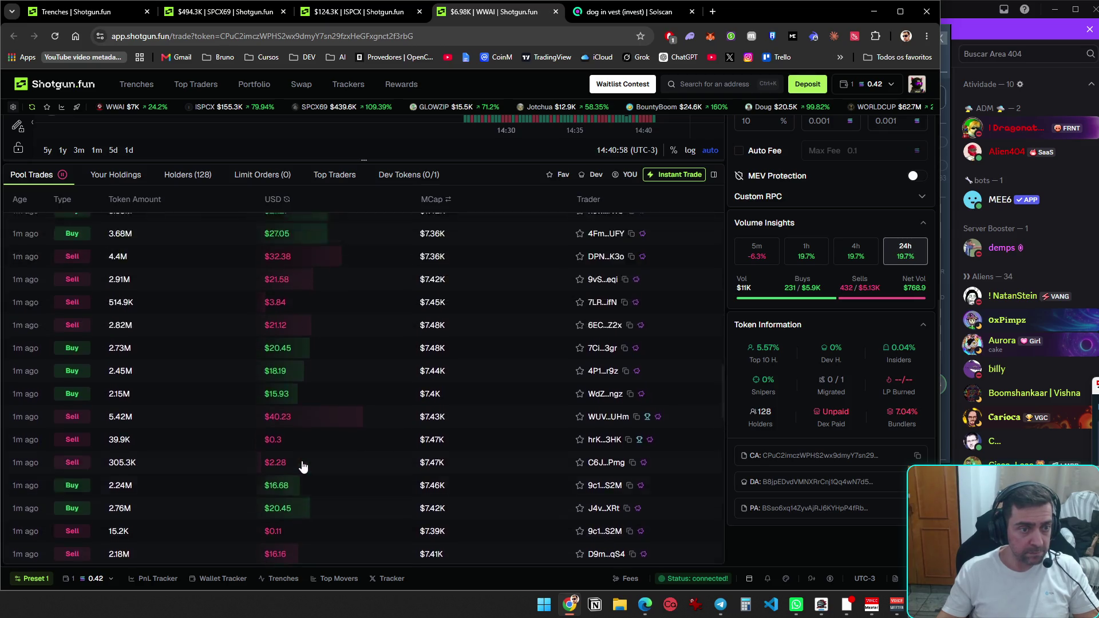
scroll(303, 467, "down", 5)
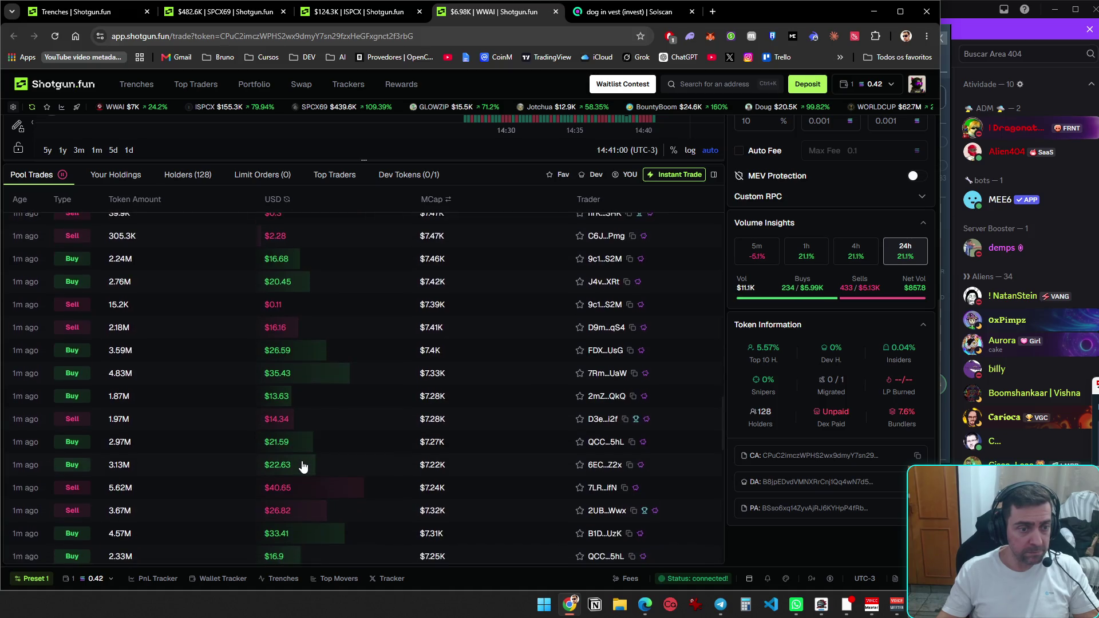
scroll(304, 468, "down", 4)
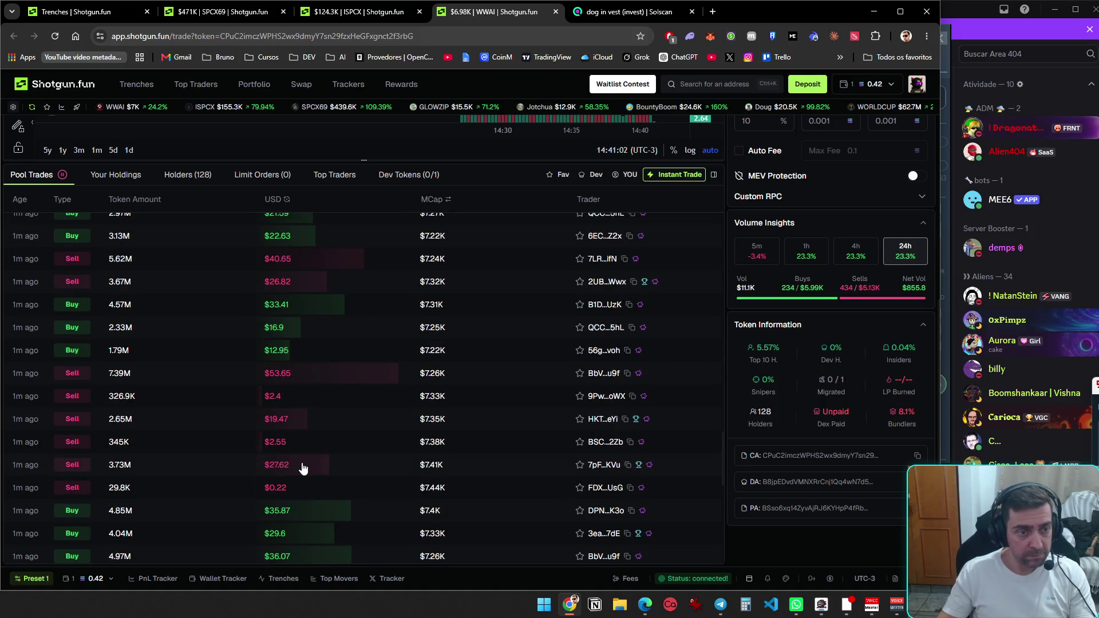
scroll(303, 468, "down", 4)
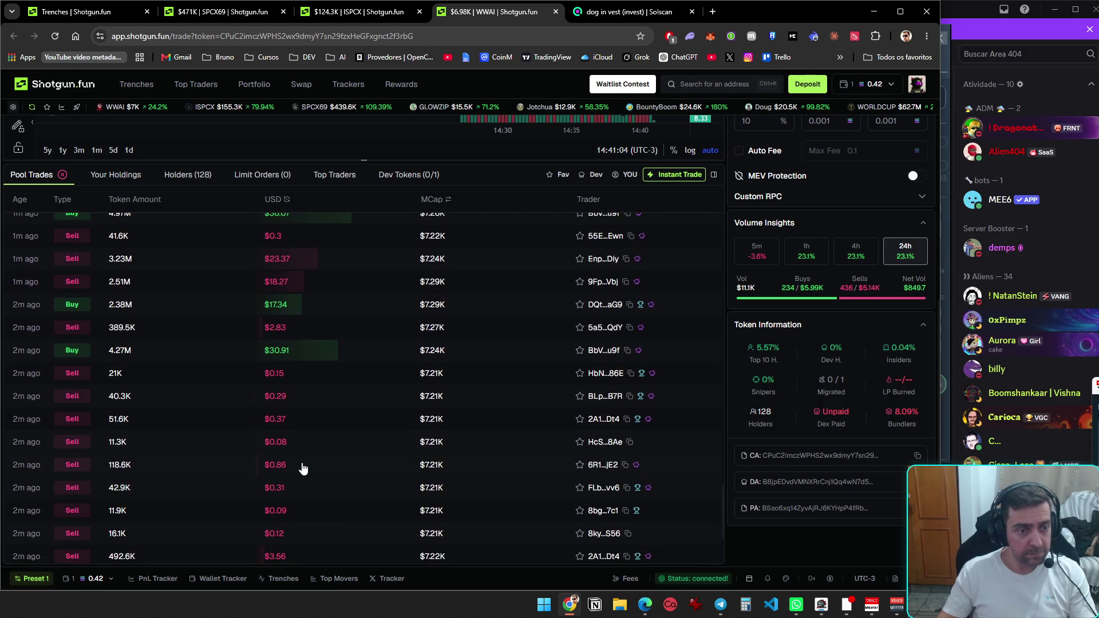
scroll(306, 458, "up", 10)
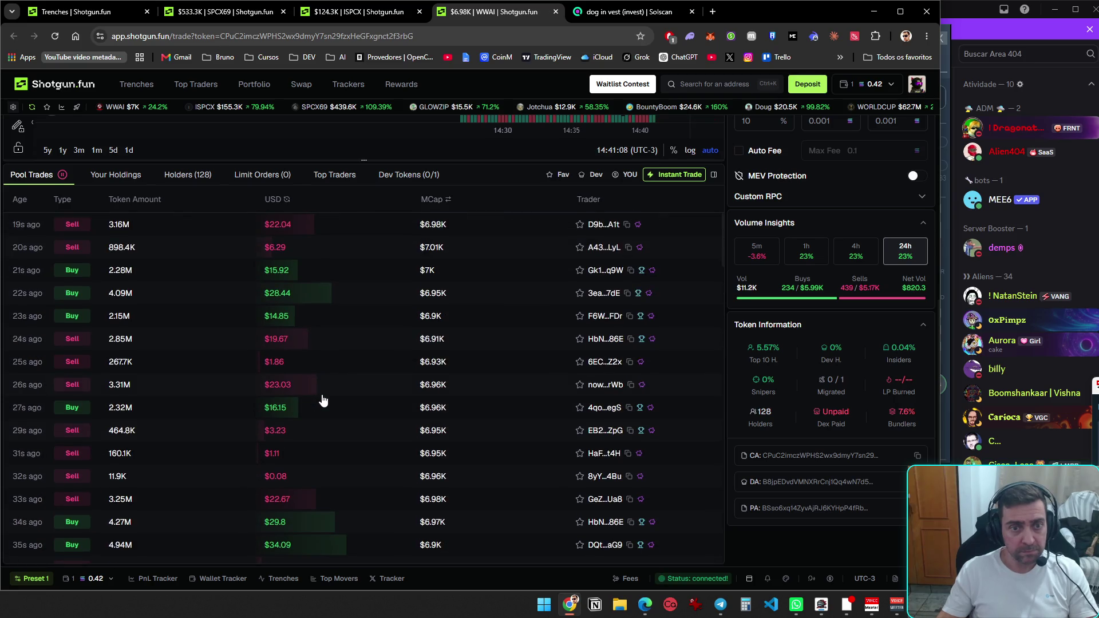
scroll(321, 397, "up", 5)
- Change Amount per wallet to 0.01 and buy 0.01 SOL of WWAI
left_click(786, 245)
key("BackSpace")
type("01")
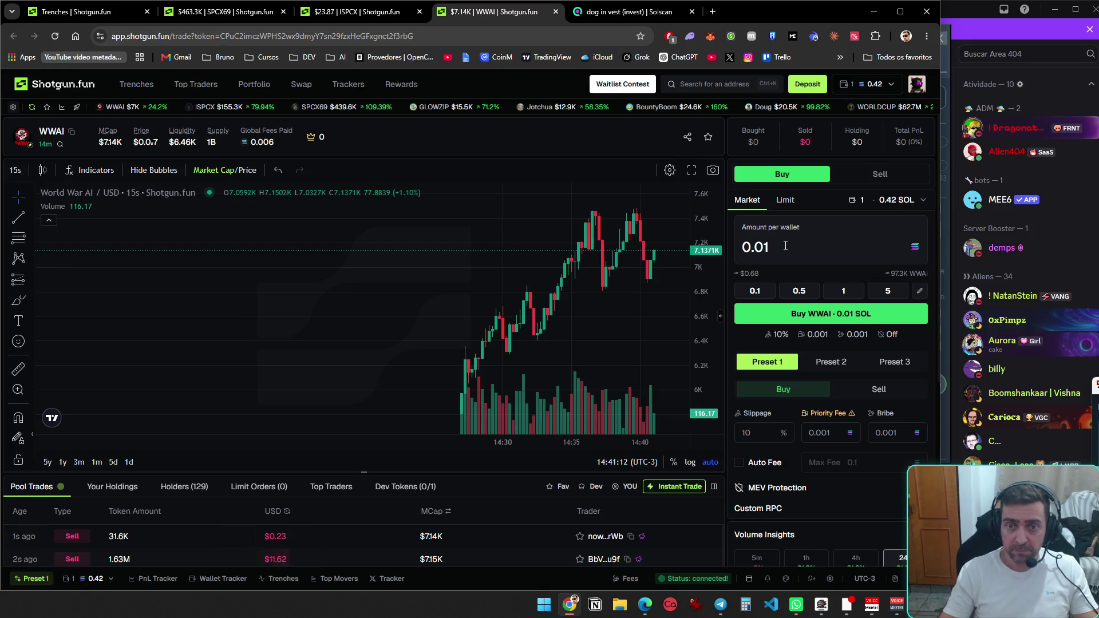
left_click(874, 321)
mouse_move(822, 416)
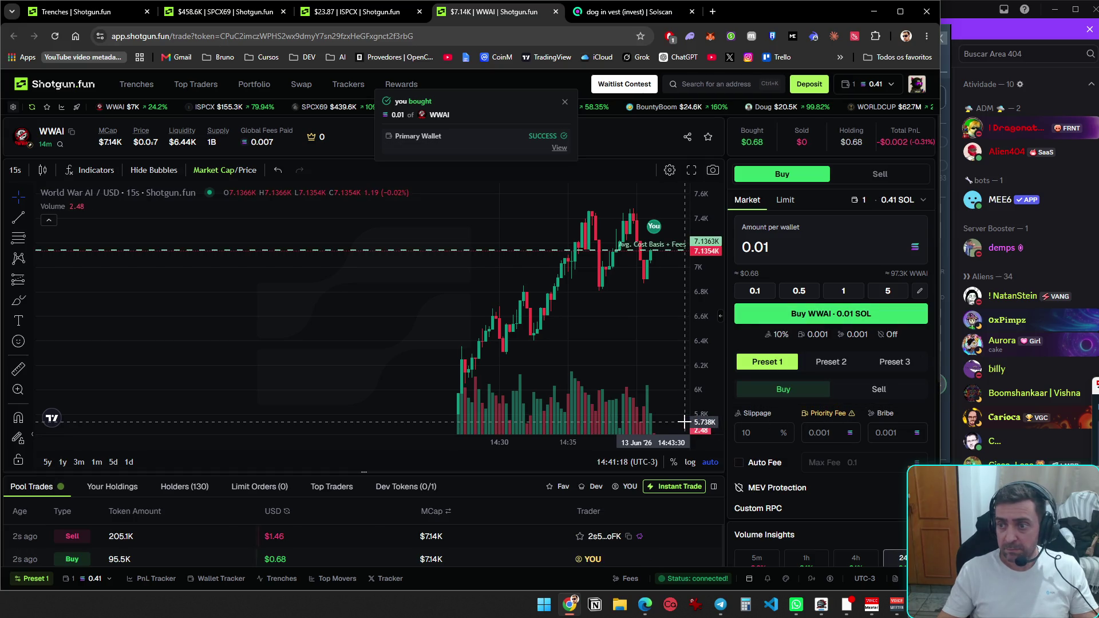
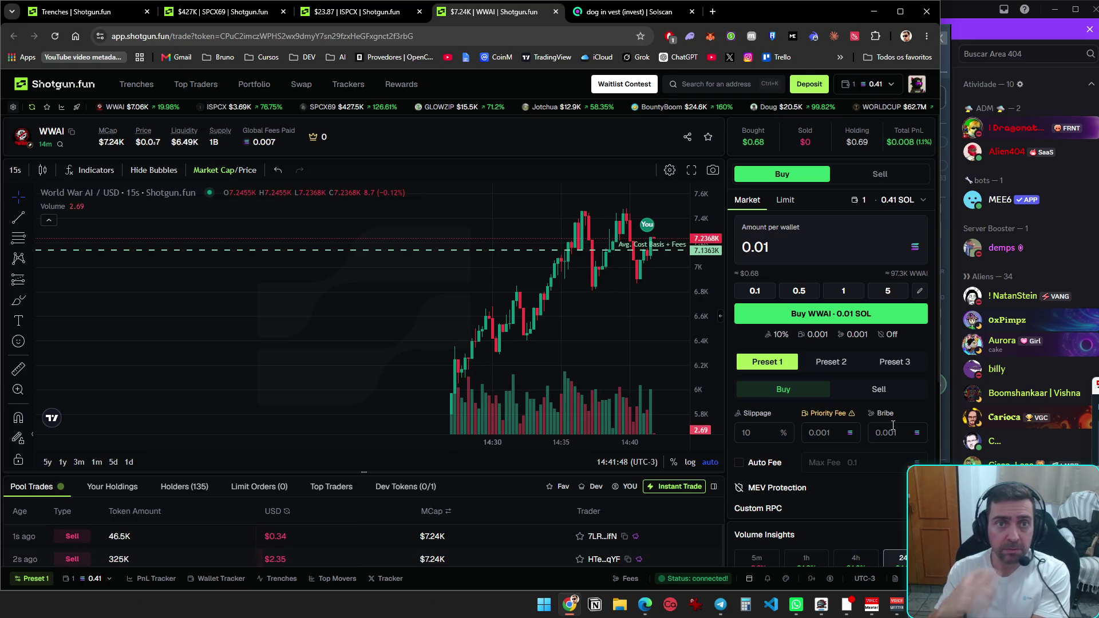
- Blacklist the ISPCX token's developer, close the ISPCX page, and switch to the SPCX69 page
left_click(344, 15)
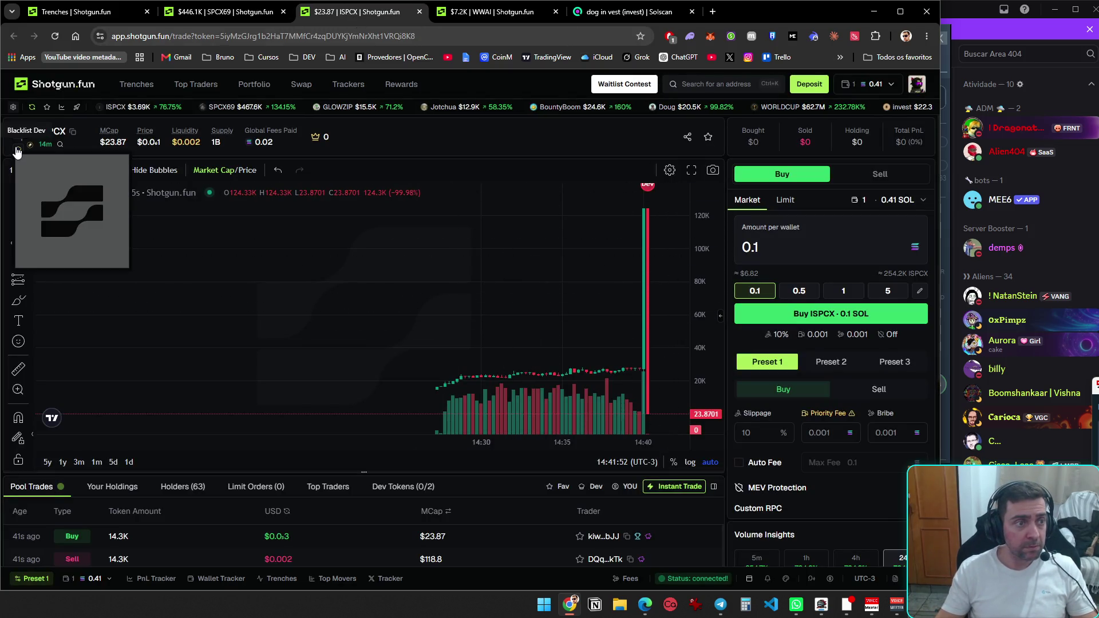
left_click(19, 150)
scroll(518, 143, "down", 3)
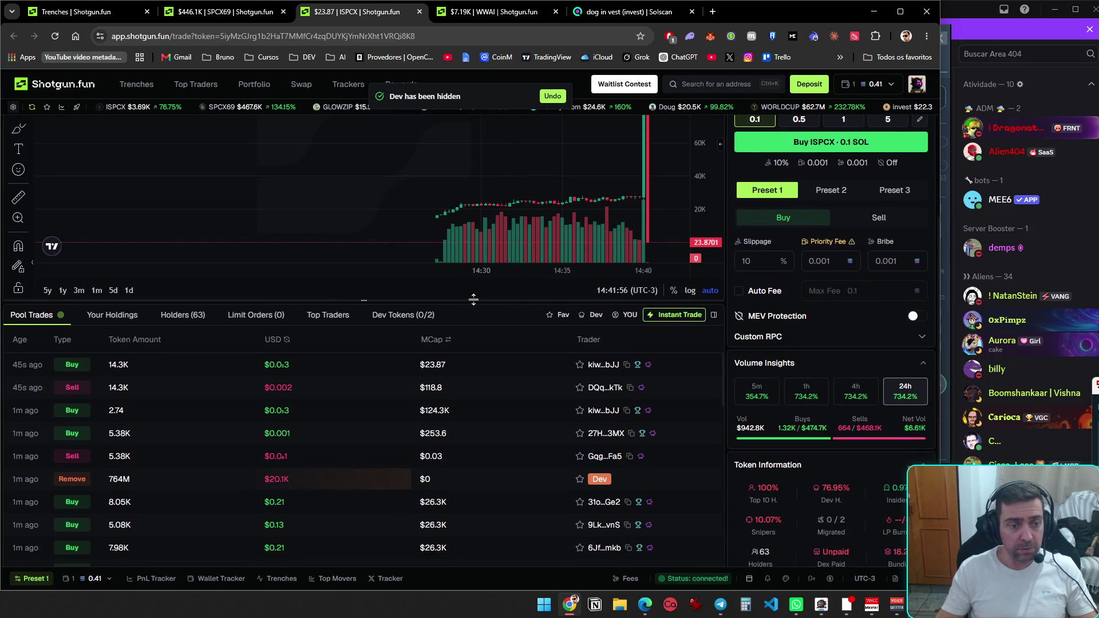
key("ctrl+w")
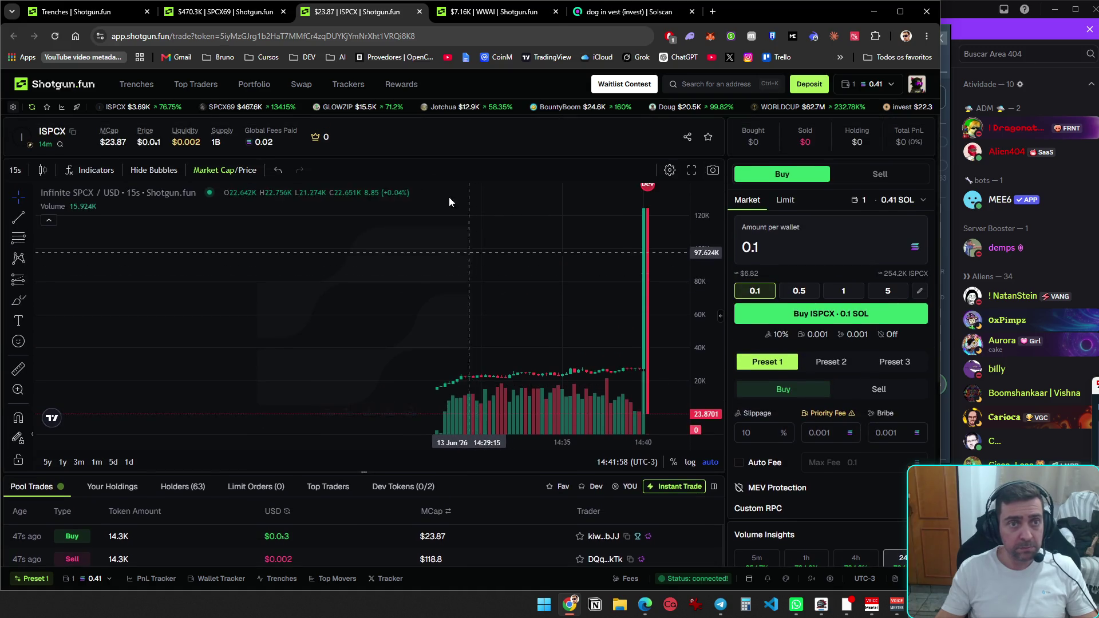
left_click(236, 12)
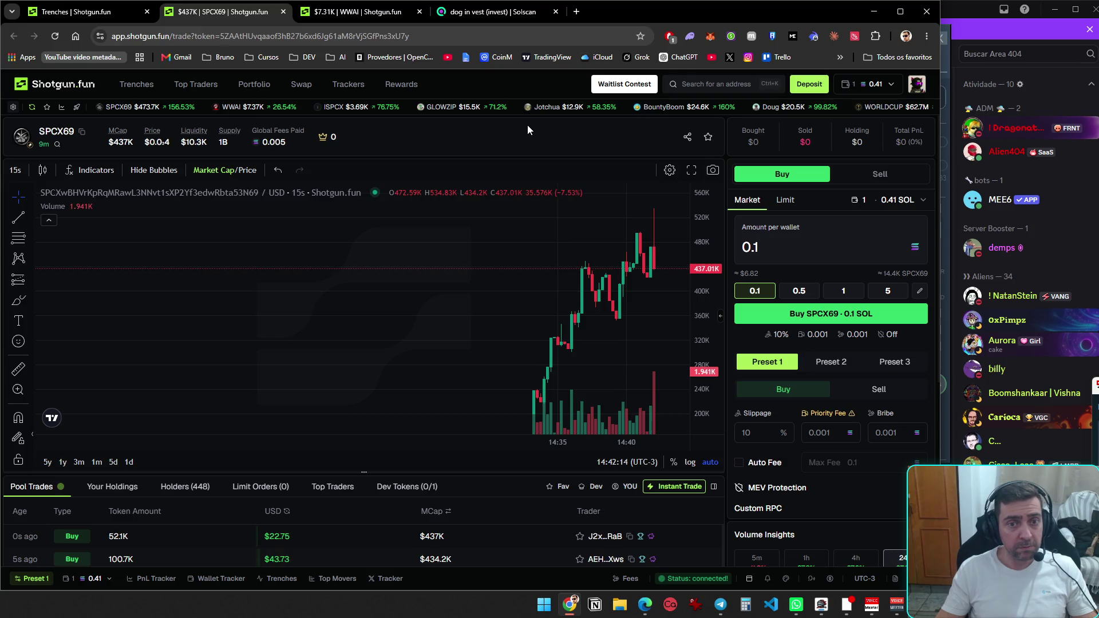
- Scroll through SPCX69's Pool Trades history to review recent buys and sells
scroll(807, 225, "down", 5)
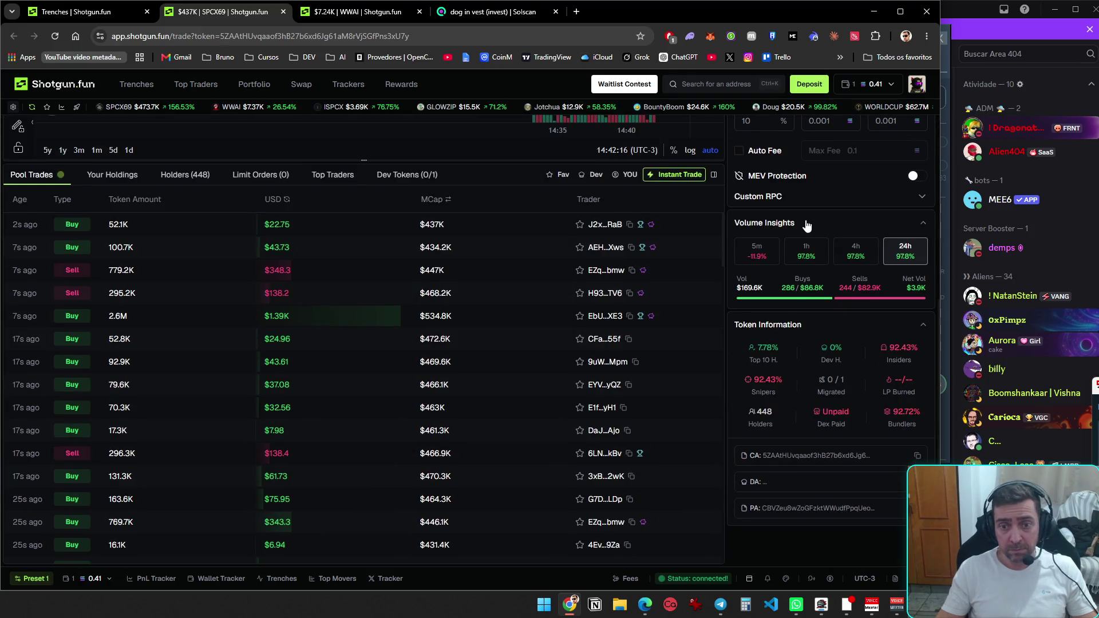
scroll(634, 364, "down", 5)
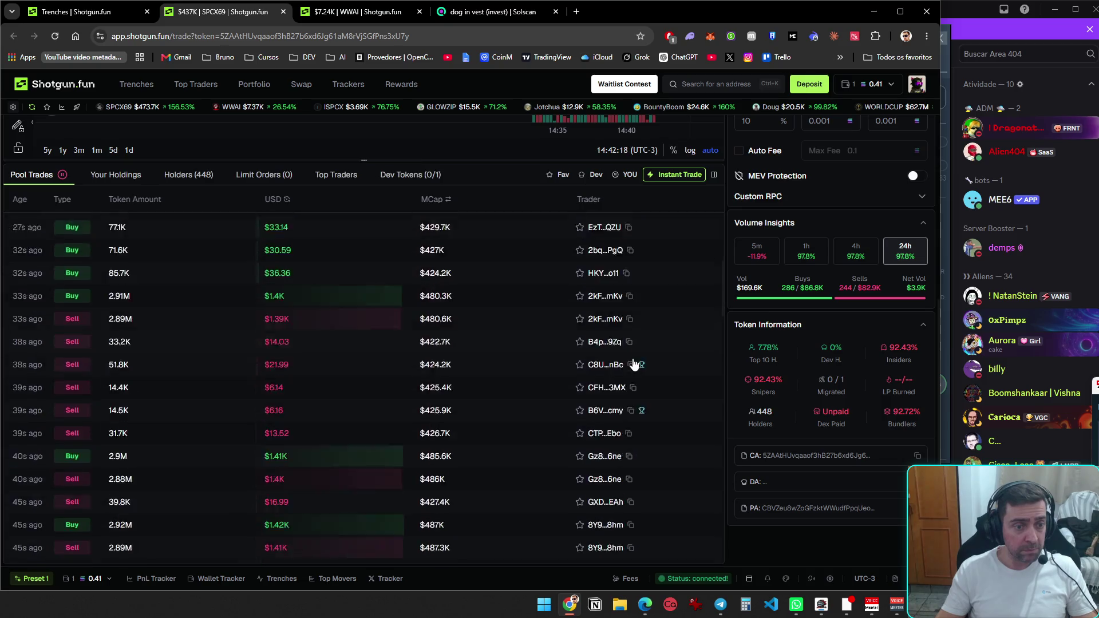
scroll(634, 364, "up", 5)
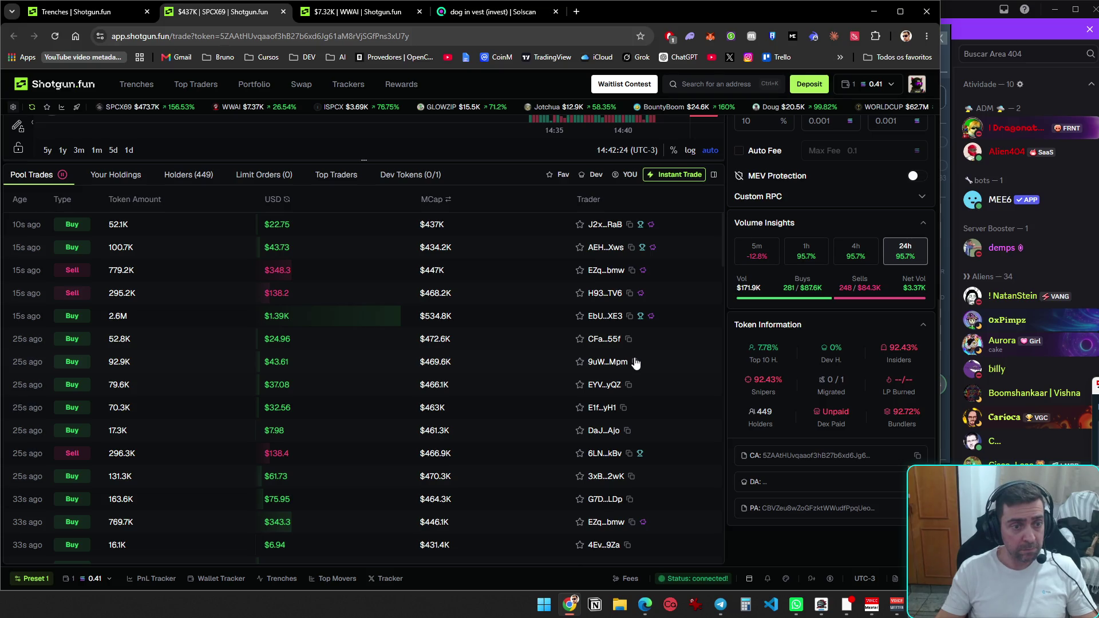
scroll(635, 362, "down", 4)
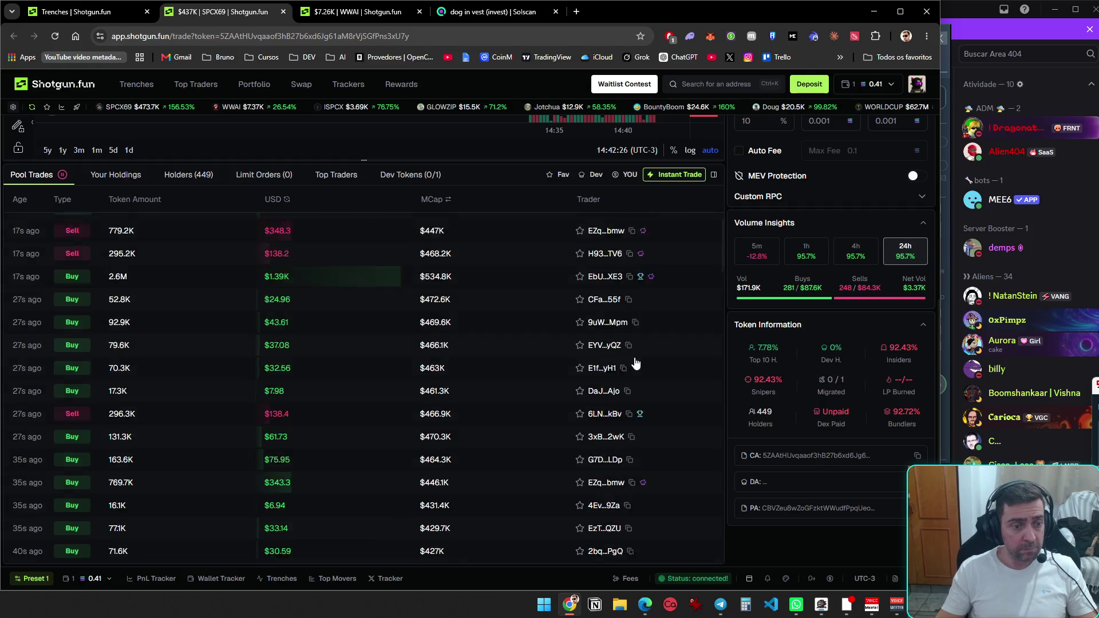
scroll(635, 362, "down", 2)
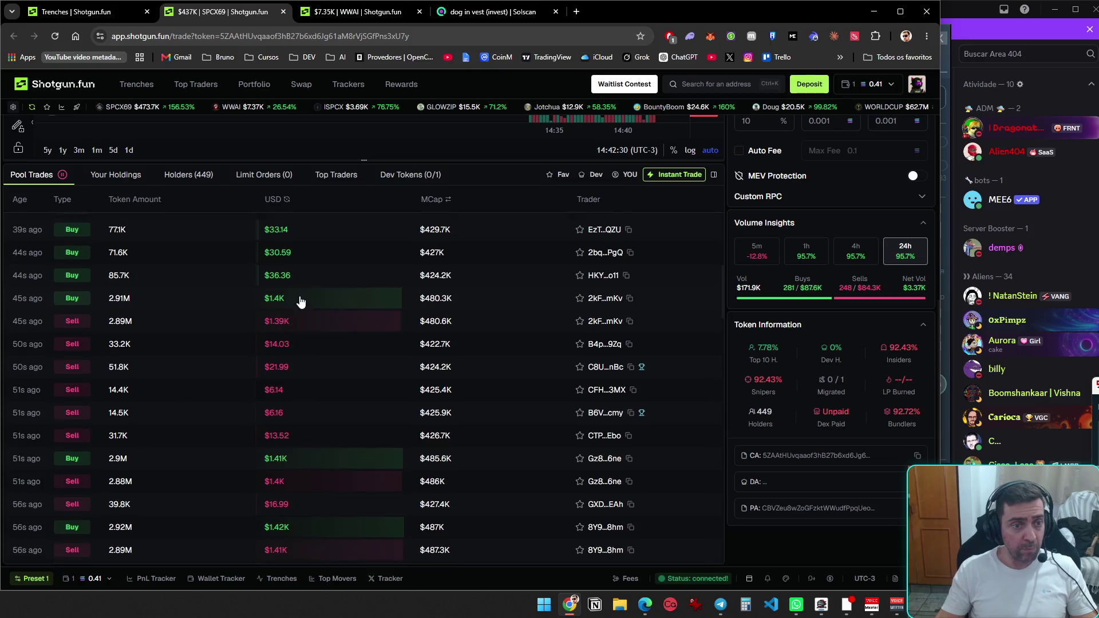
scroll(300, 304, "up", 4)
scroll(303, 321, "up", 2)
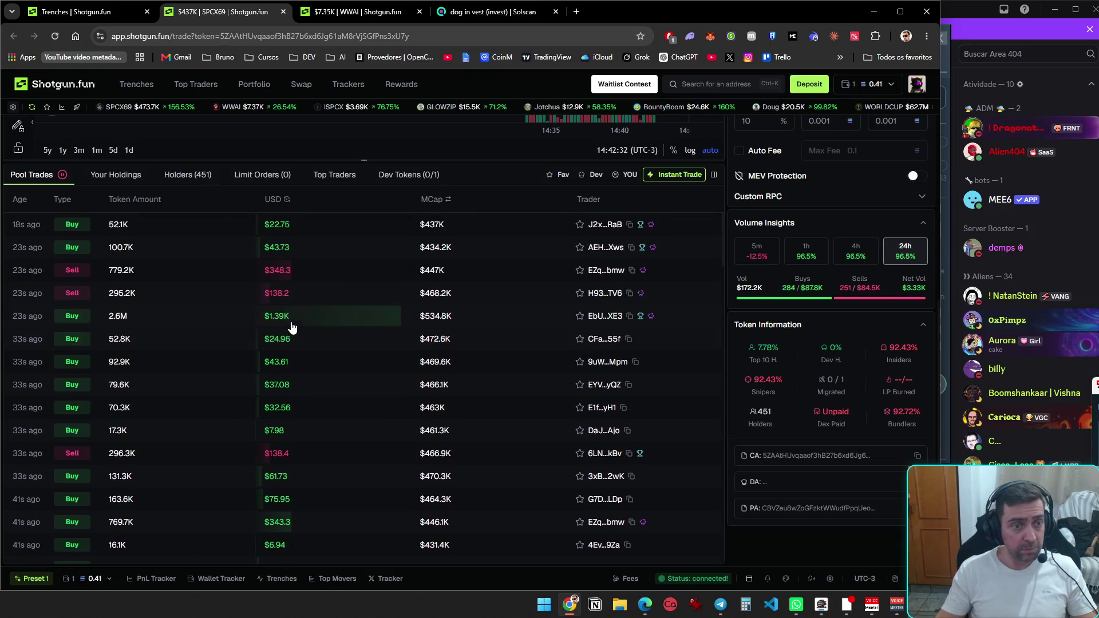
scroll(309, 321, "down", 8)
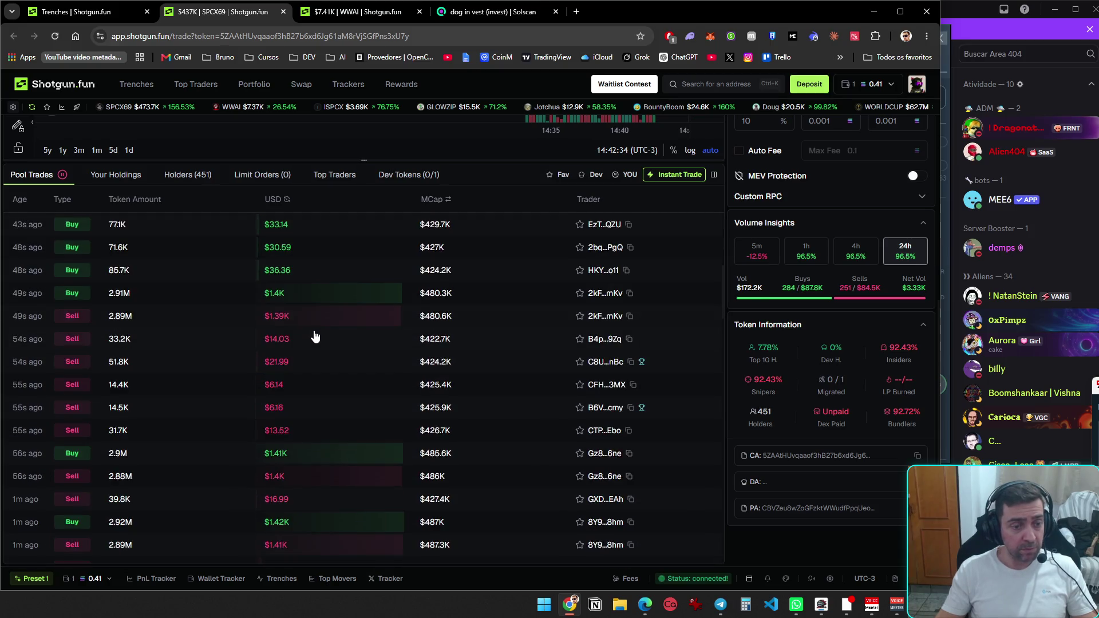
scroll(316, 345, "down", 3)
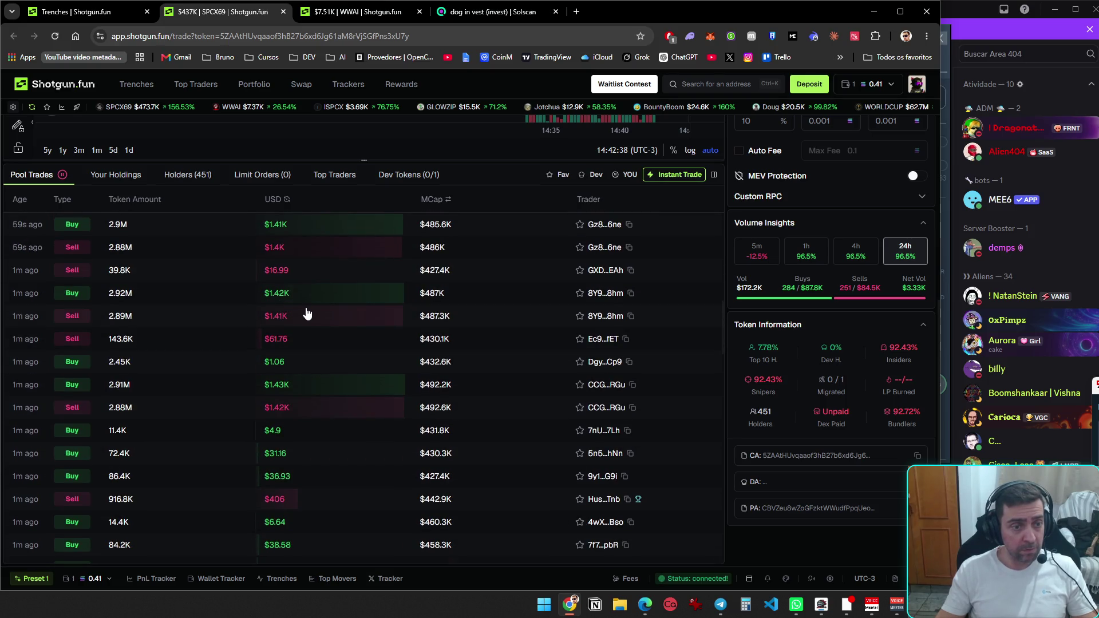
scroll(305, 314, "down", 3)
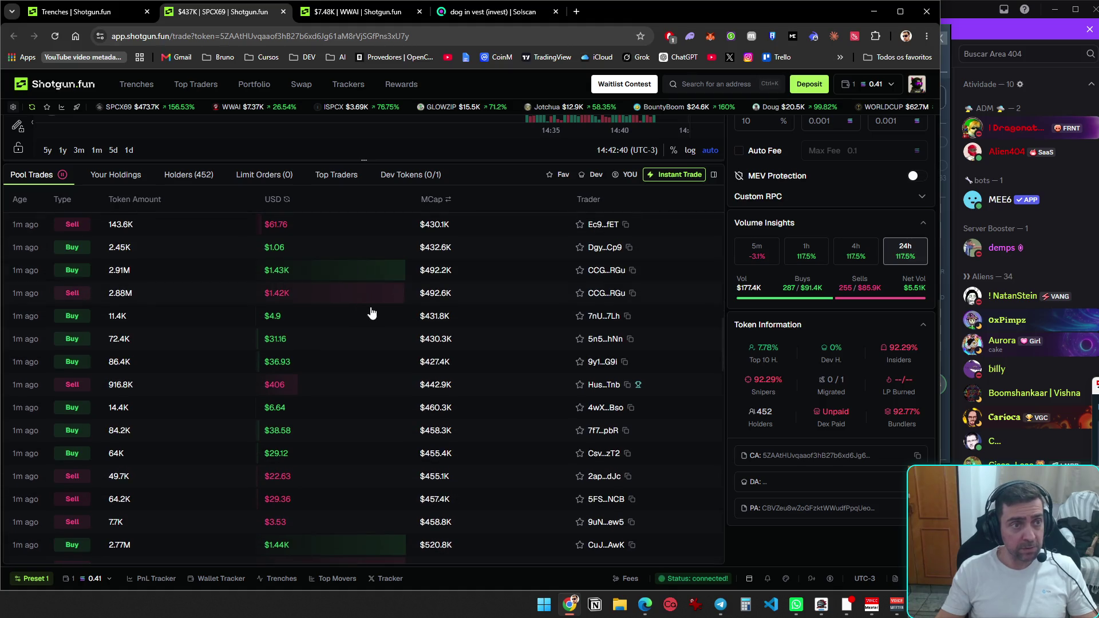
scroll(367, 329, "down", 5)
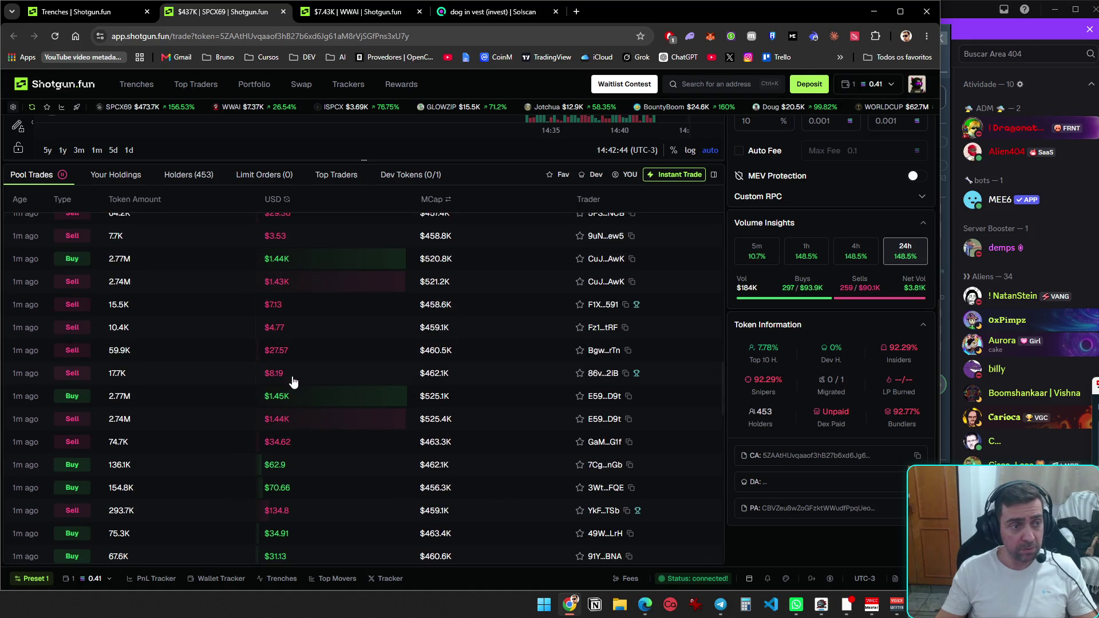
scroll(292, 381, "down", 6)
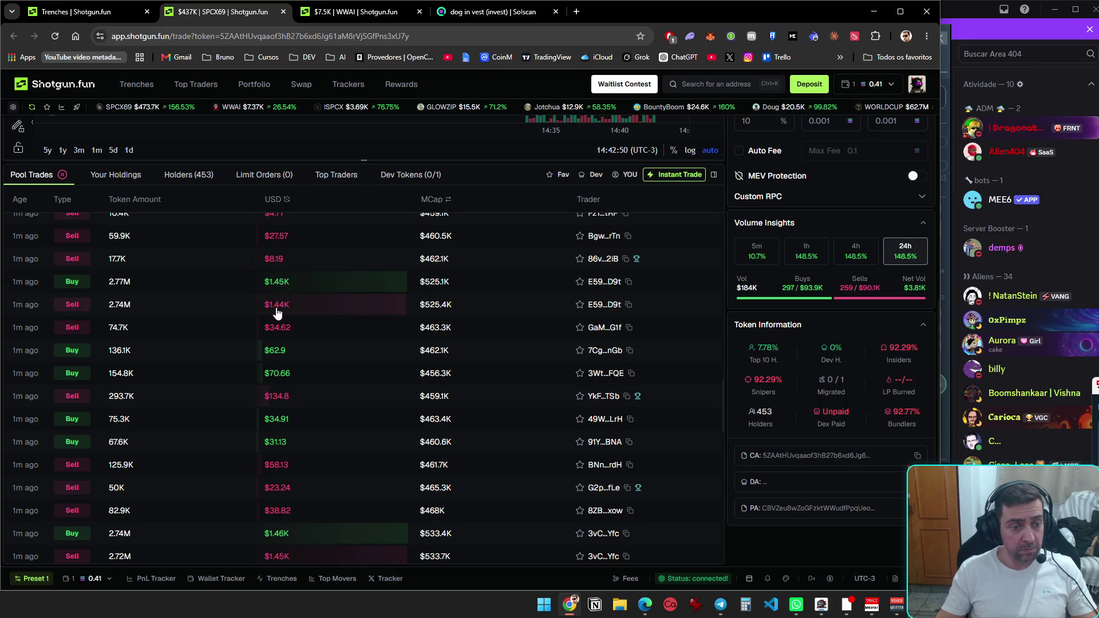
scroll(277, 314, "up", 3)
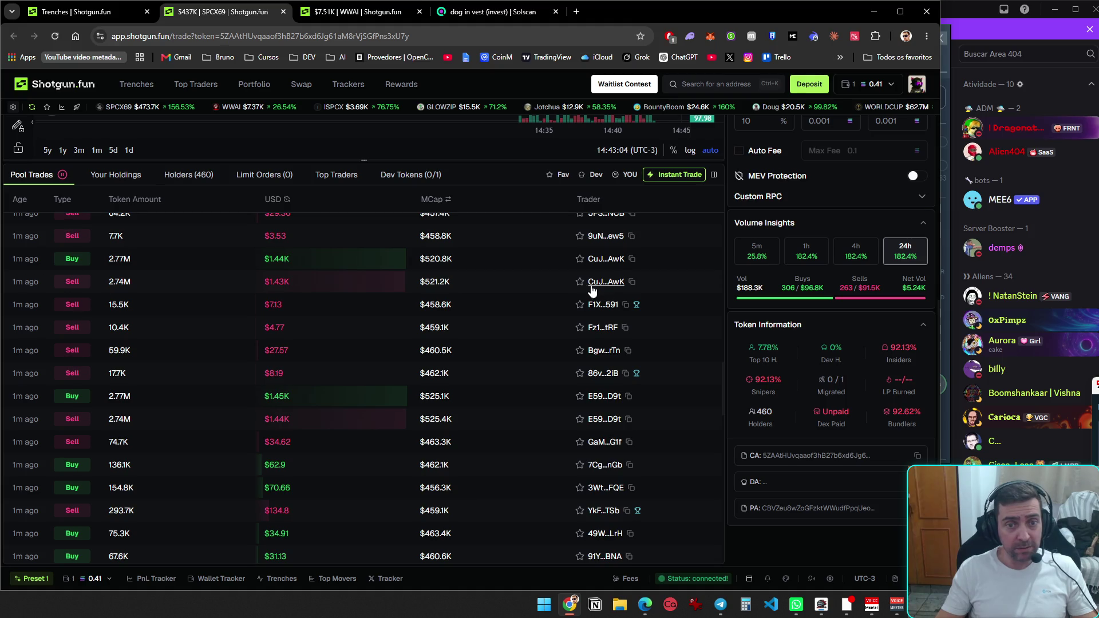
- Check a trader's wallet stats, then compress the price axis to span roughly 0 to 1.2M
mouse_move(622, 267)
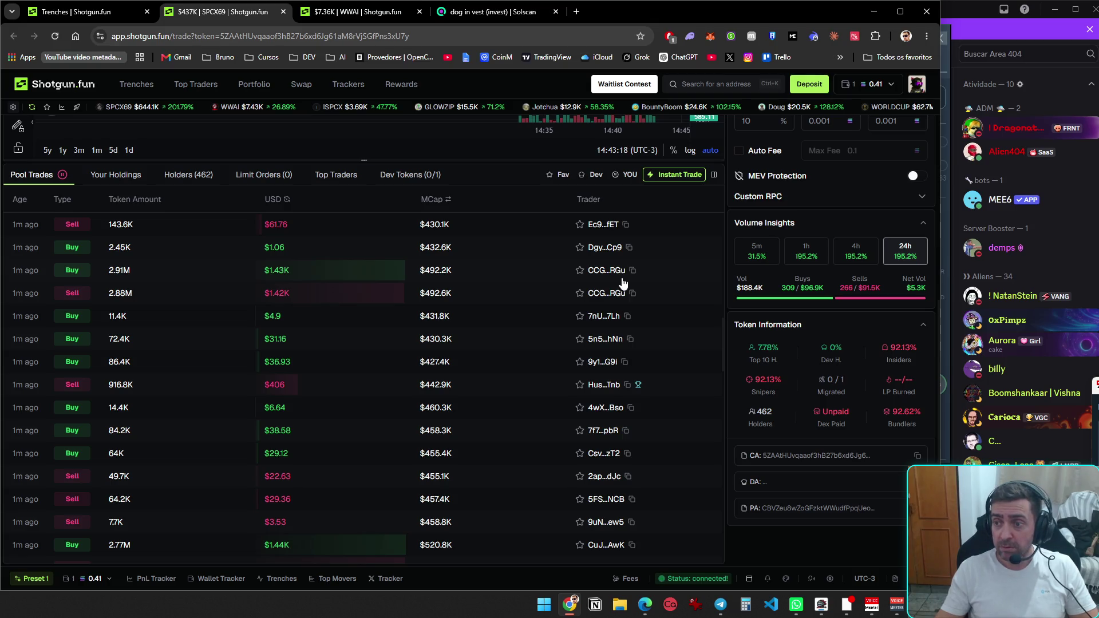
scroll(569, 314, "up", 5)
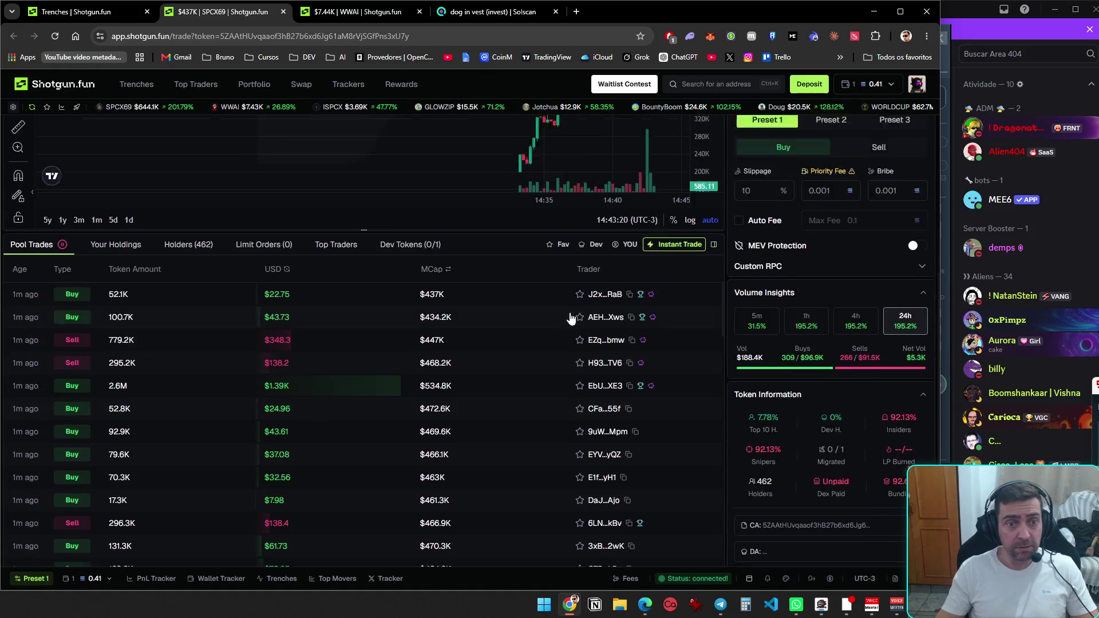
left_click_drag(703, 366, 704, 409)
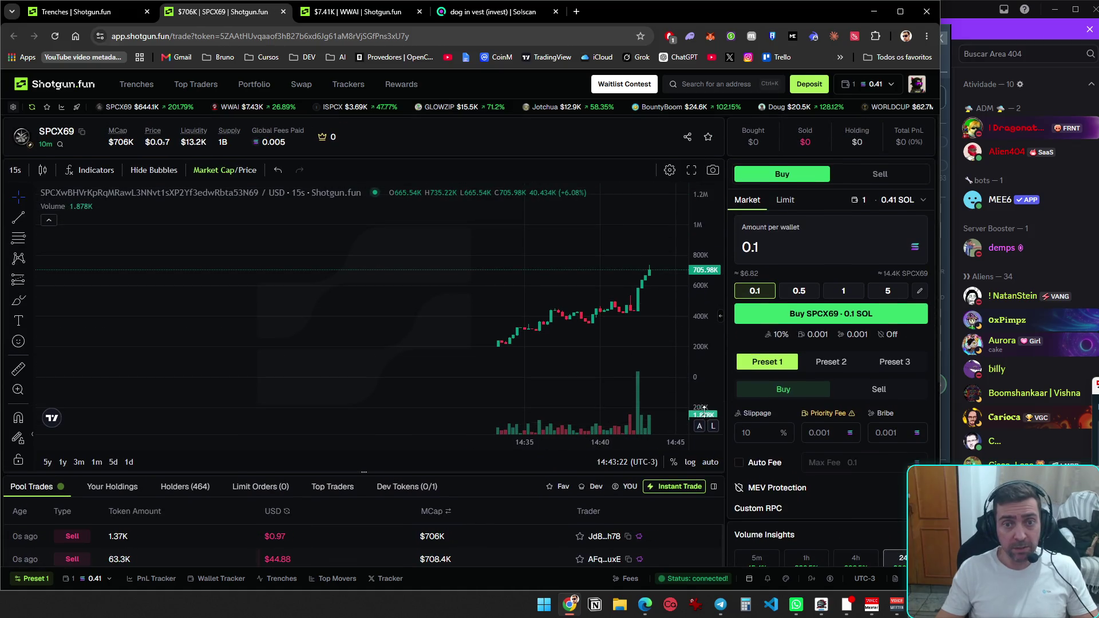
- Stretch SPCX69's price scale slightly taller and glance at the WWAI page before returning
left_click_drag(711, 314, 709, 303)
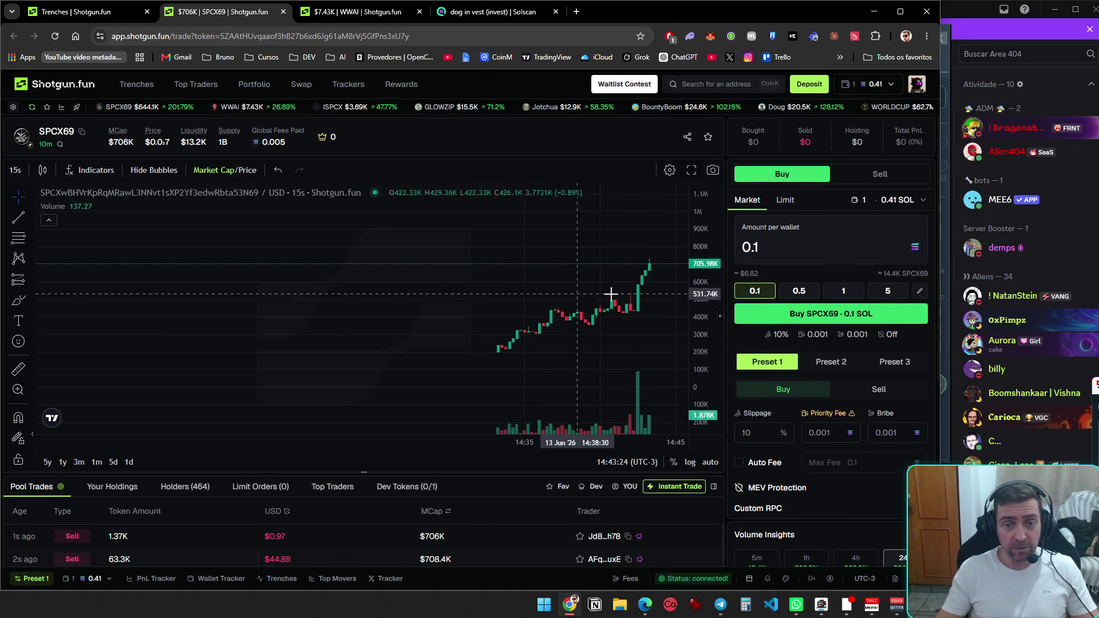
left_click(373, 14)
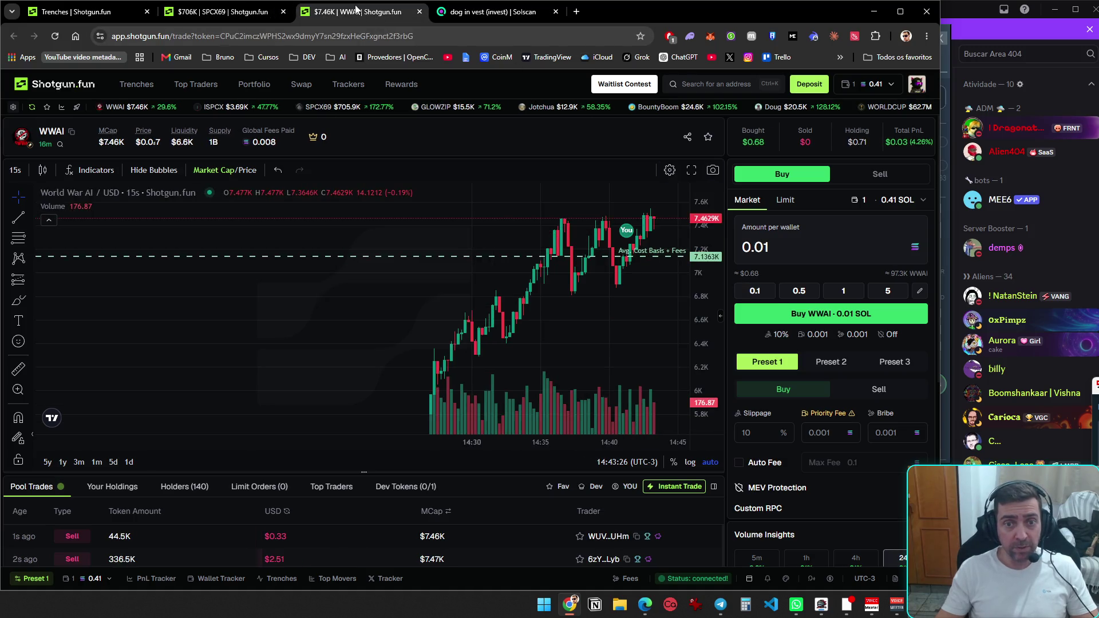
left_click(203, 15)
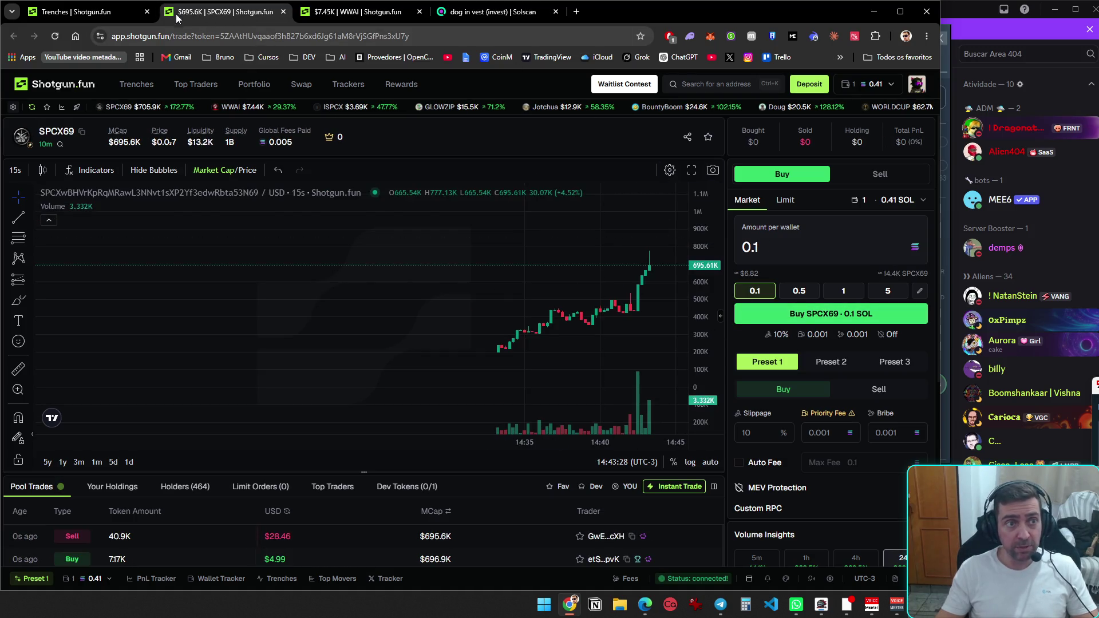
- Reapply the New Pairs filters in Trenches and open BARRON in a new tab
left_click(82, 16)
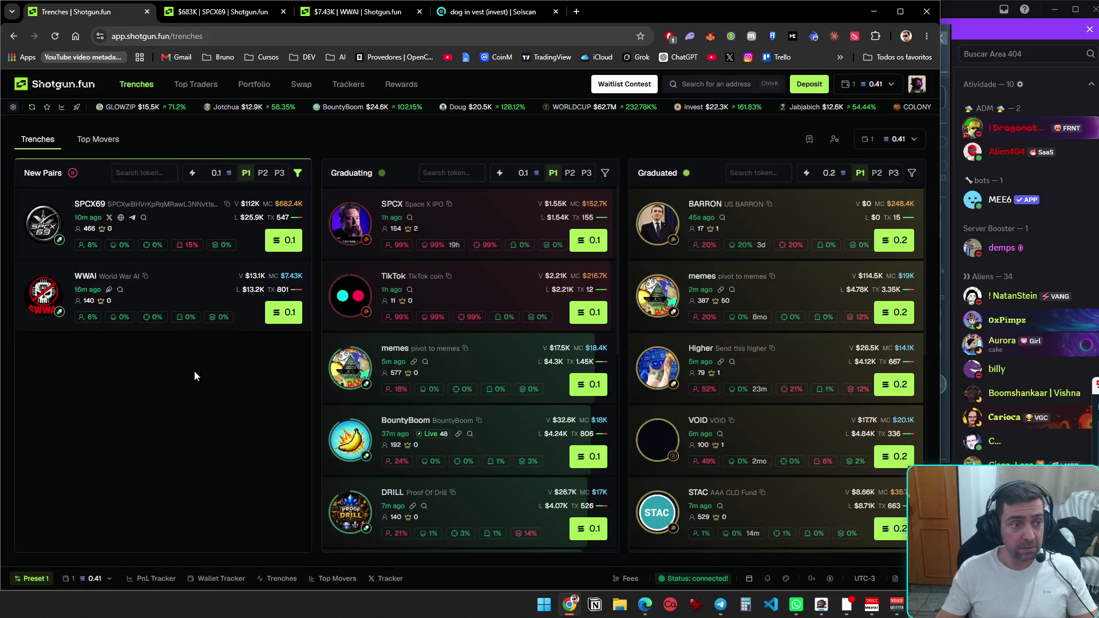
left_click(297, 174)
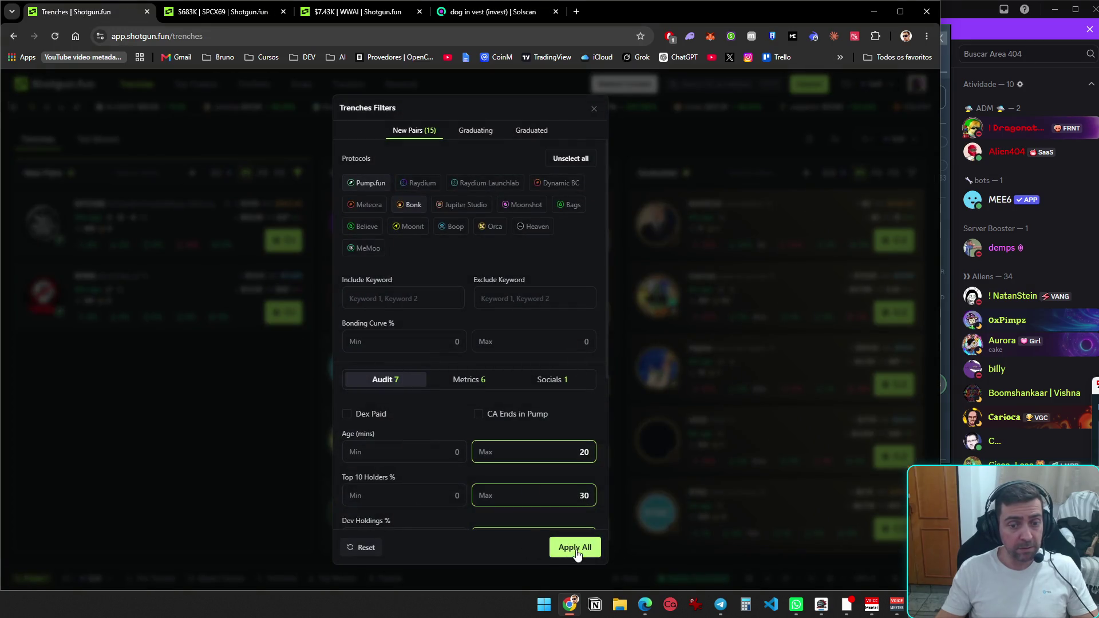
left_click(574, 547)
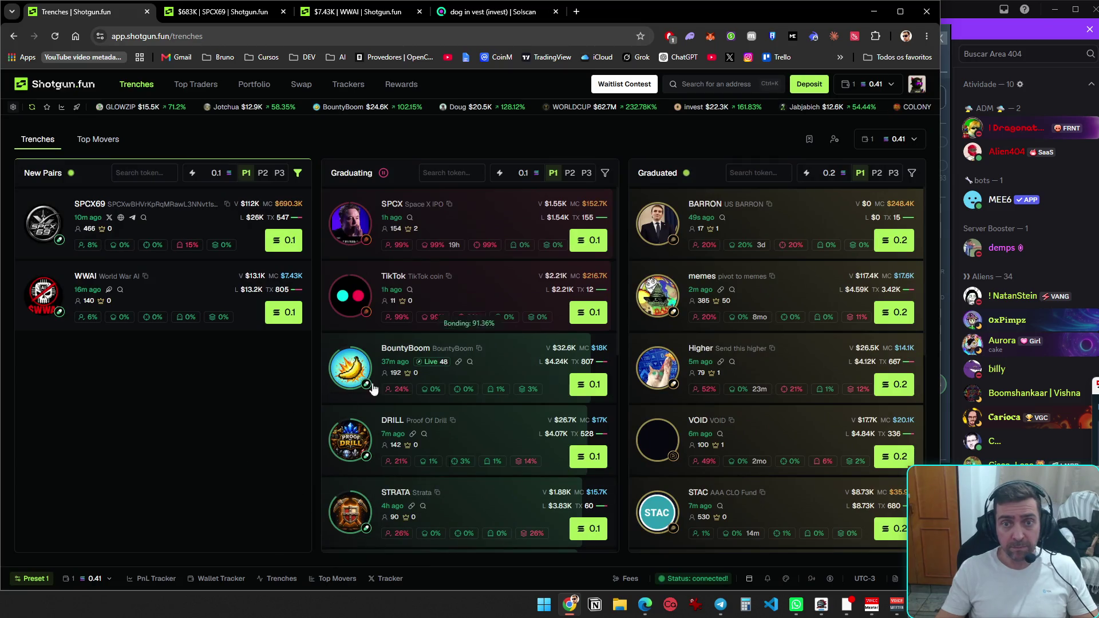
middle_click(768, 215)
left_click(218, 11)
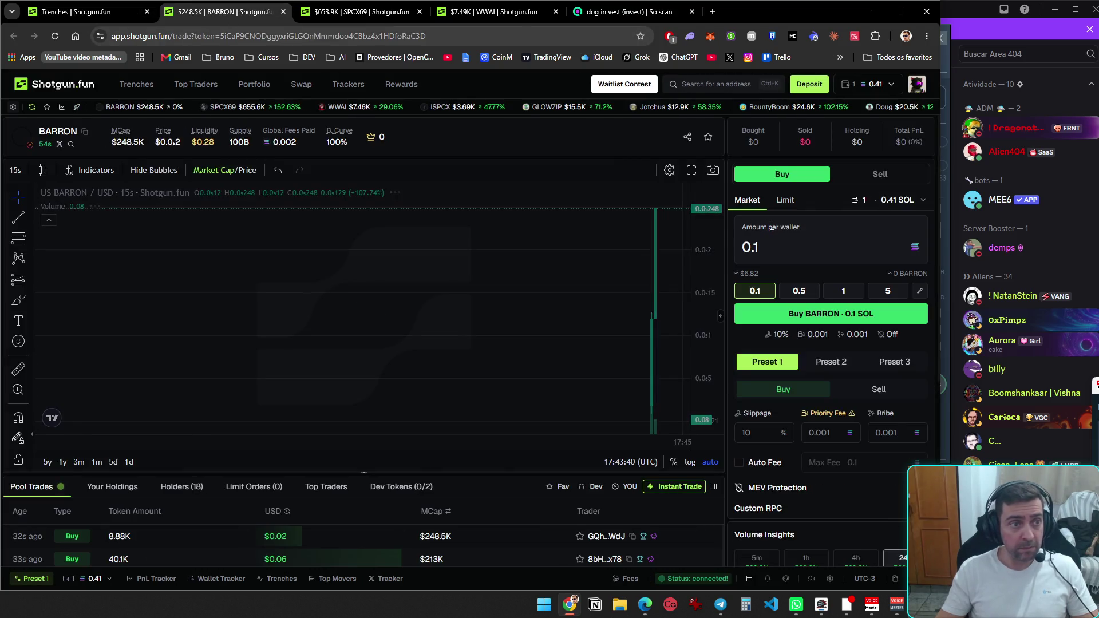
- Compress BARRON's price scale, read its Pool Trades and Token Information, then go to WWAI
left_click_drag(716, 260, 737, 382)
scroll(756, 266, "down", 5)
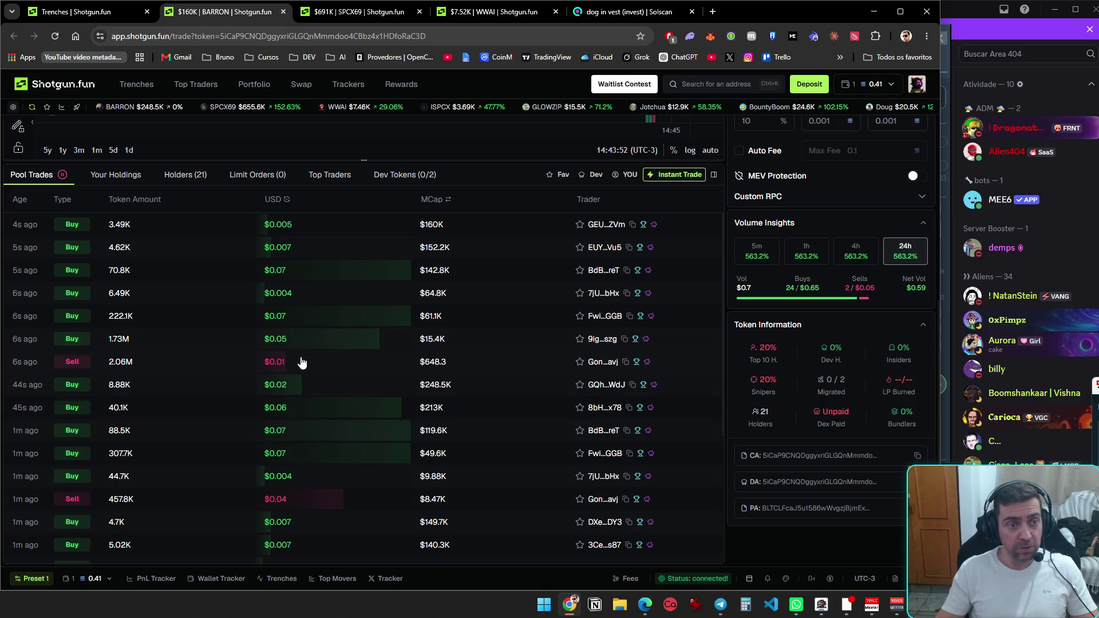
scroll(322, 427, "down", 3)
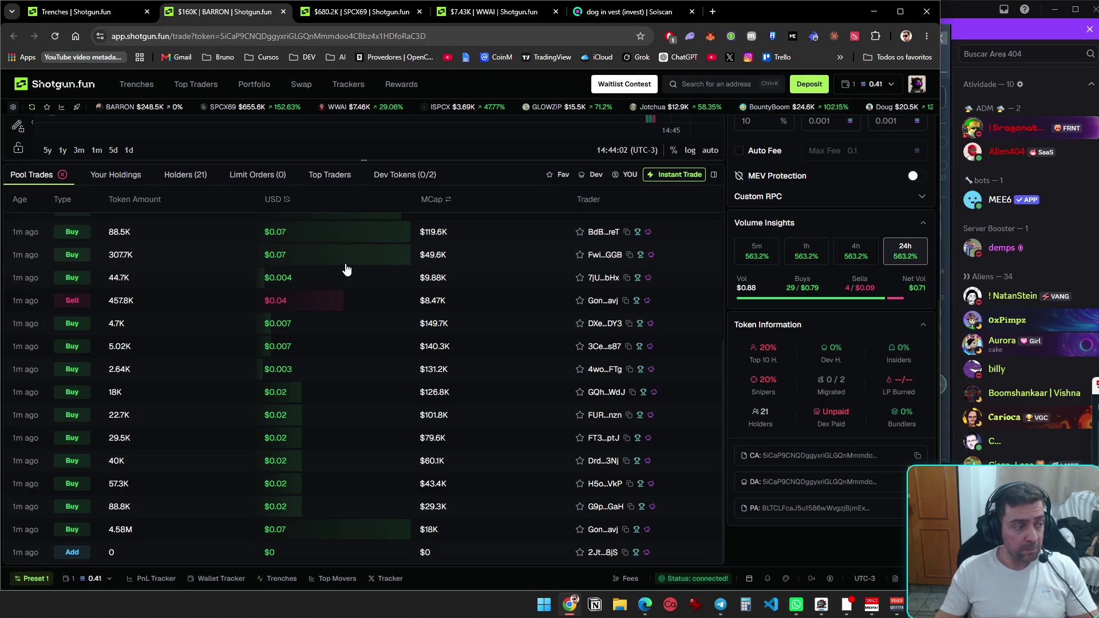
scroll(340, 435, "up", 3)
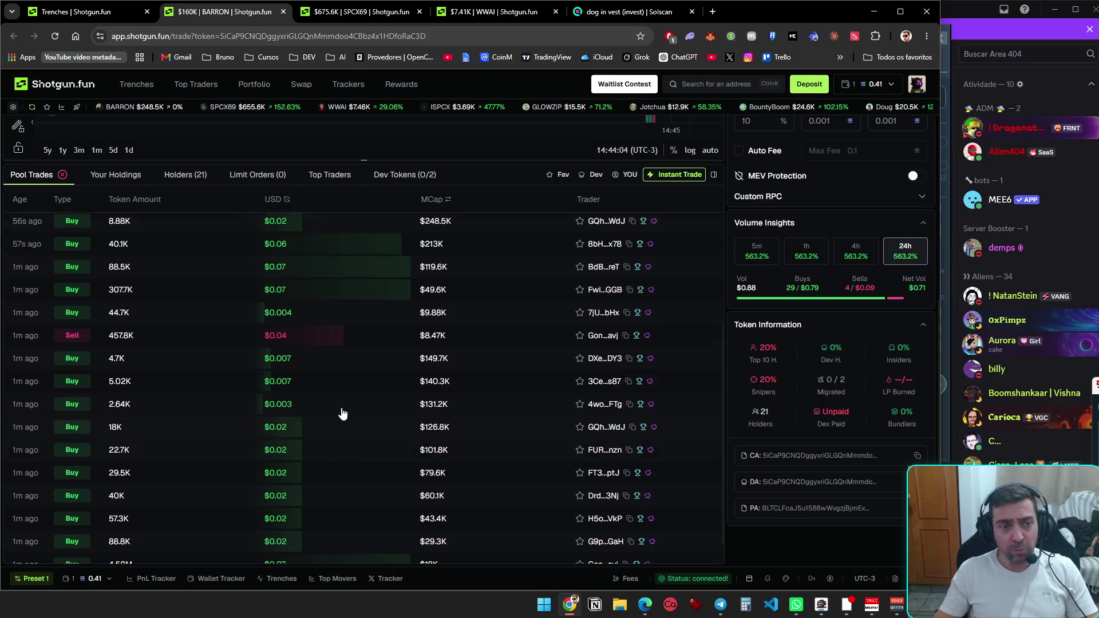
scroll(340, 410, "up", 1)
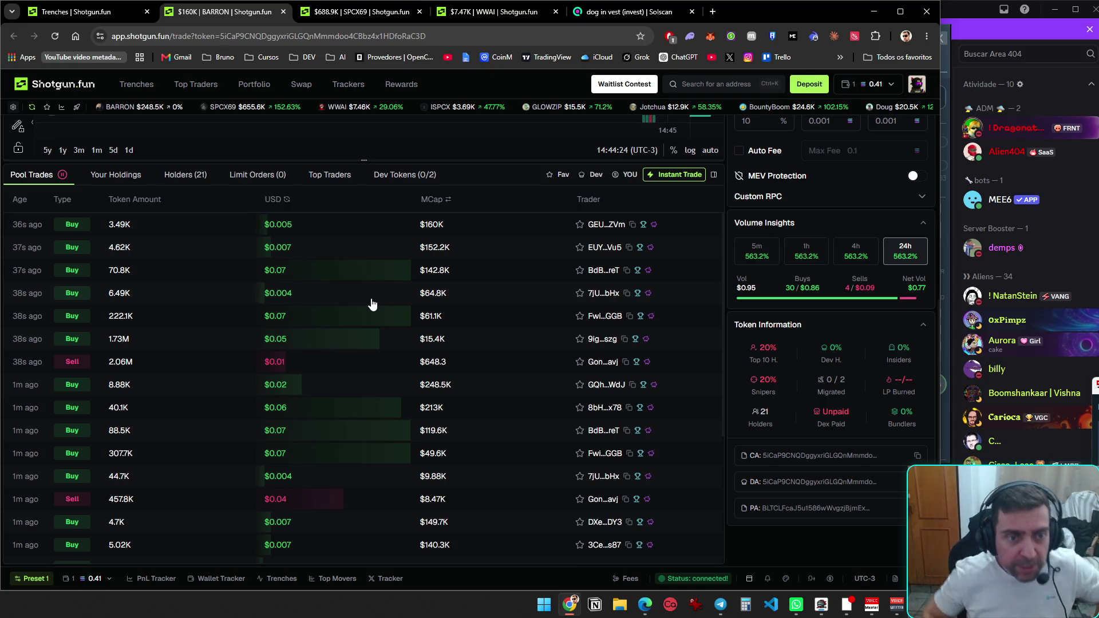
scroll(395, 405, "up", 4)
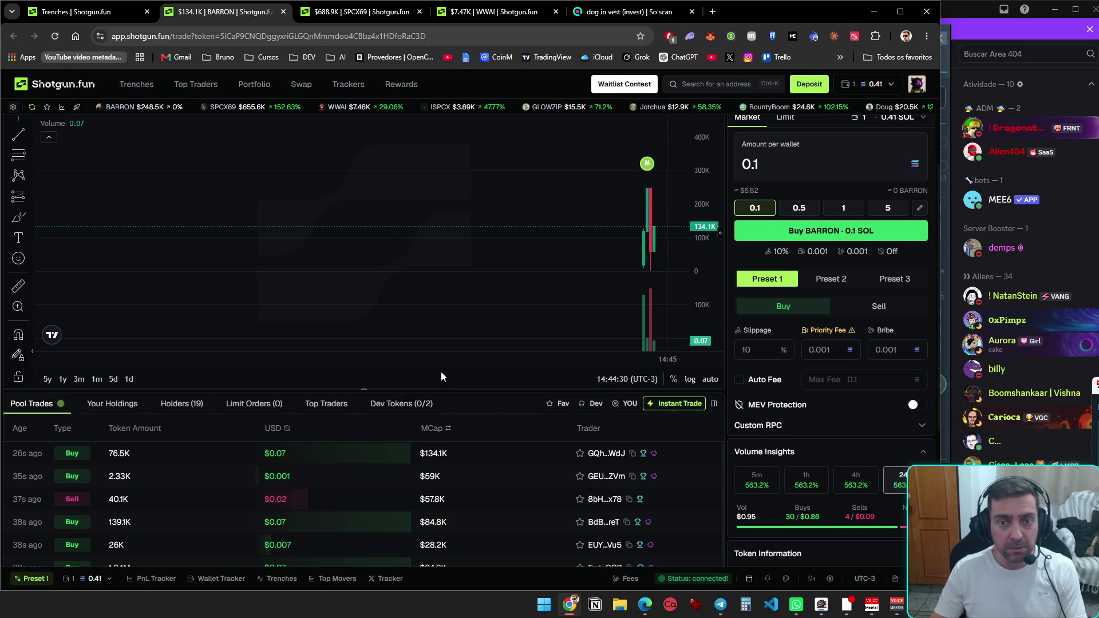
scroll(442, 378, "down", 4)
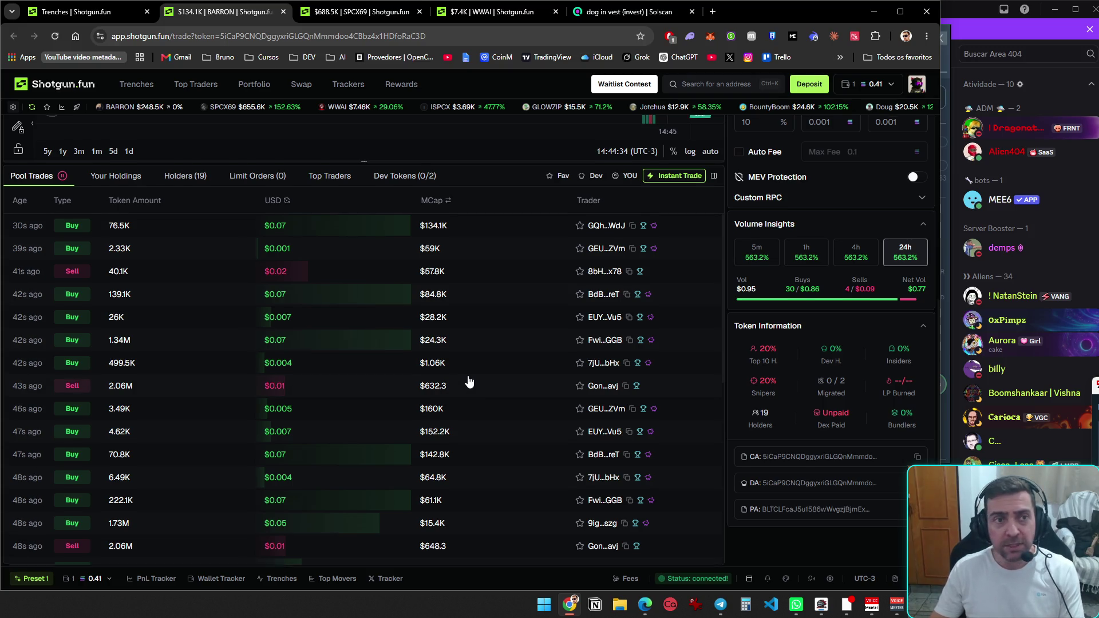
scroll(479, 343, "up", 5)
left_click(361, 12)
left_click(465, 9)
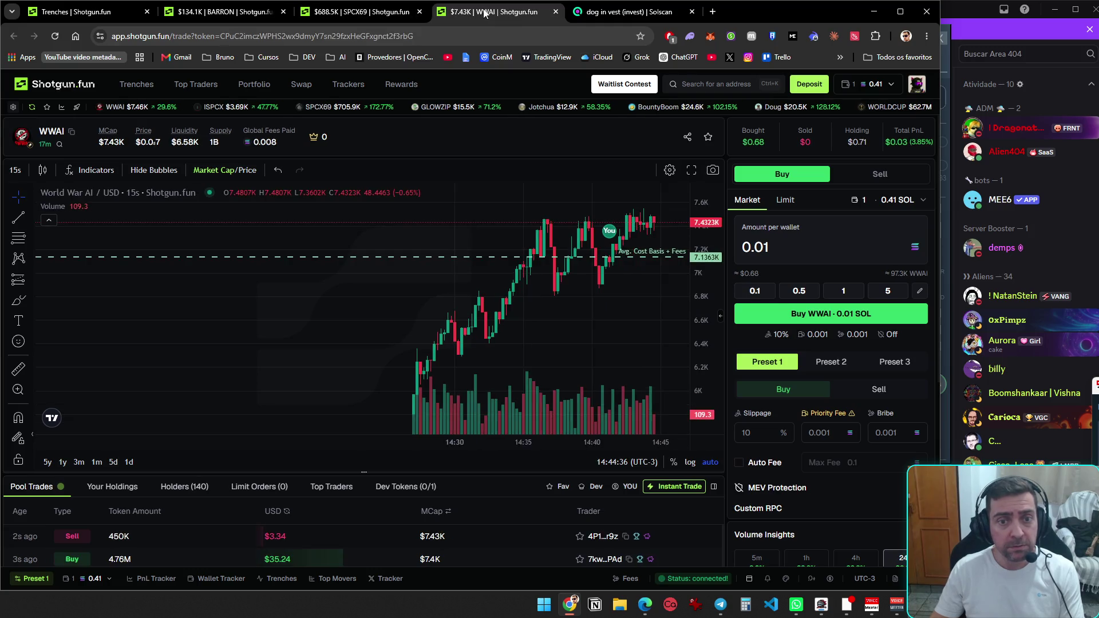
- Pass through the SPCX69 and BARRON pages back to the Trenches columns
left_click(354, 14)
left_click(180, 15)
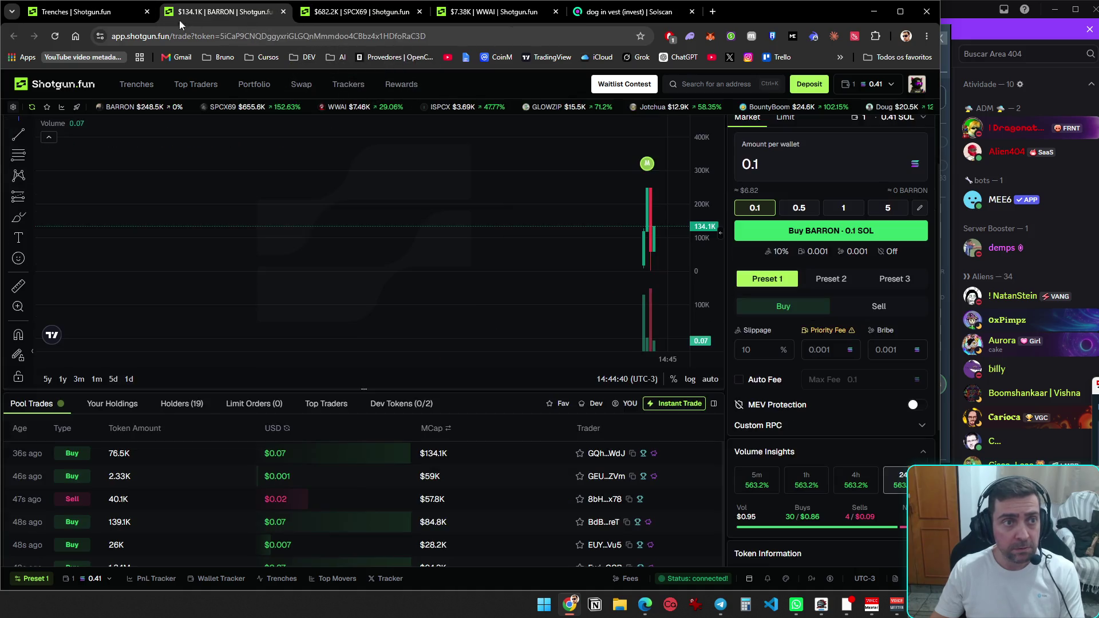
left_click(51, 11)
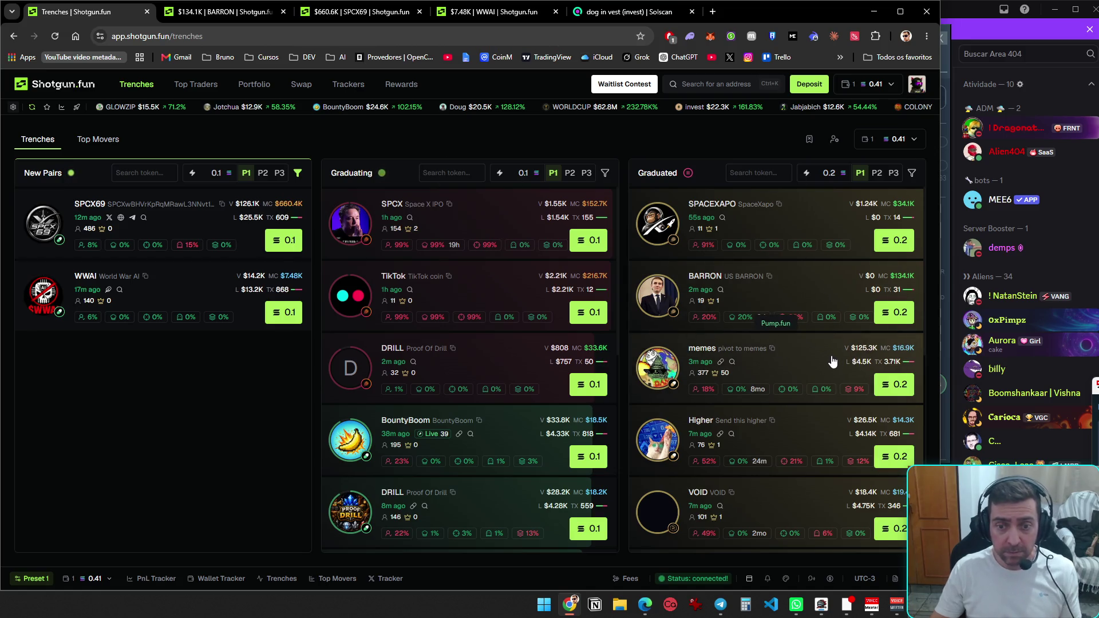
- Open the memes and Higher Graduated tokens in new tabs and jump to memes
middle_click(810, 367)
middle_click(805, 436)
scroll(806, 437, "down", 5)
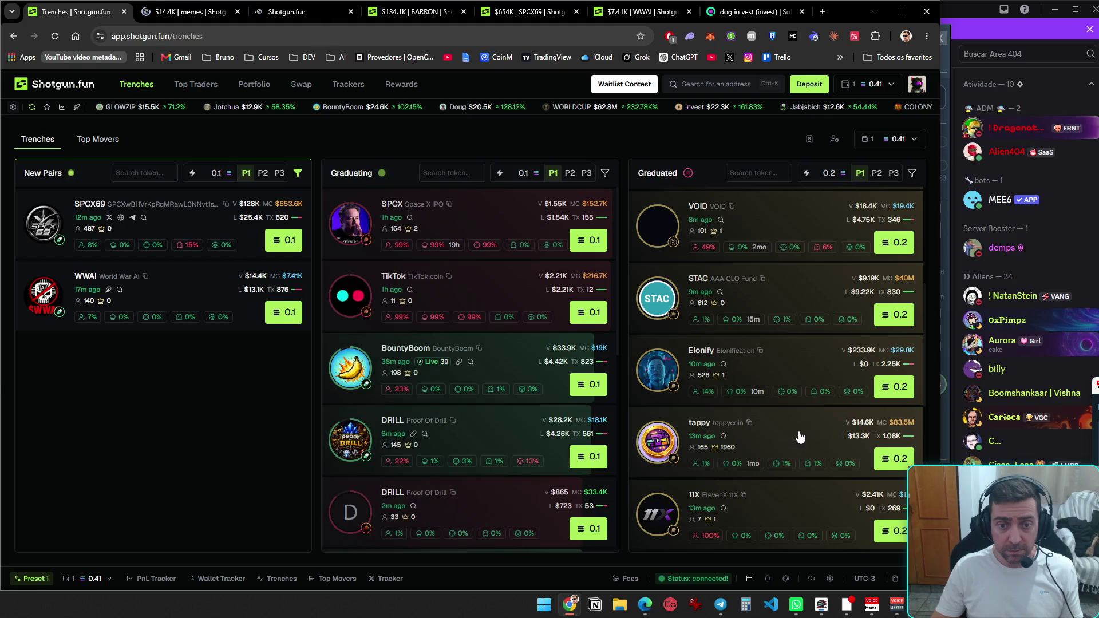
key("ctrl+Tab")
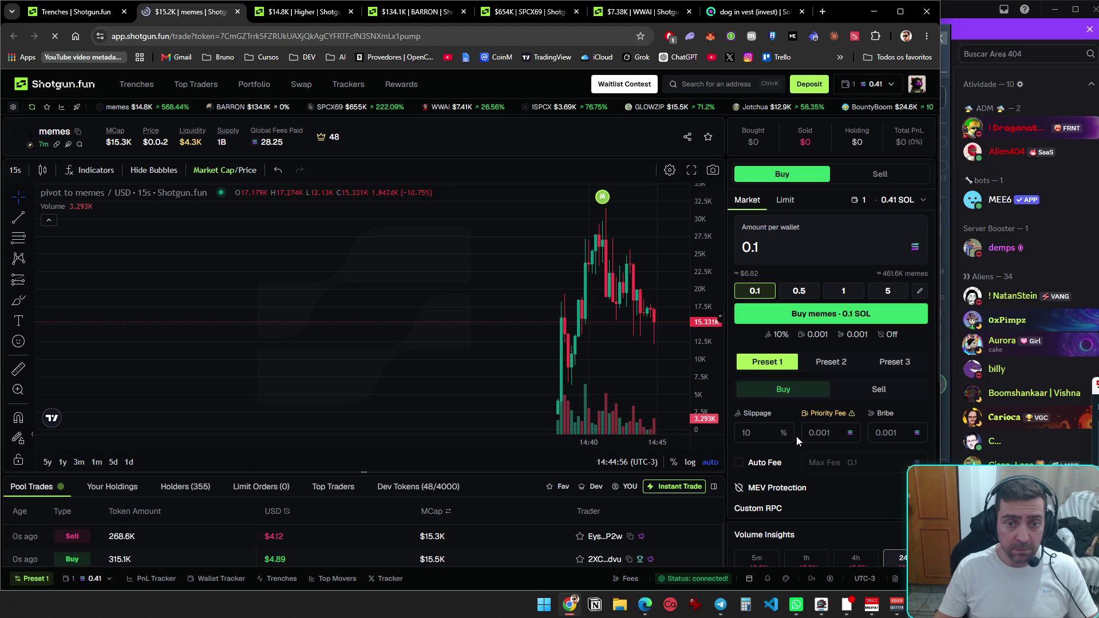
- Scroll through the memes token's trade page
scroll(501, 475, "down", 4)
scroll(512, 488, "up", 3)
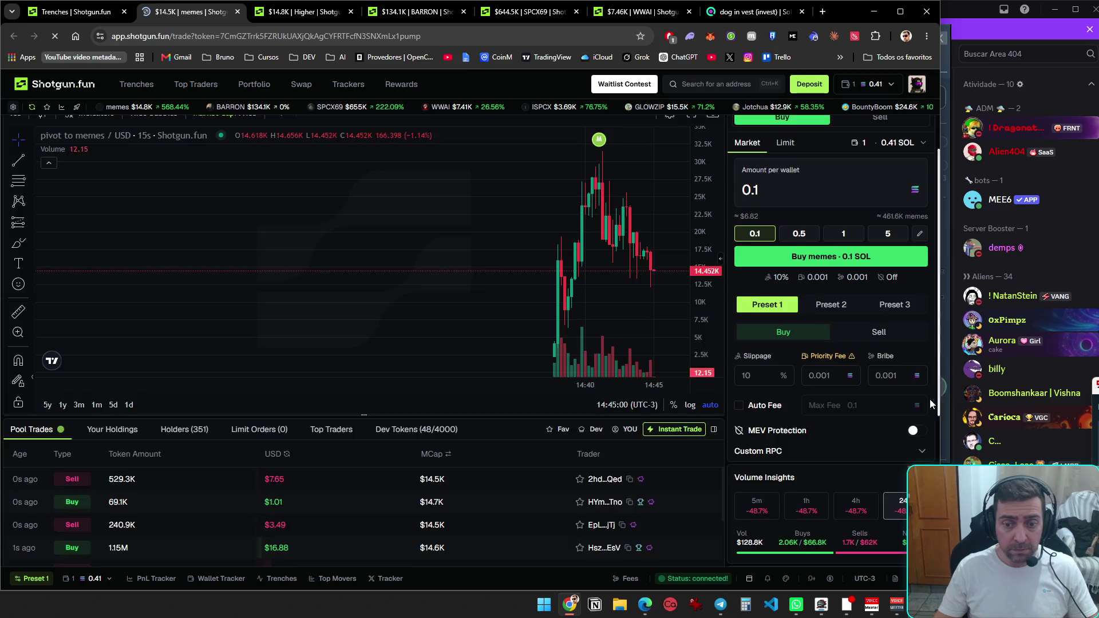
scroll(931, 404, "down", 4)
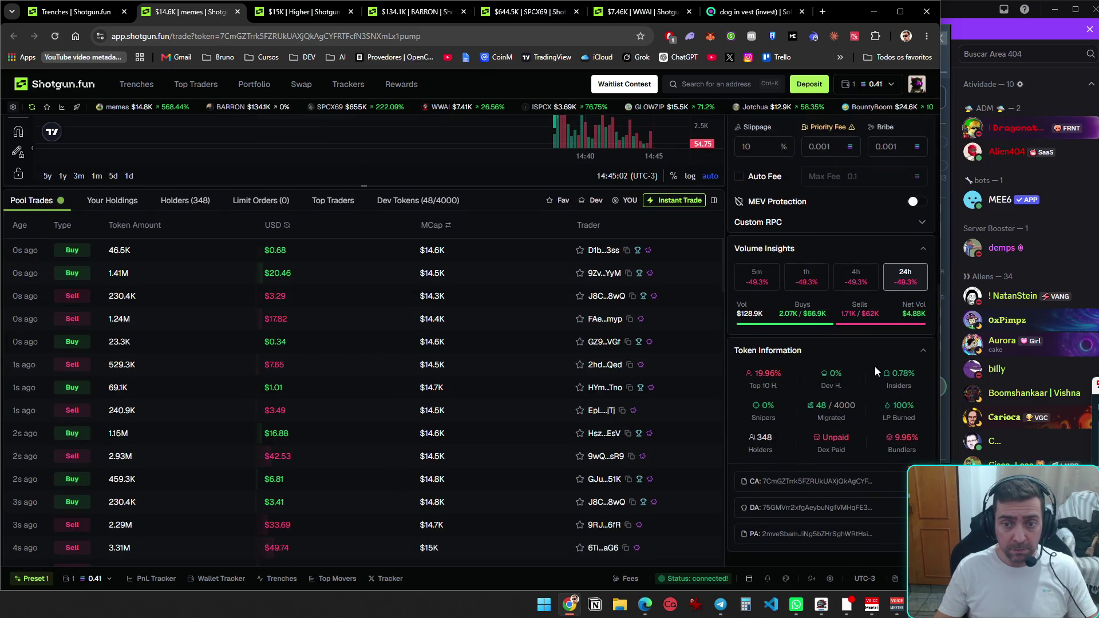
scroll(878, 363, "up", 3)
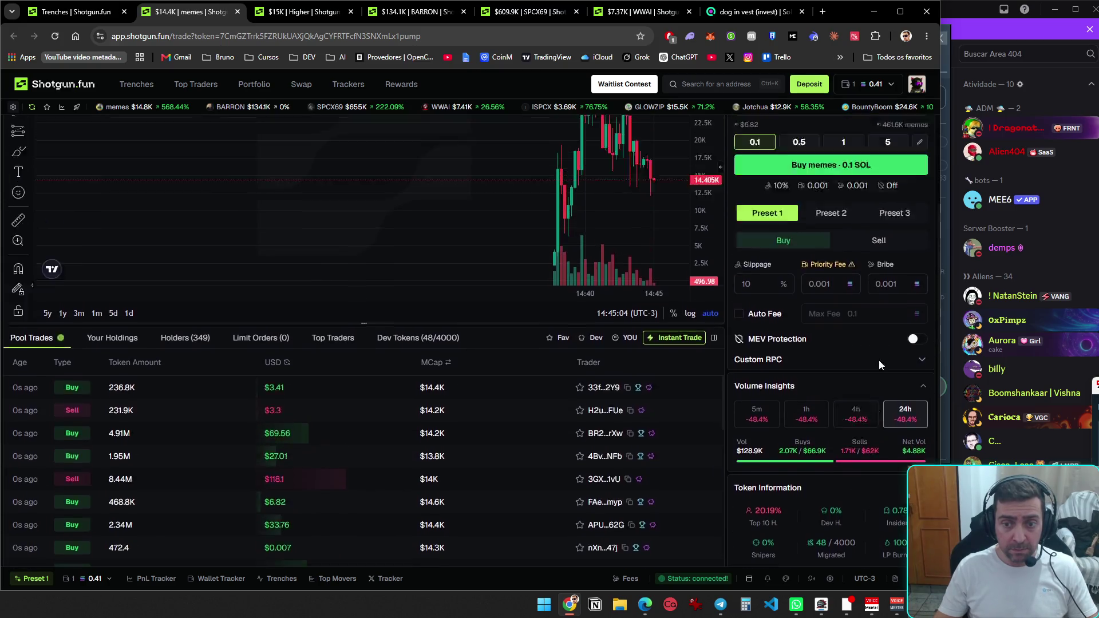
scroll(879, 365, "up", 3)
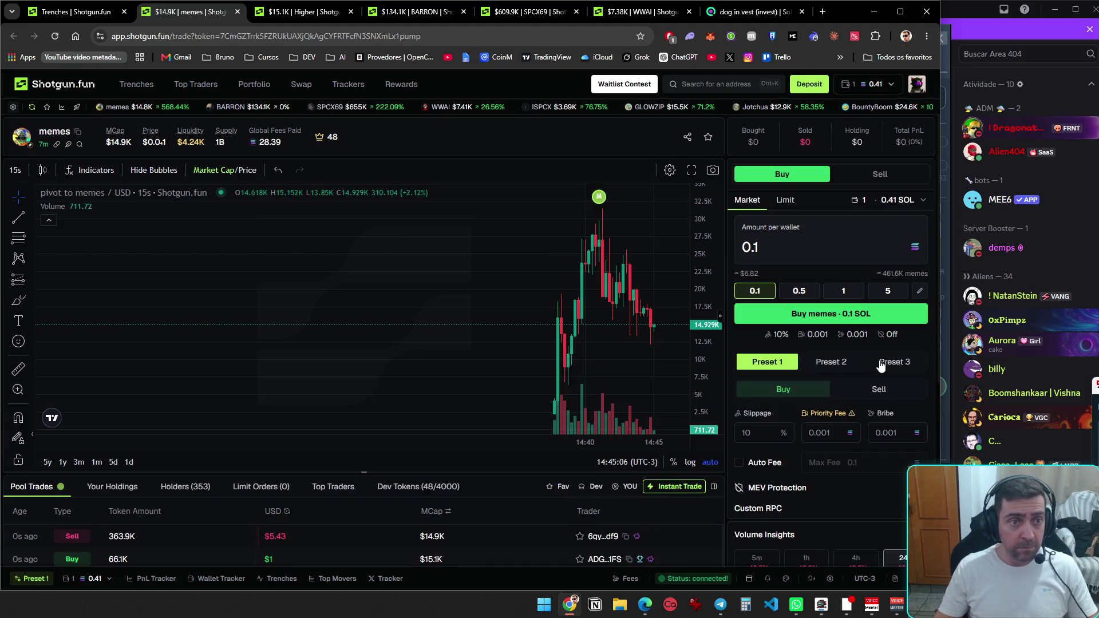
left_click(791, 314)
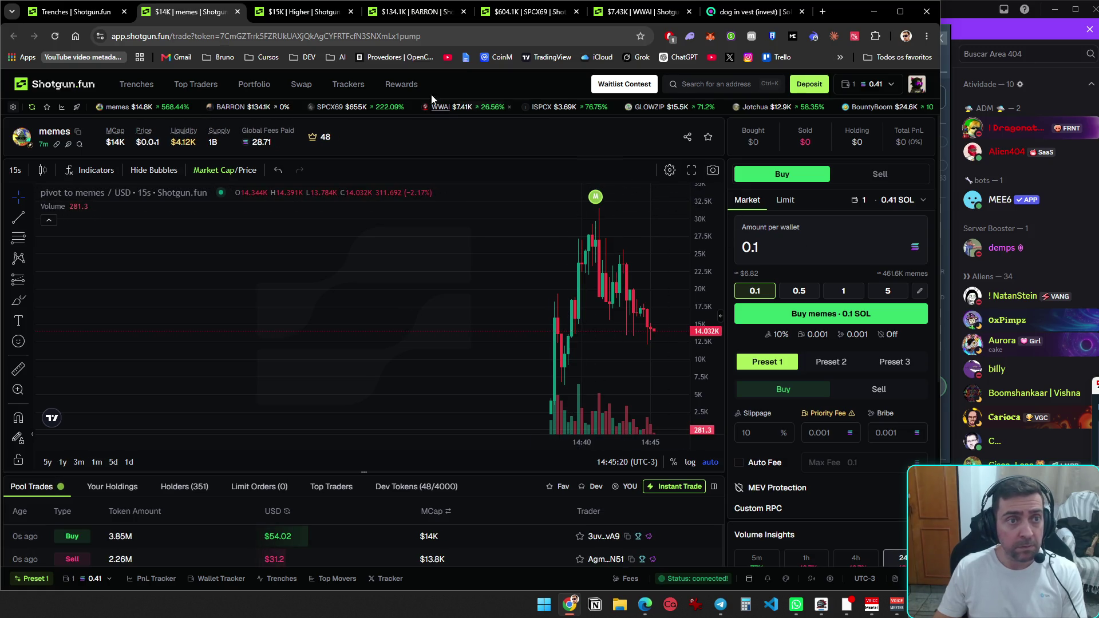
- Check the Higher, BARRON, SPCX69 and WWAI pages, ending back on BARRON
left_click(288, 13)
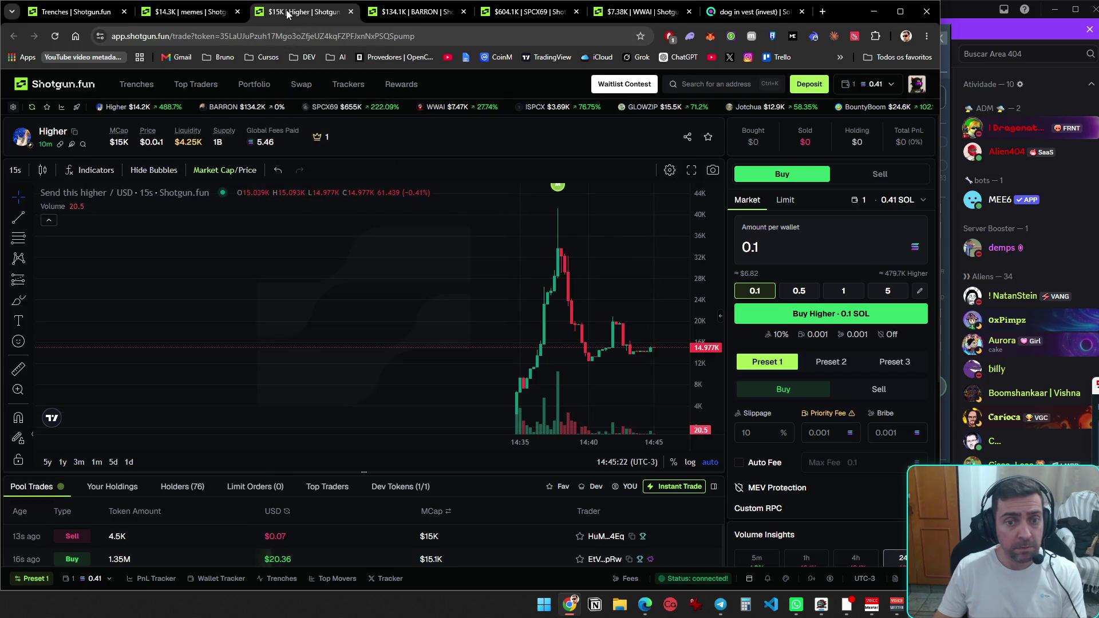
left_click(429, 13)
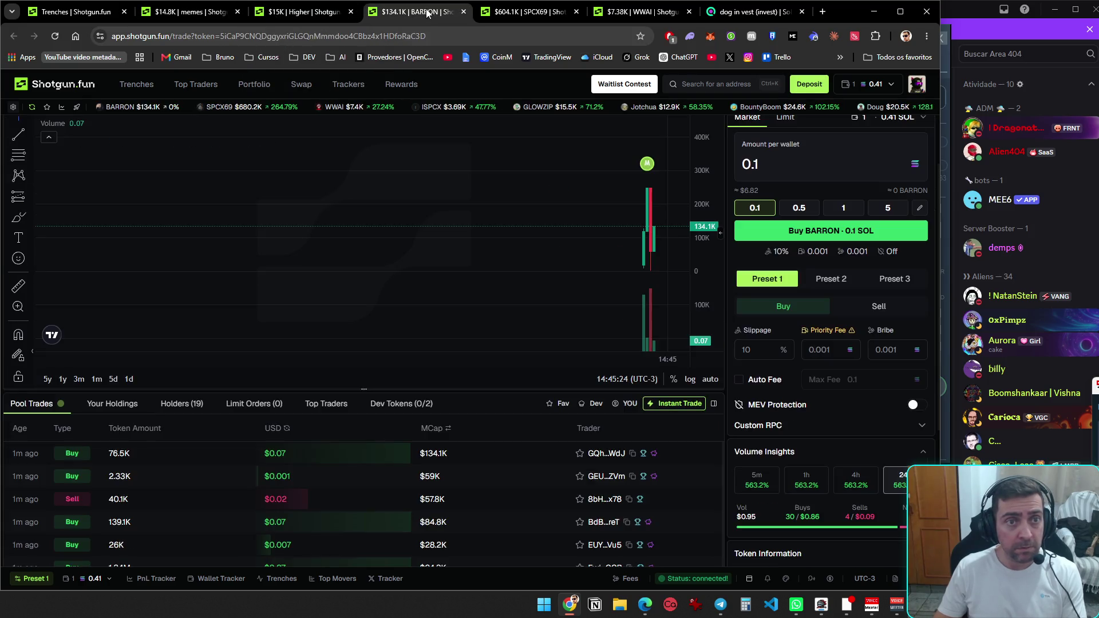
left_click(527, 12)
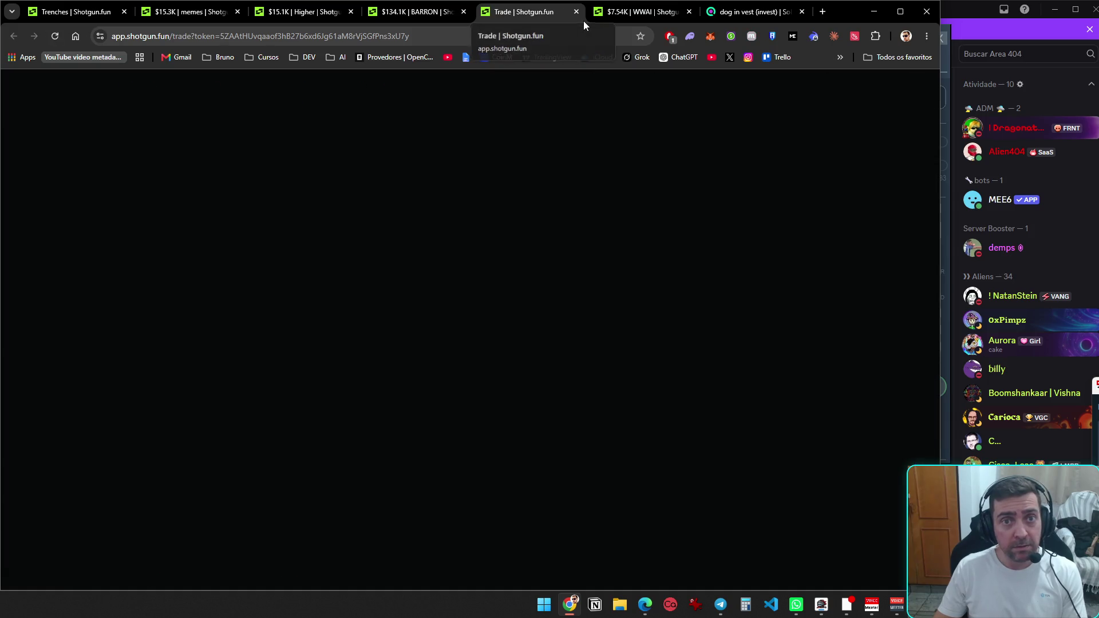
left_click(636, 19)
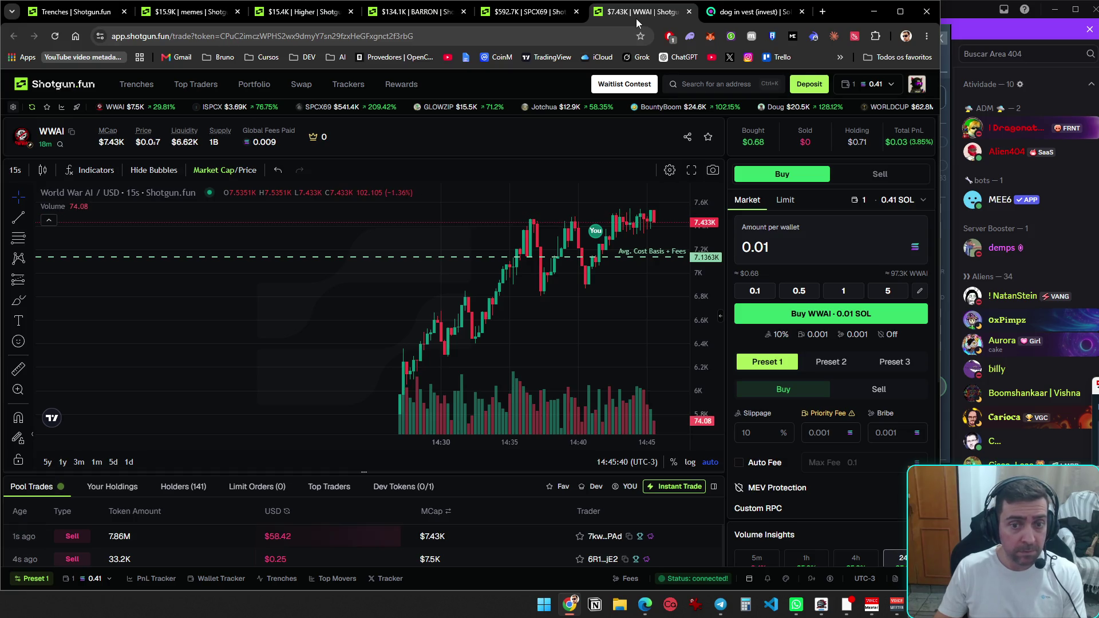
left_click(491, 11)
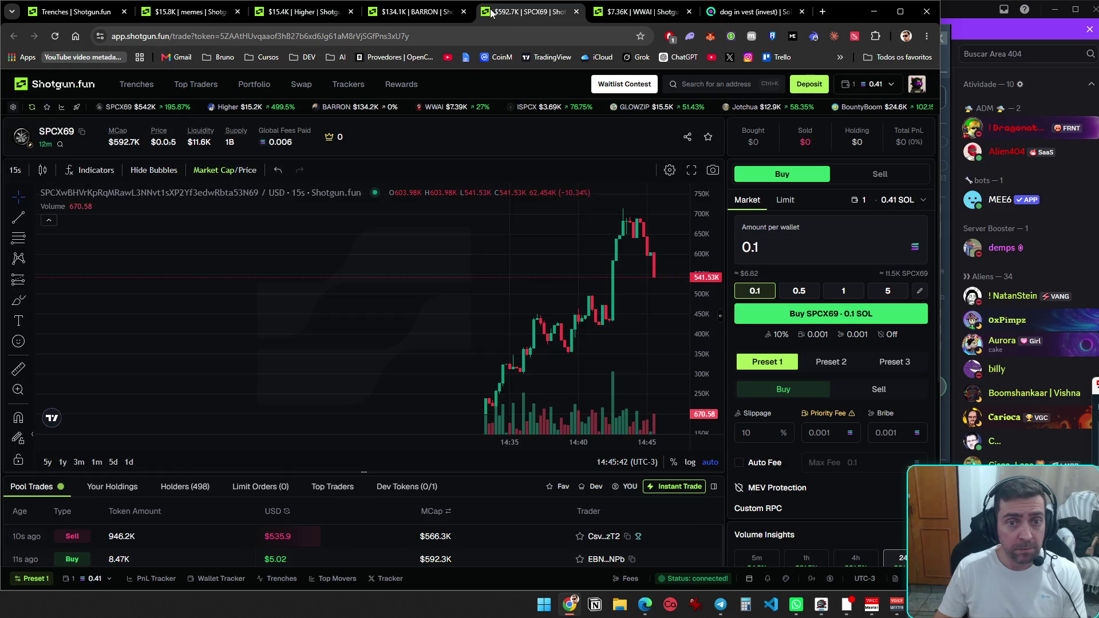
left_click(395, 14)
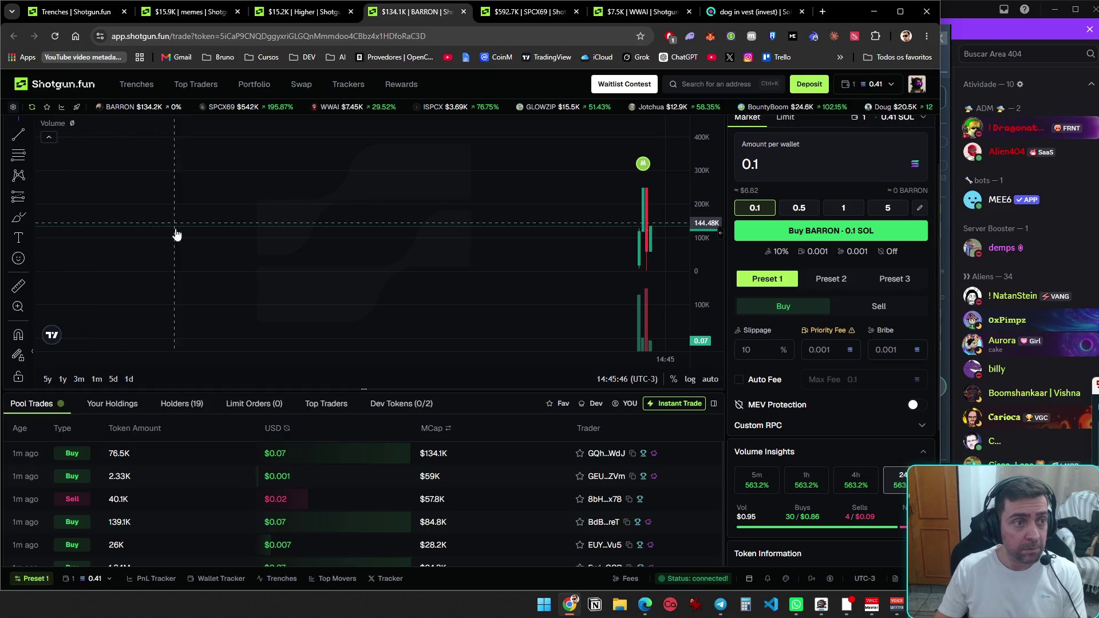
- Open the chart interval dropdown on BARRON's price chart
scroll(399, 418, "up", 1)
scroll(399, 419, "up", 1)
left_click(23, 170)
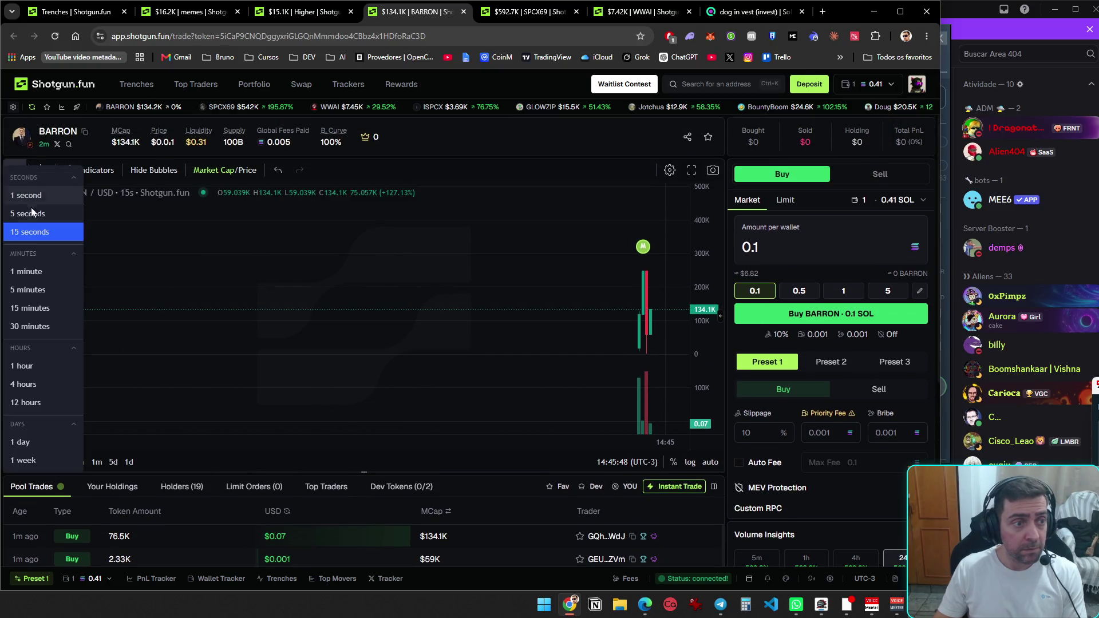
- Set BARRON's chart to 1-second candles, then look at the Higher and memes pages
left_click(33, 198)
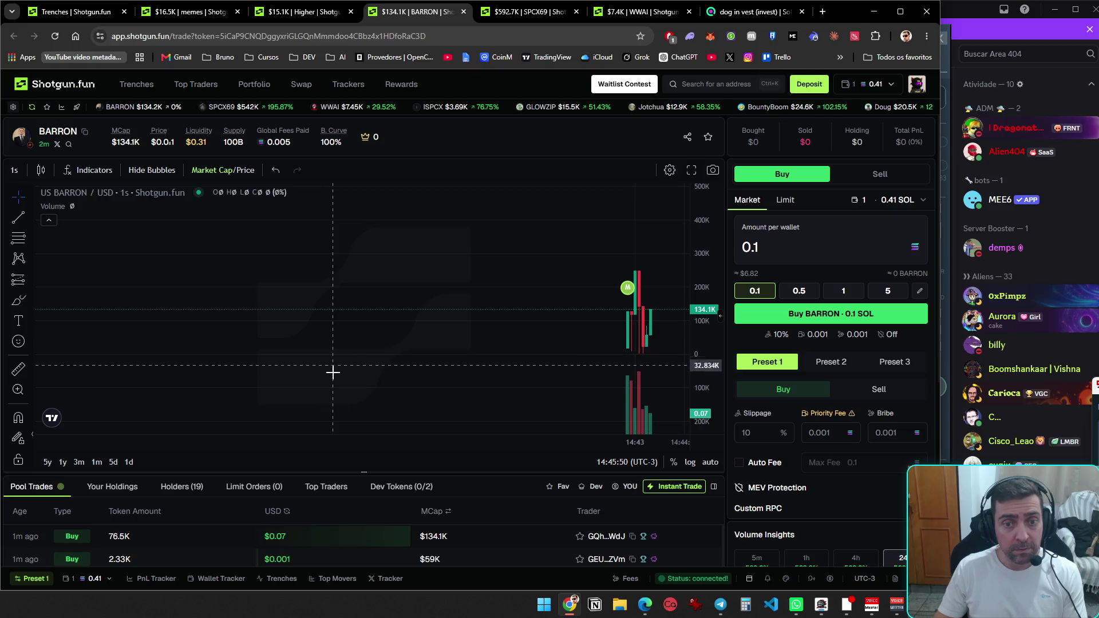
left_click(283, 12)
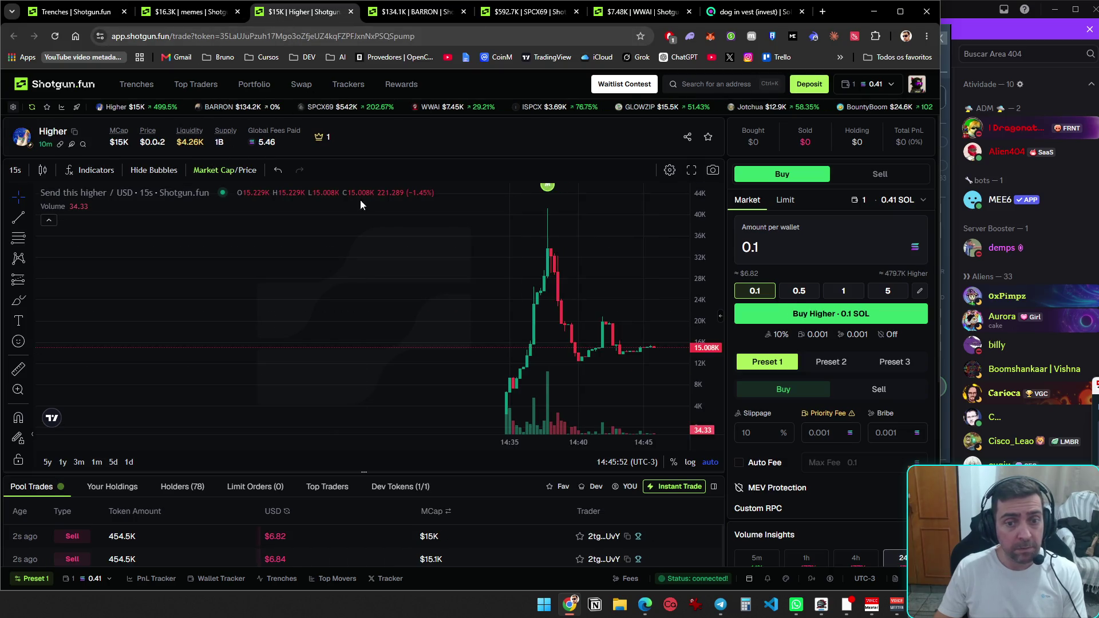
left_click(188, 20)
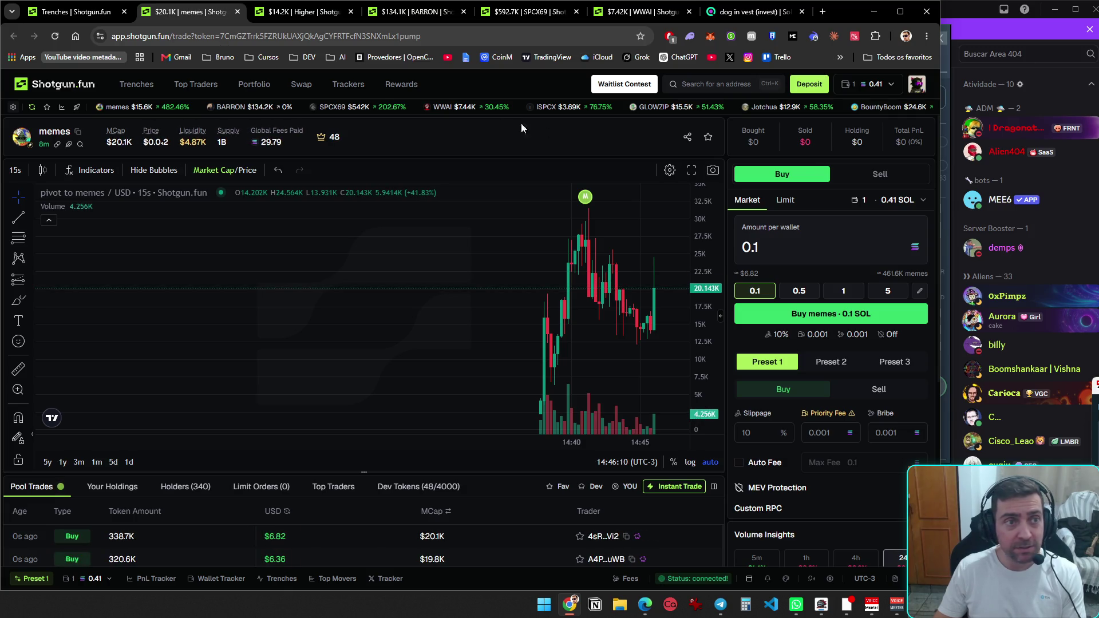
- Cycle through the Higher, BARRON and SPCX69 pages, finishing on WWAI
left_click(300, 13)
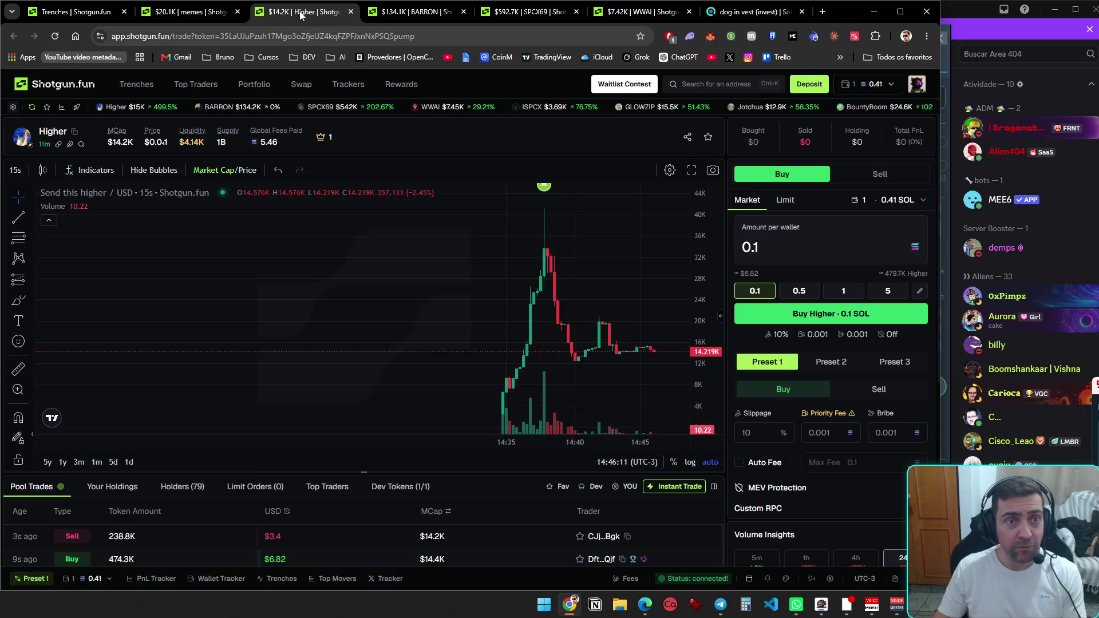
left_click(429, 12)
left_click(527, 13)
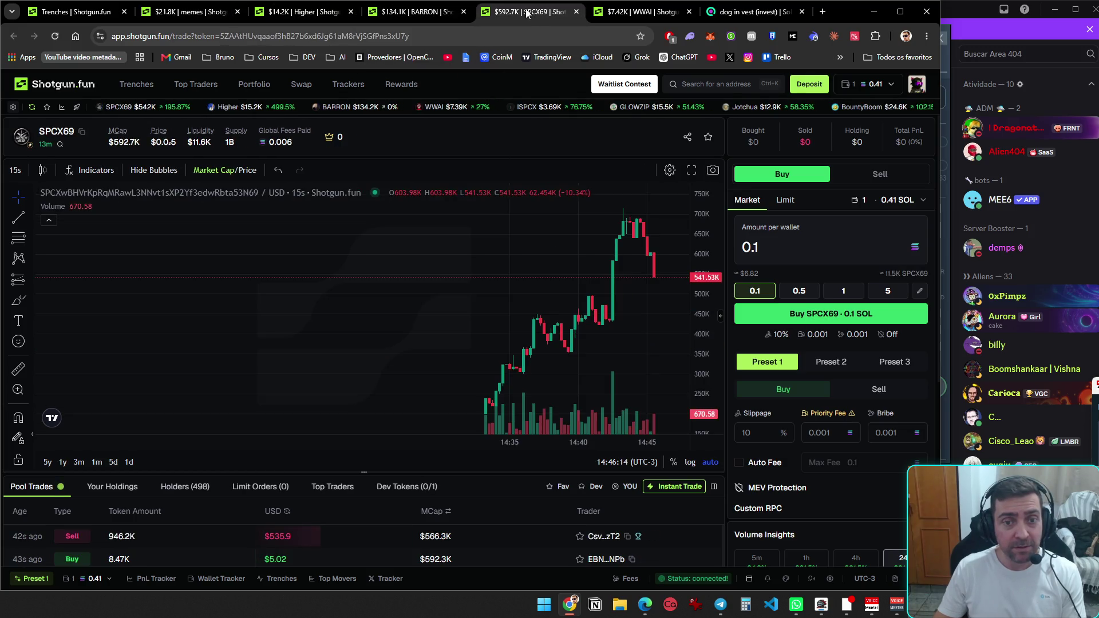
left_click(624, 6)
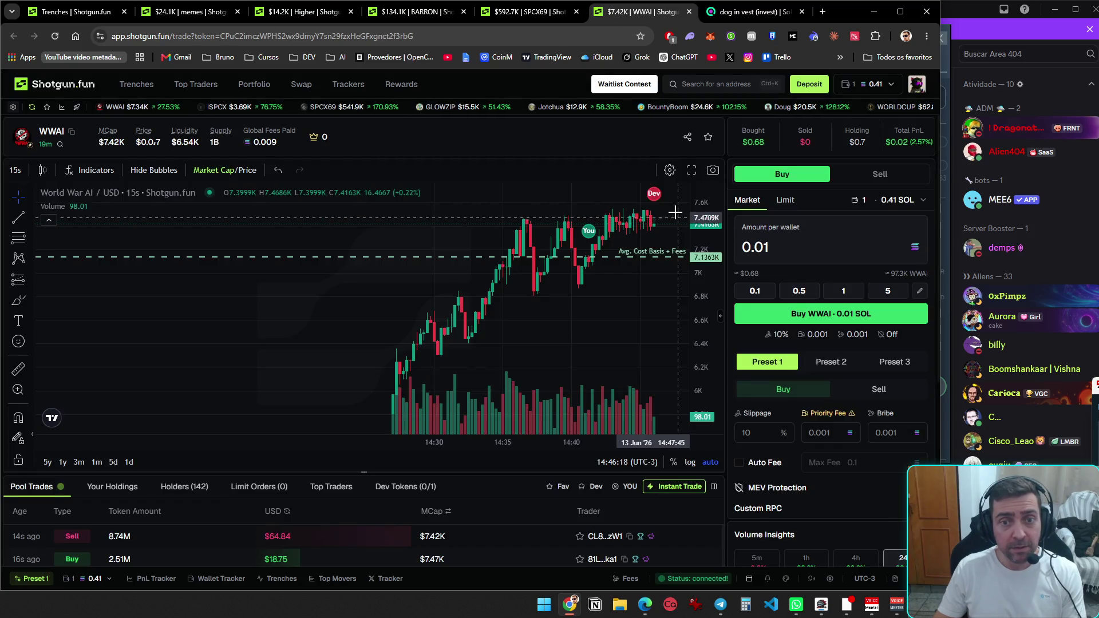
- Attempt a 100% instant sell of WWAI, which fails with 'Route not available', then close WWAI
mouse_move(658, 200)
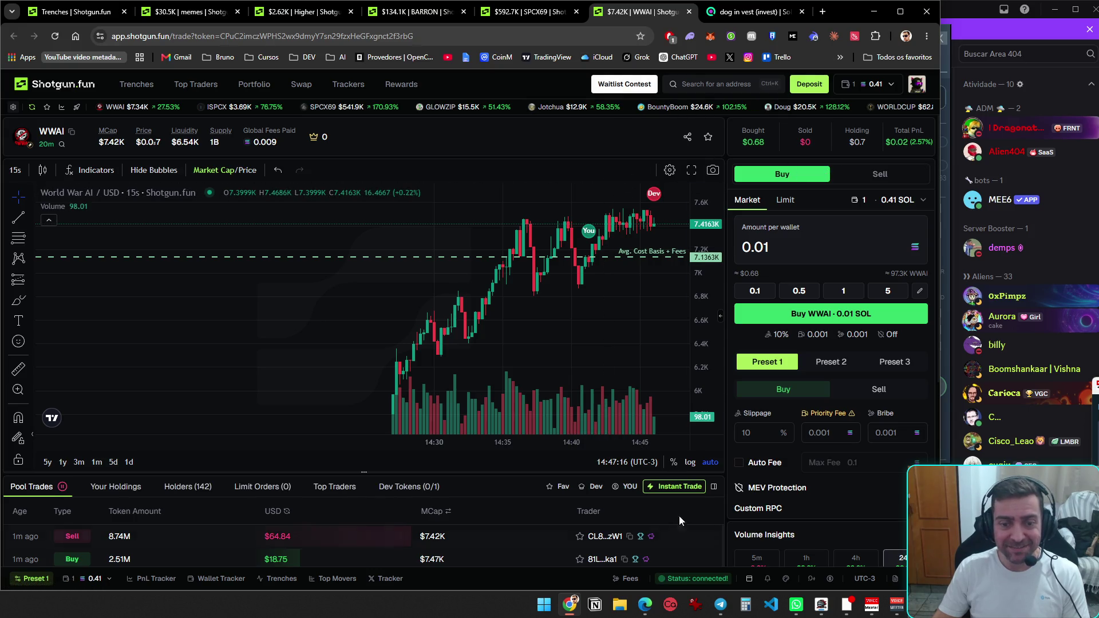
left_click(687, 490)
left_click(548, 369)
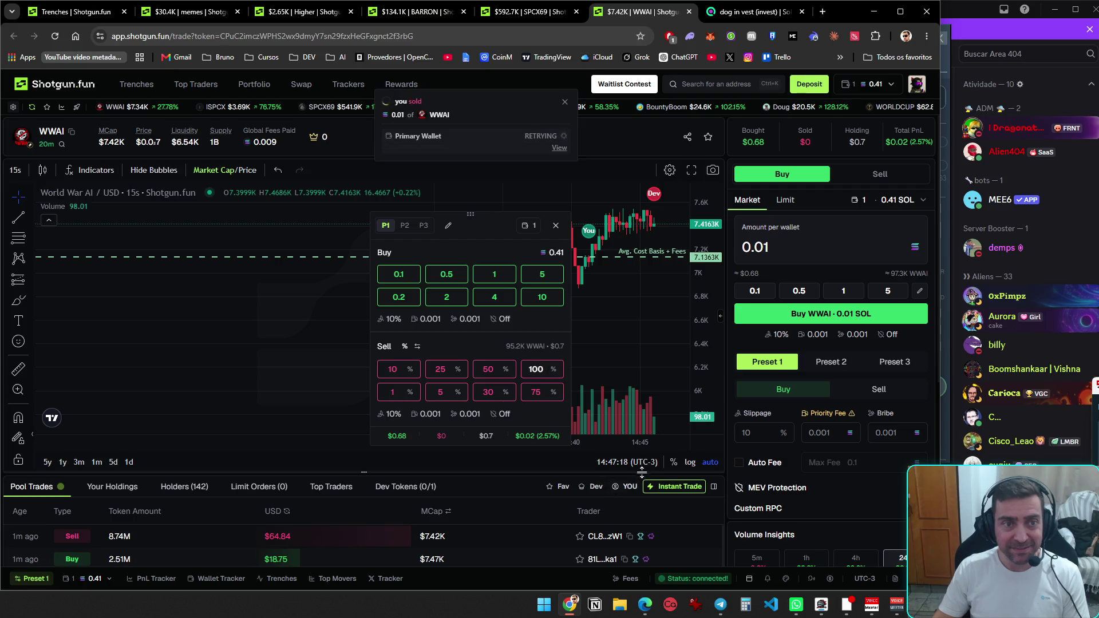
left_click(690, 12)
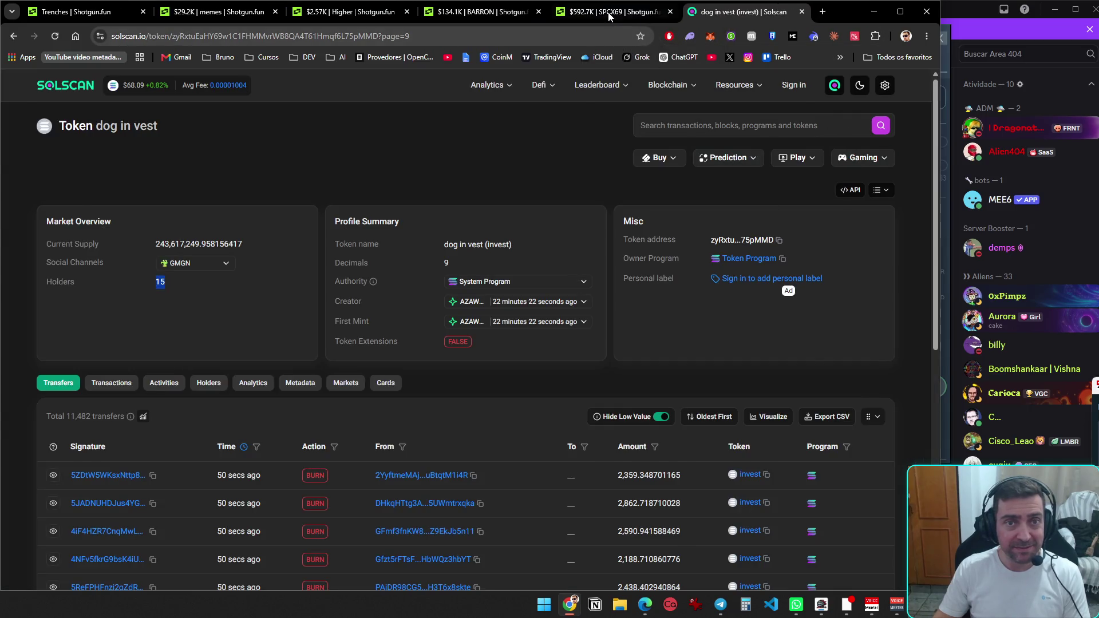
- Scroll SPCX69's page and start a new token search on the dog in vest Solscan page
left_click(611, 16)
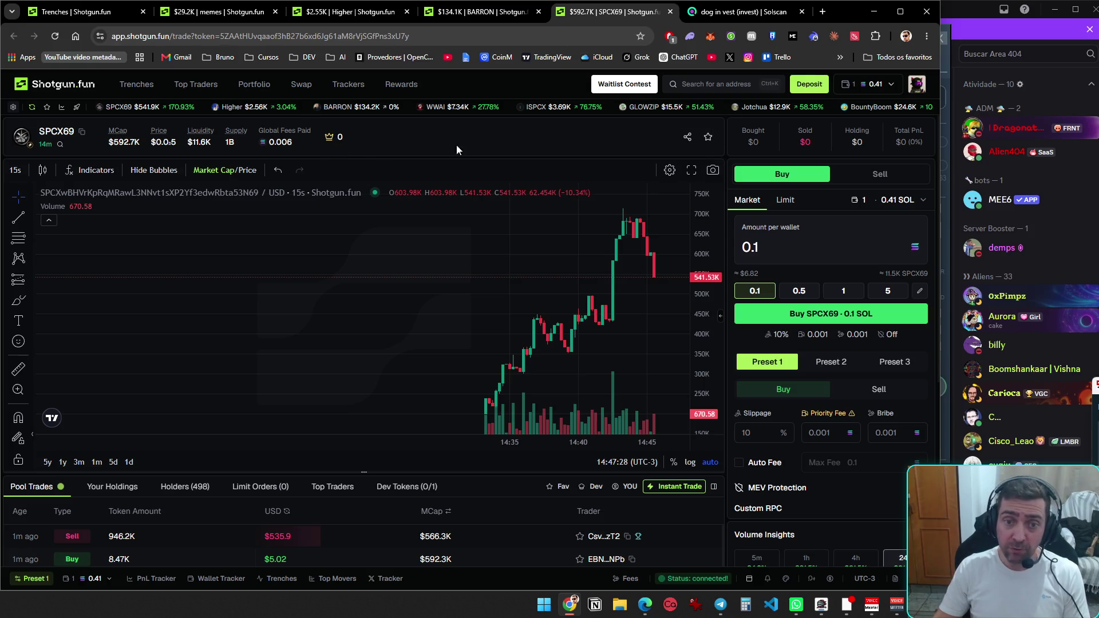
scroll(363, 355, "down", 4)
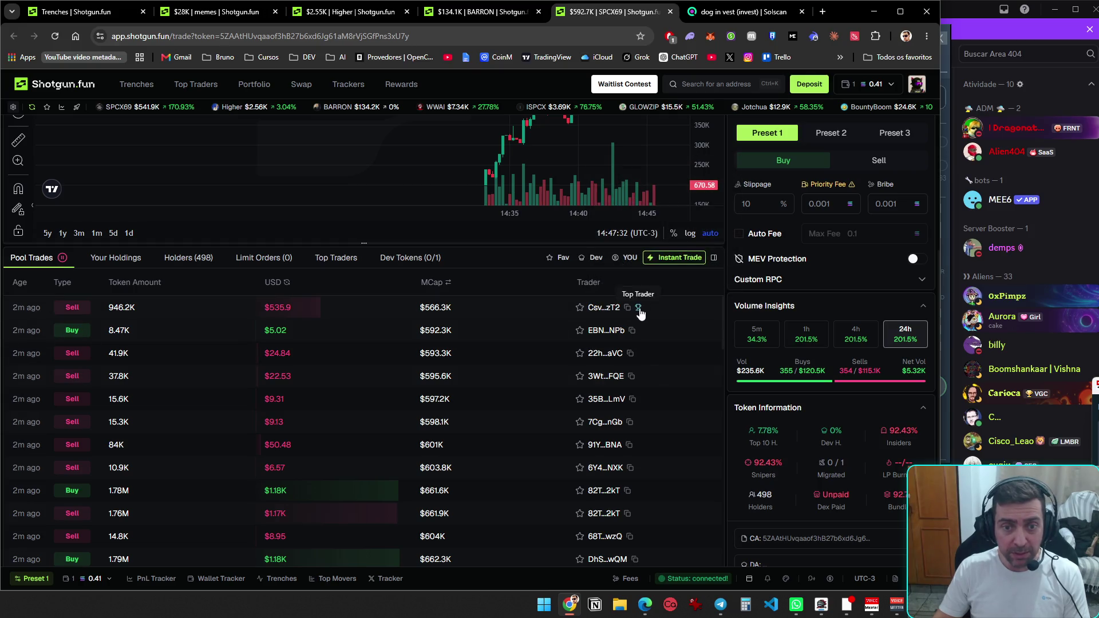
scroll(751, 287, "down", 2)
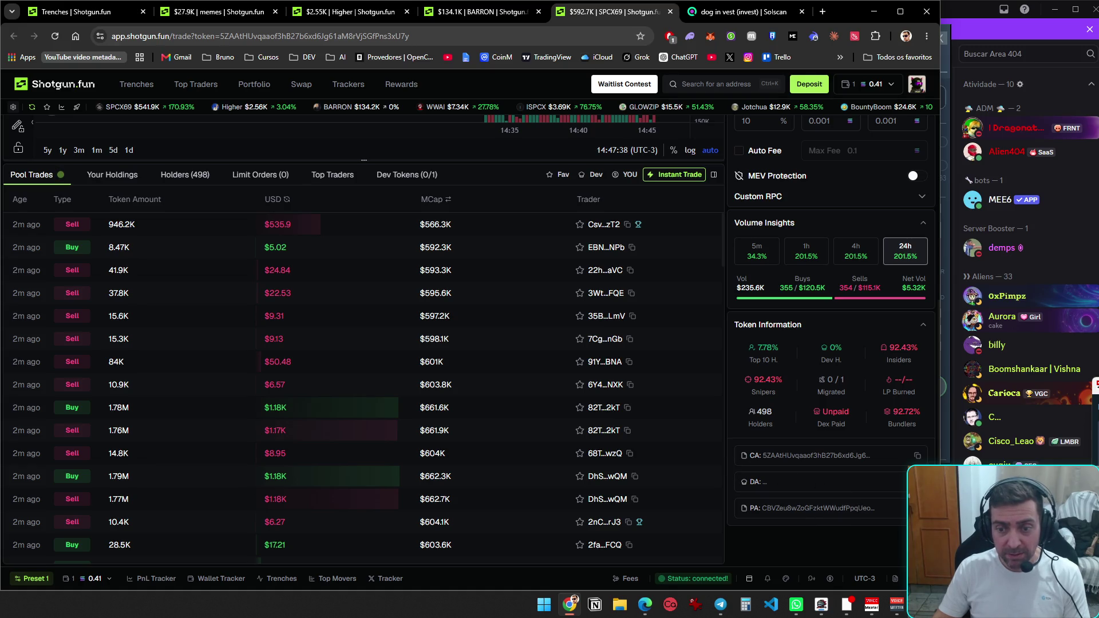
left_click(738, 12)
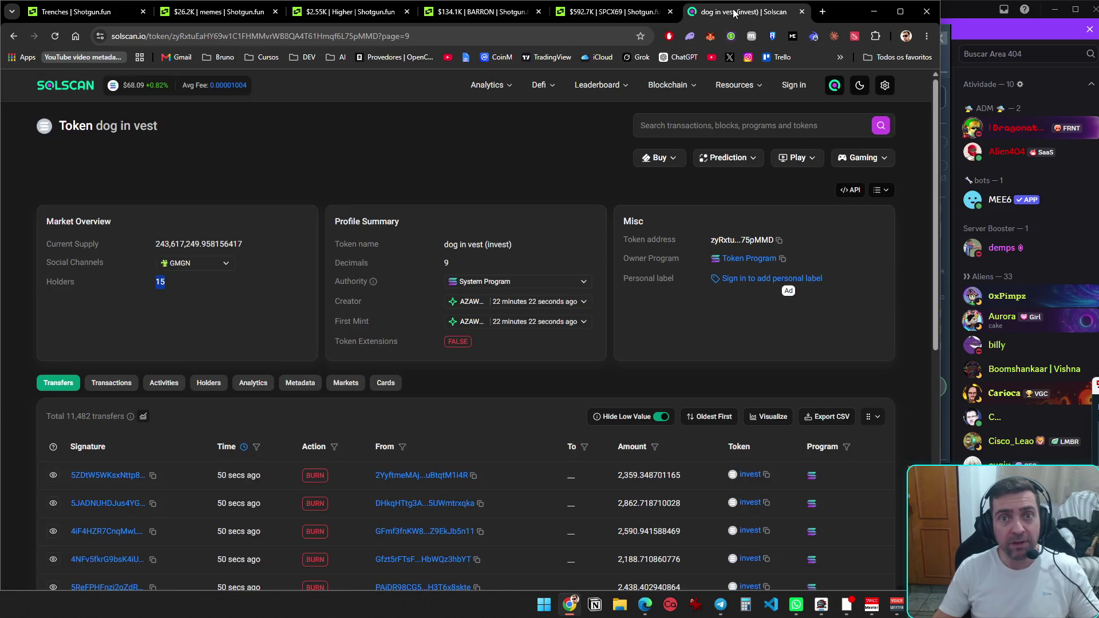
left_click(668, 127)
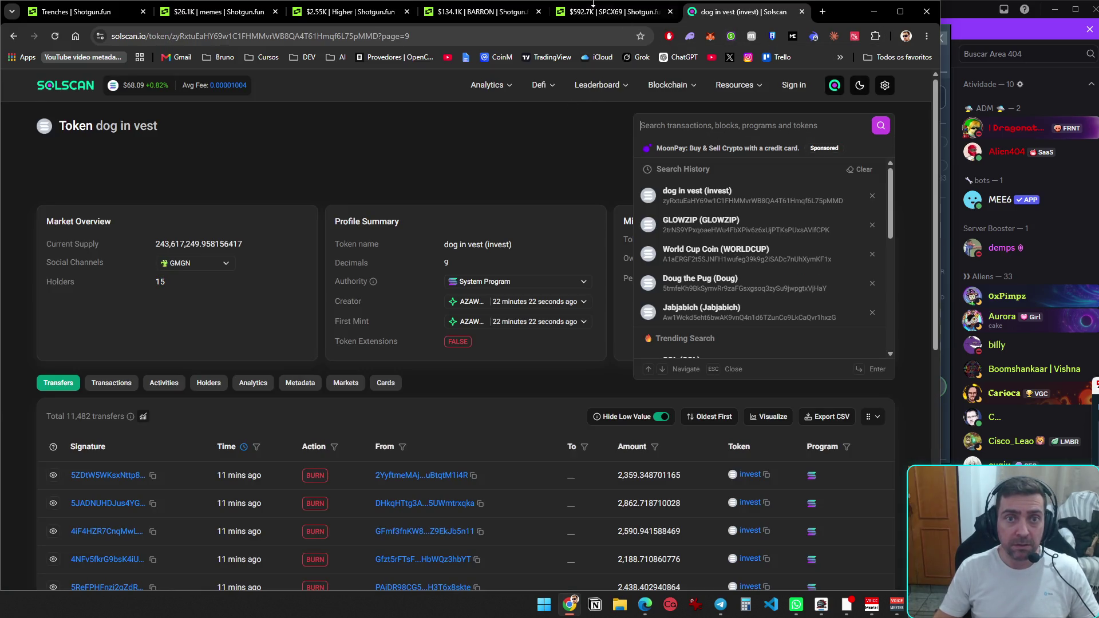
left_click(593, 5)
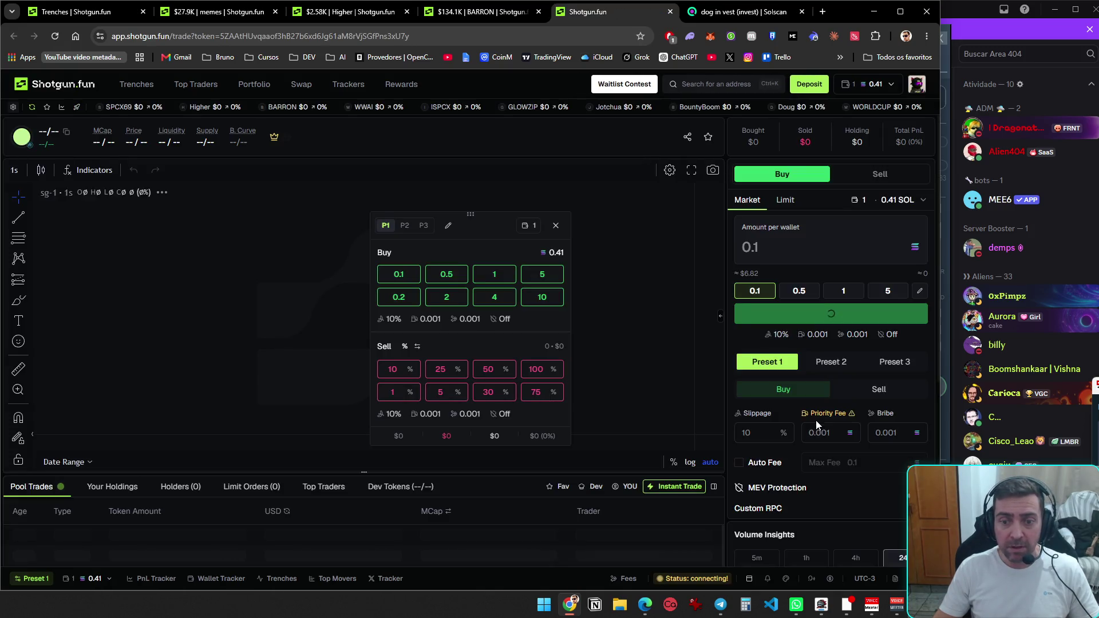
- Dismiss the quick buy/sell panel, then review BARRON and Higher's Token Information
left_click(555, 225)
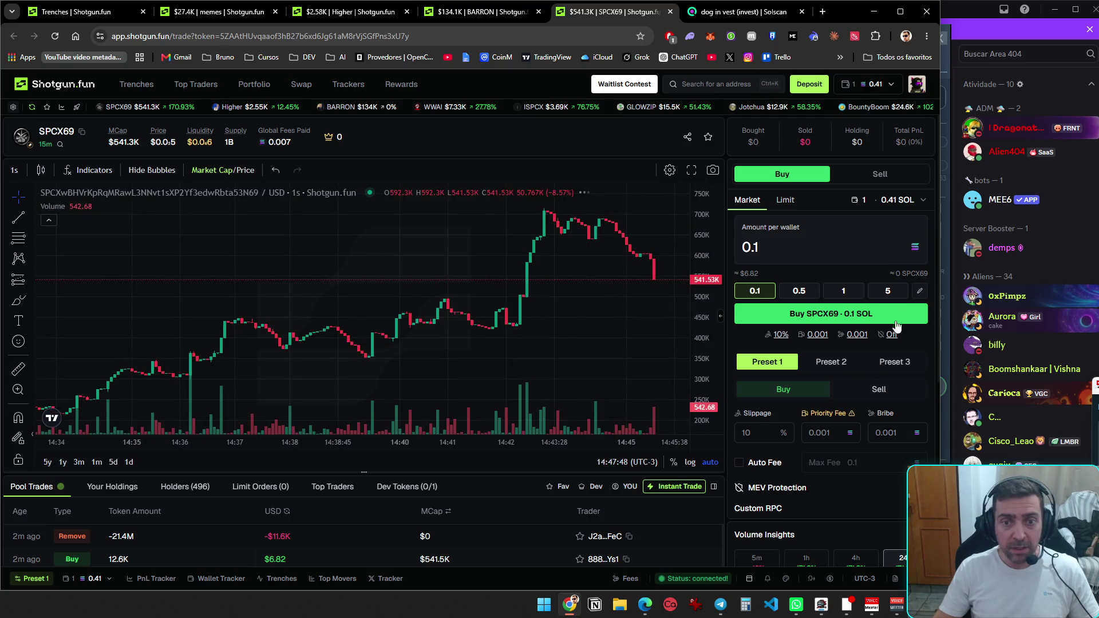
scroll(896, 325, "down", 5)
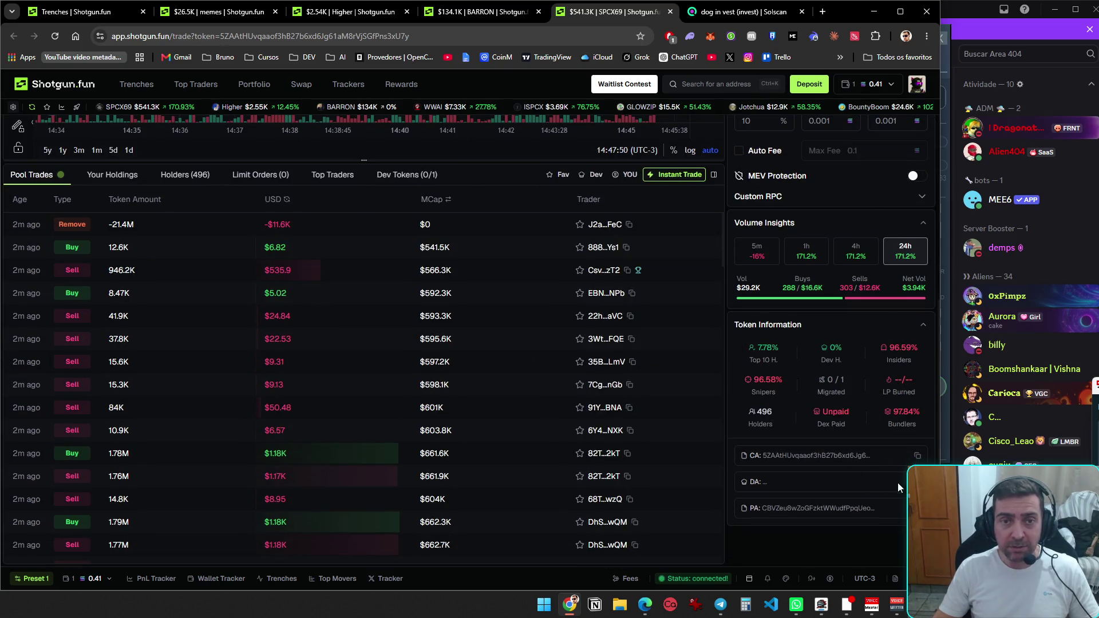
scroll(898, 483, "up", 5)
left_click(474, 15)
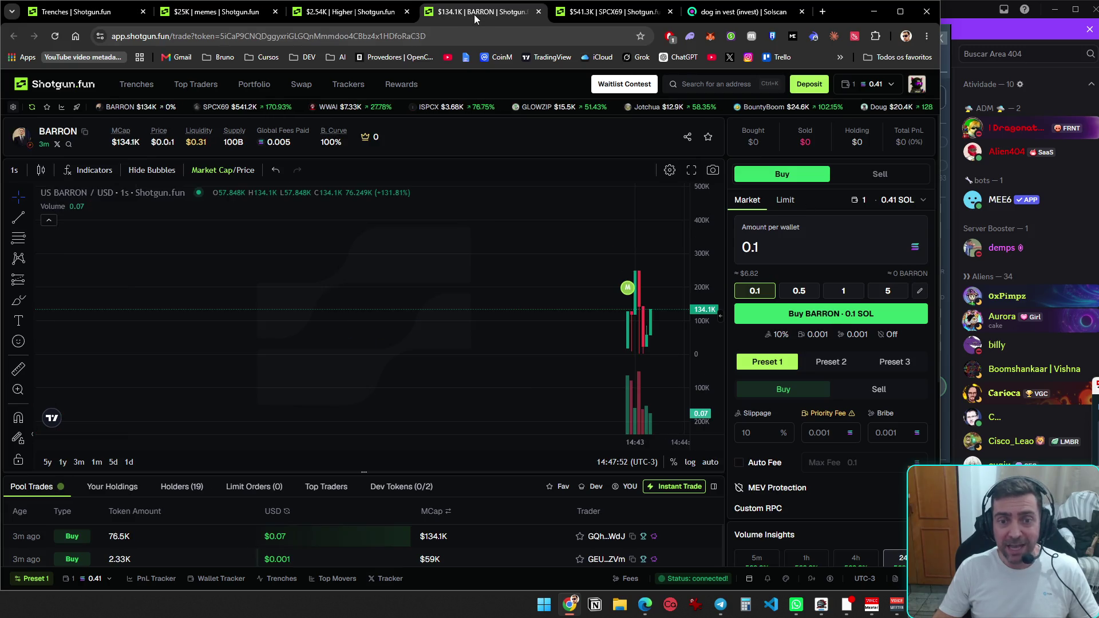
left_click(365, 19)
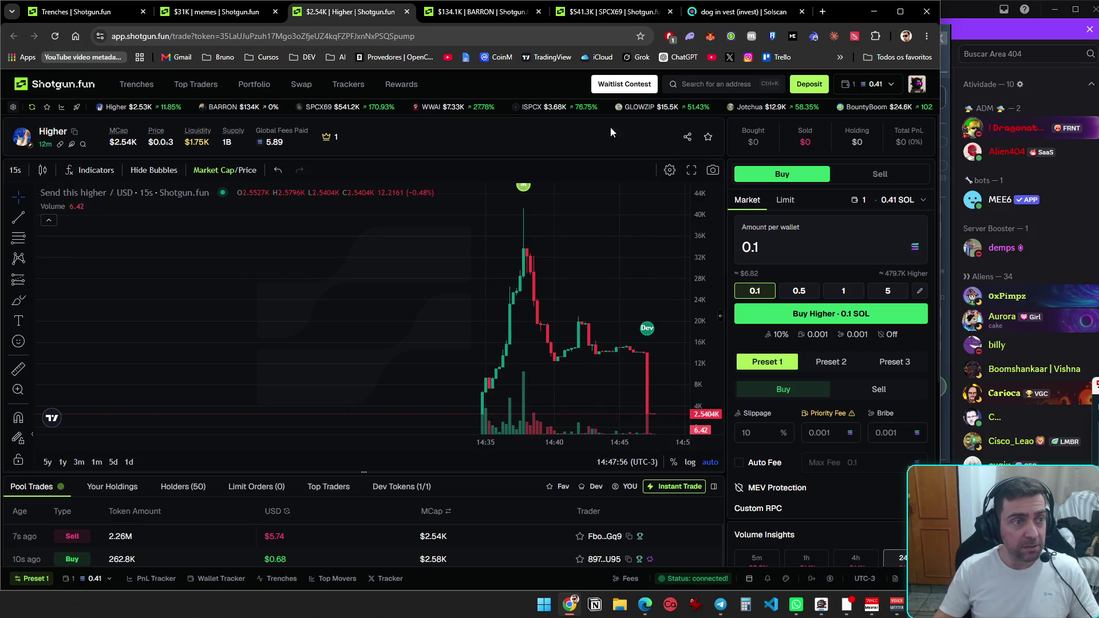
scroll(747, 183, "down", 4)
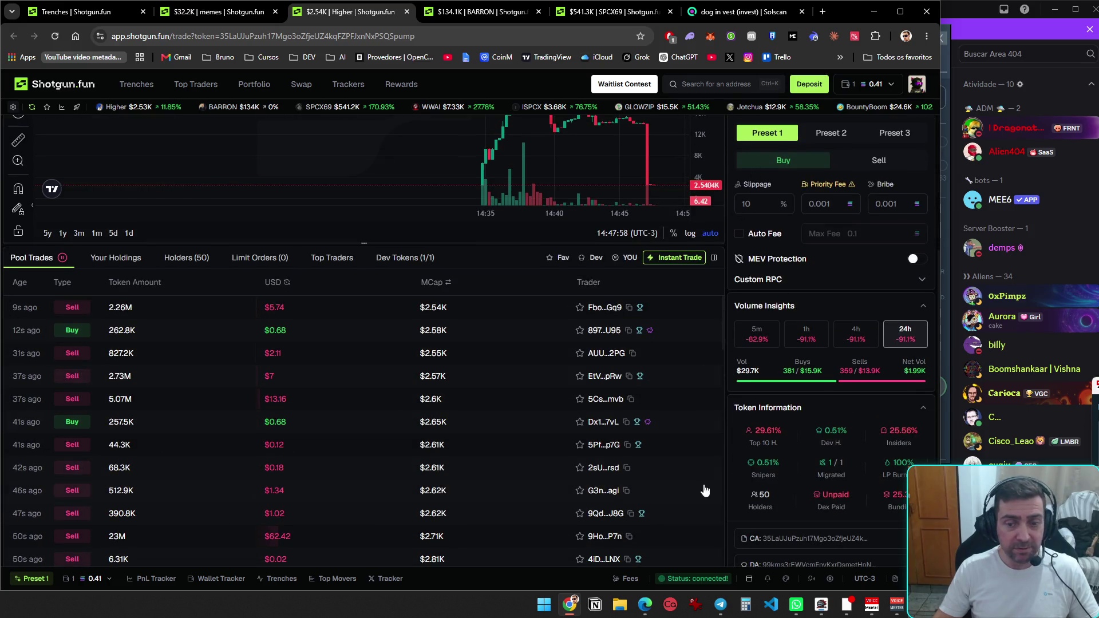
scroll(770, 491, "down", 2)
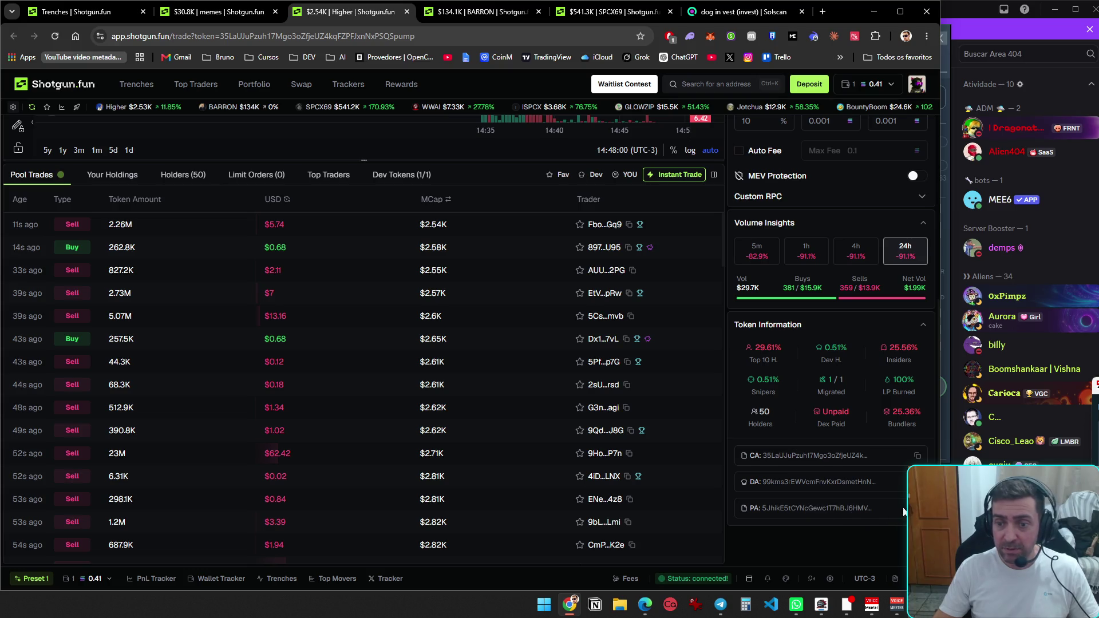
left_click(822, 11)
- Go to rugcheck.xyz and run a check on a pasted token address
type("rugcheck")
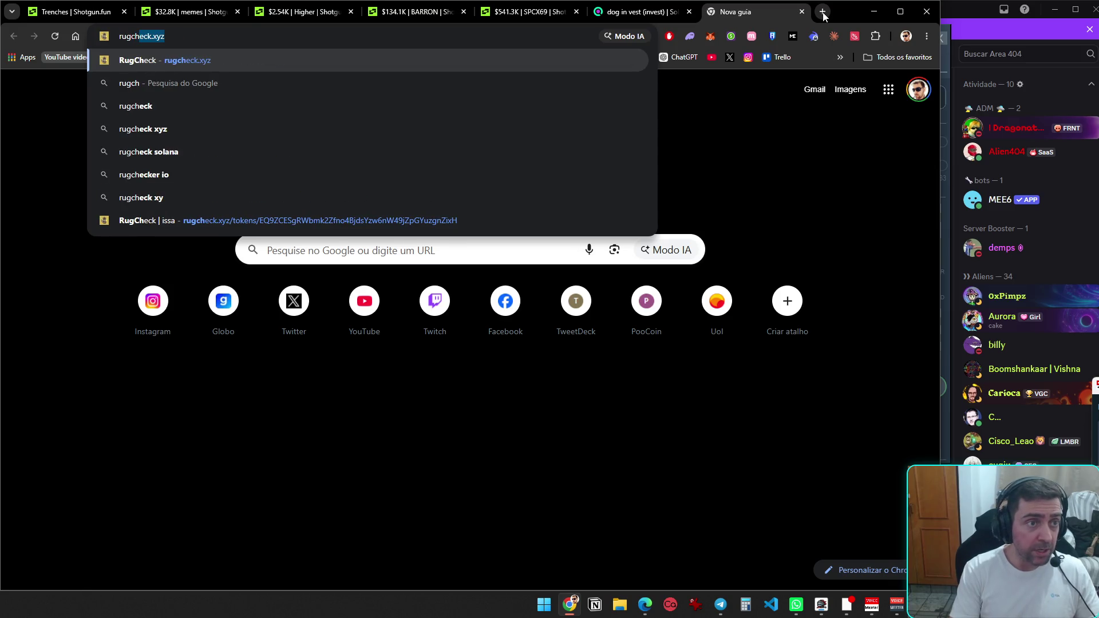
key("Return")
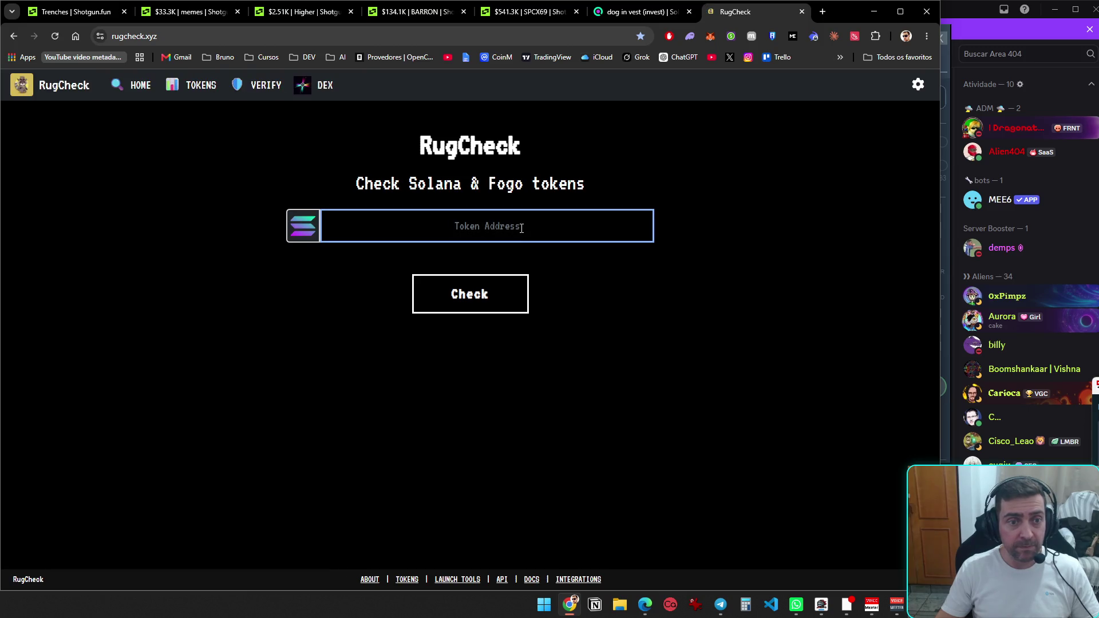
key("ctrl+v")
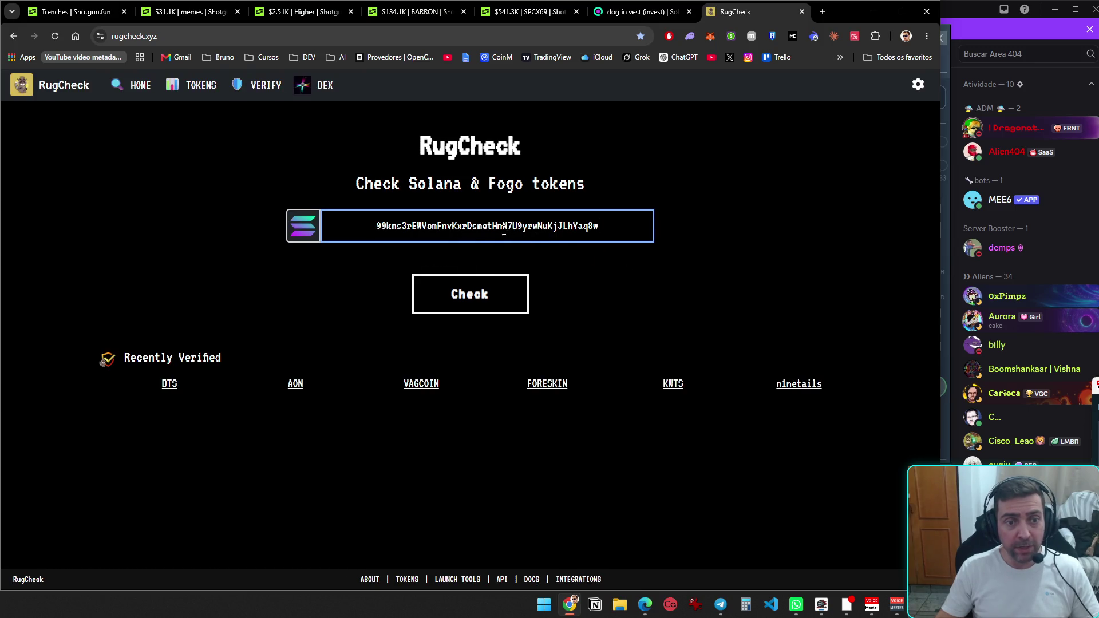
left_click(503, 297)
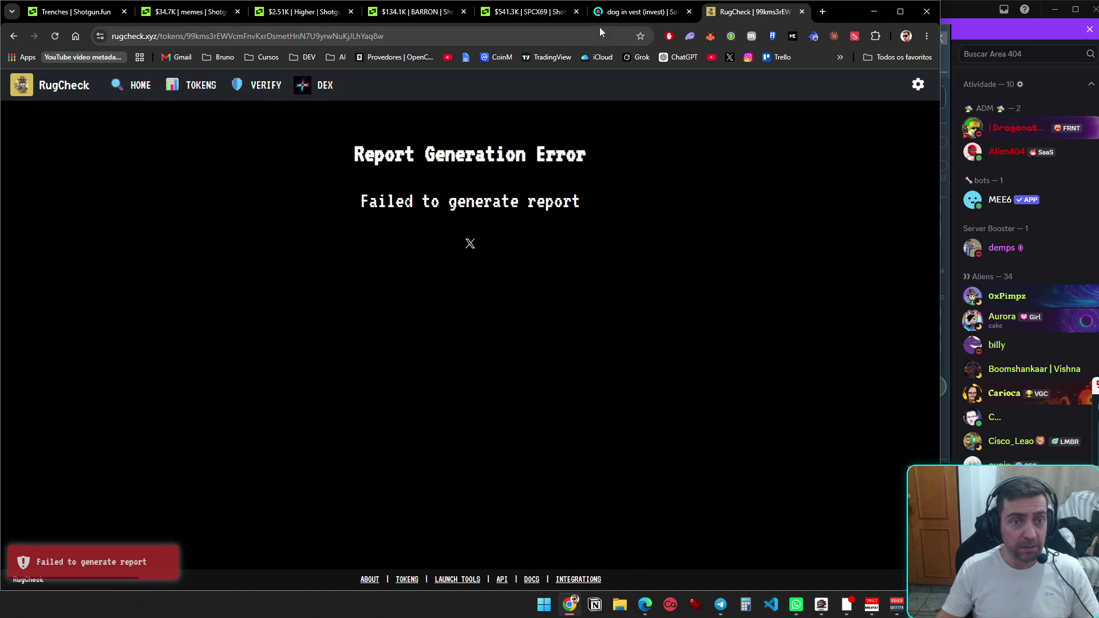
- Copy SPCX69's address, check it on RugCheck (Warning, 34/100), and return to SPCX69
left_click(525, 10)
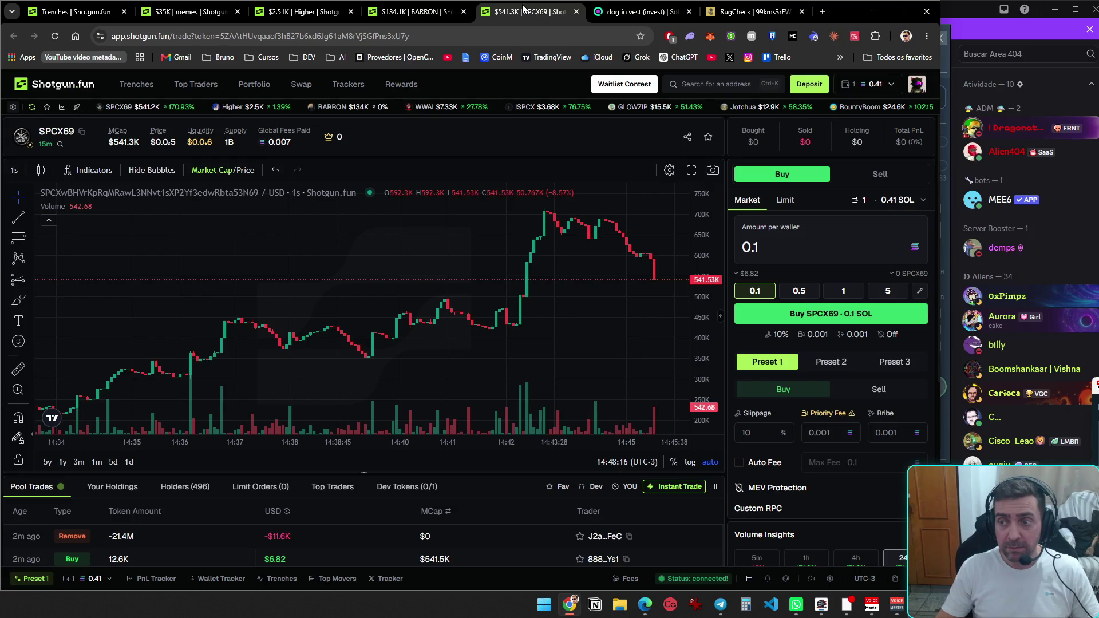
left_click(338, 36)
left_click(753, 12)
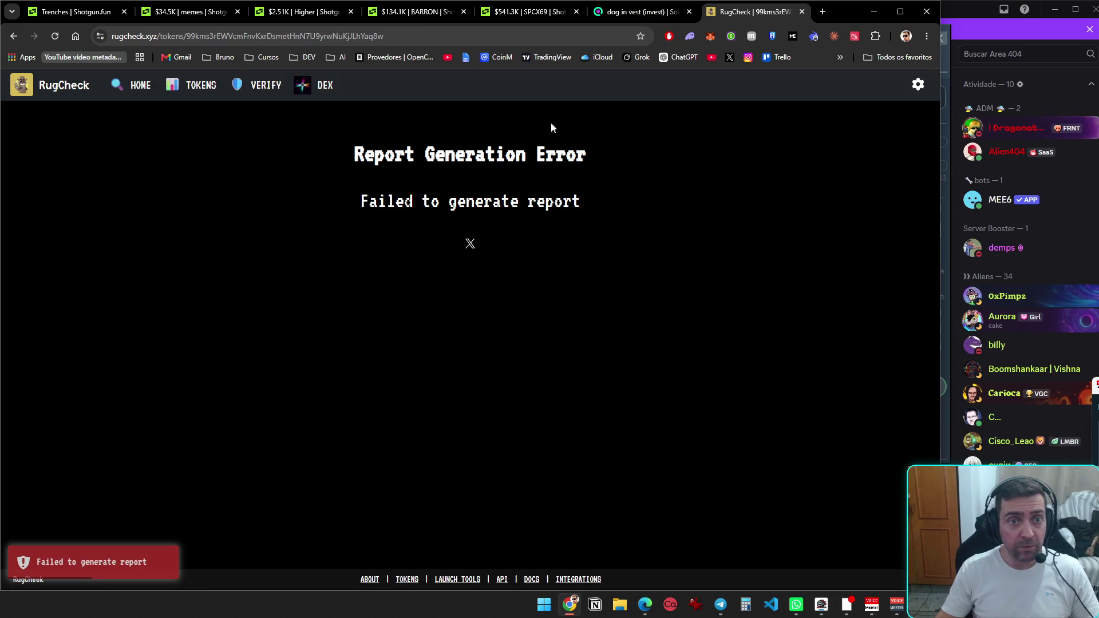
left_click(39, 74)
left_click(516, 229)
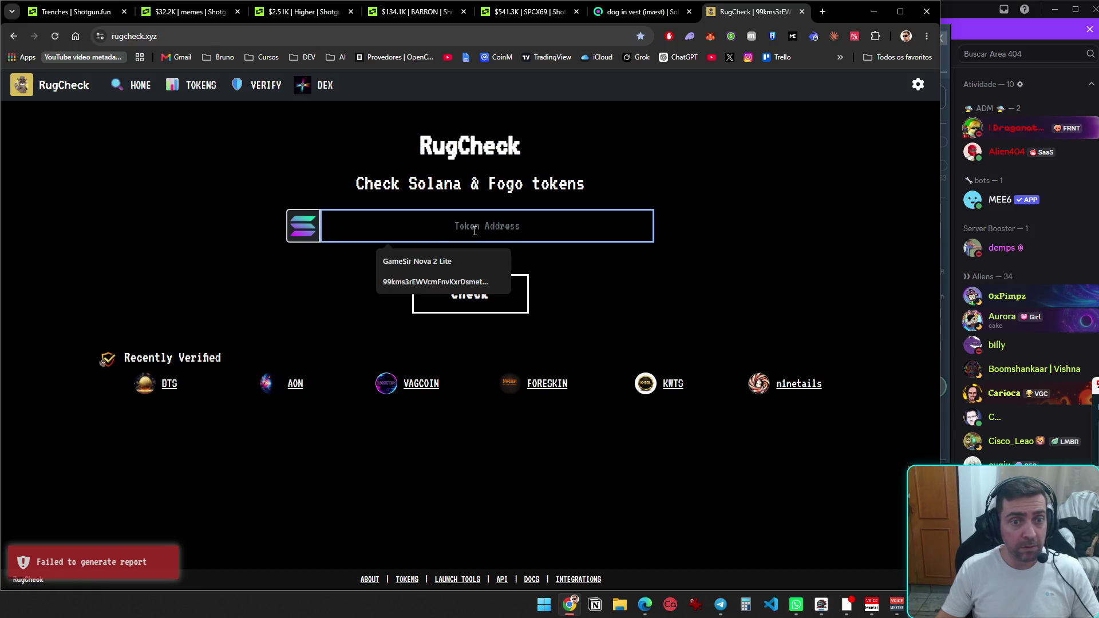
key("ctrl+v")
left_click(519, 298)
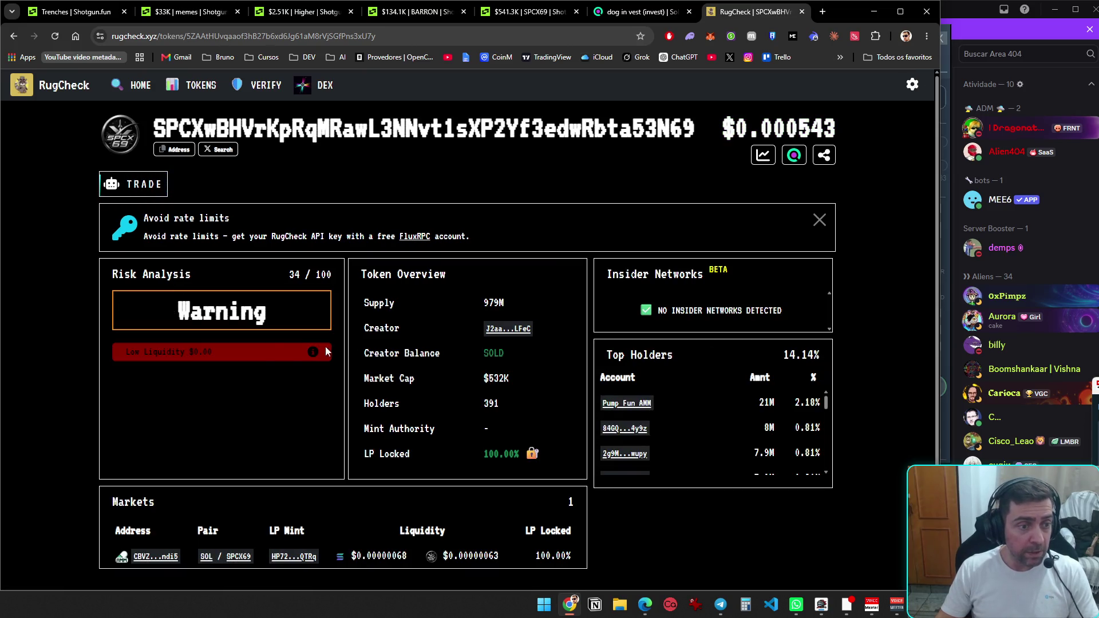
left_click(530, 13)
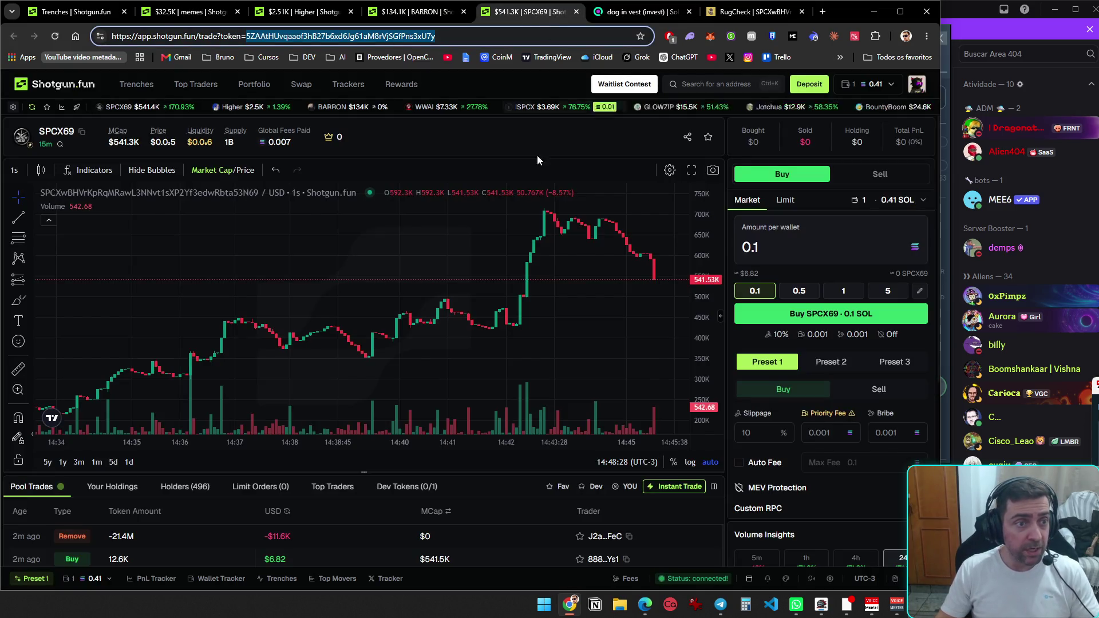
- Reload the SPCX69 trade page, look it over, then close it
key("Return")
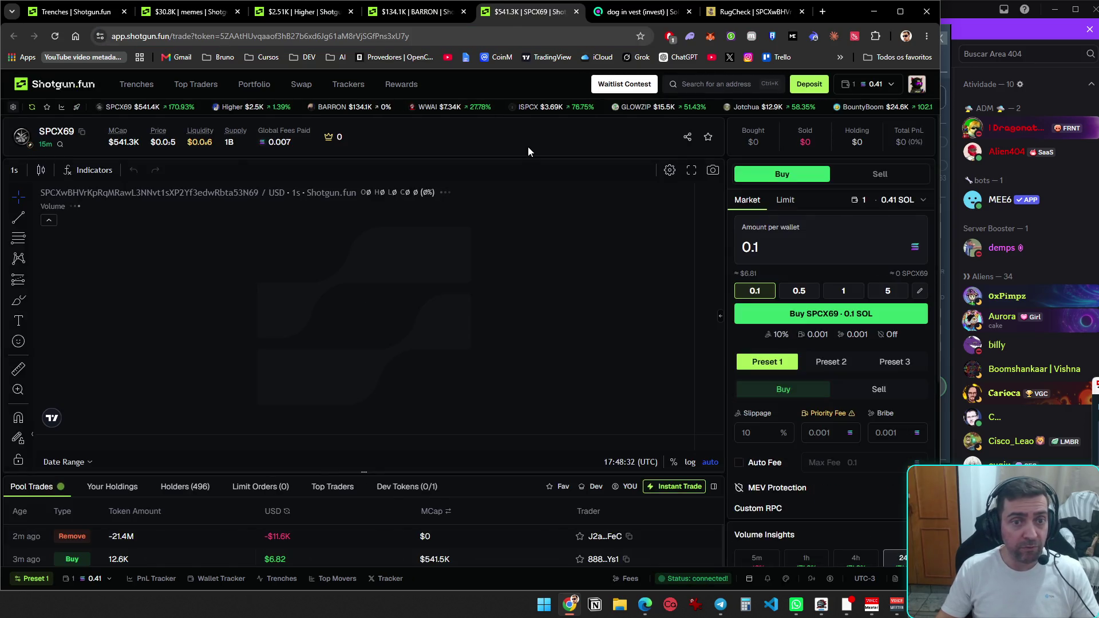
scroll(564, 290, "down", 4)
scroll(543, 304, "up", 2)
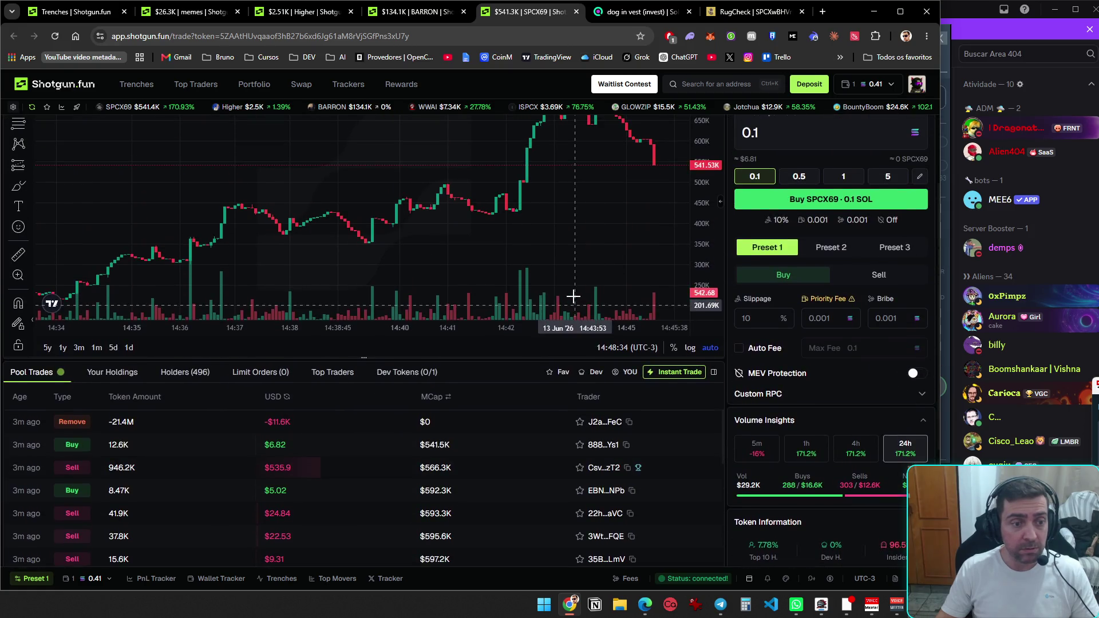
scroll(555, 238, "up", 2)
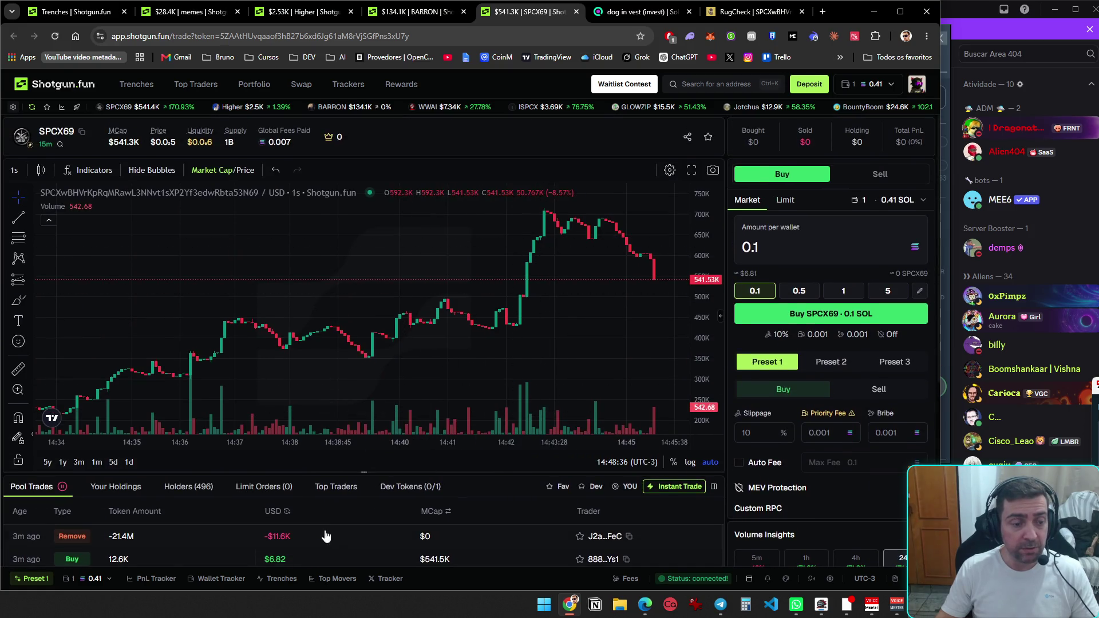
left_click(576, 11)
- Copy the BARRON trade page address and return to the RugCheck report
left_click(473, 16)
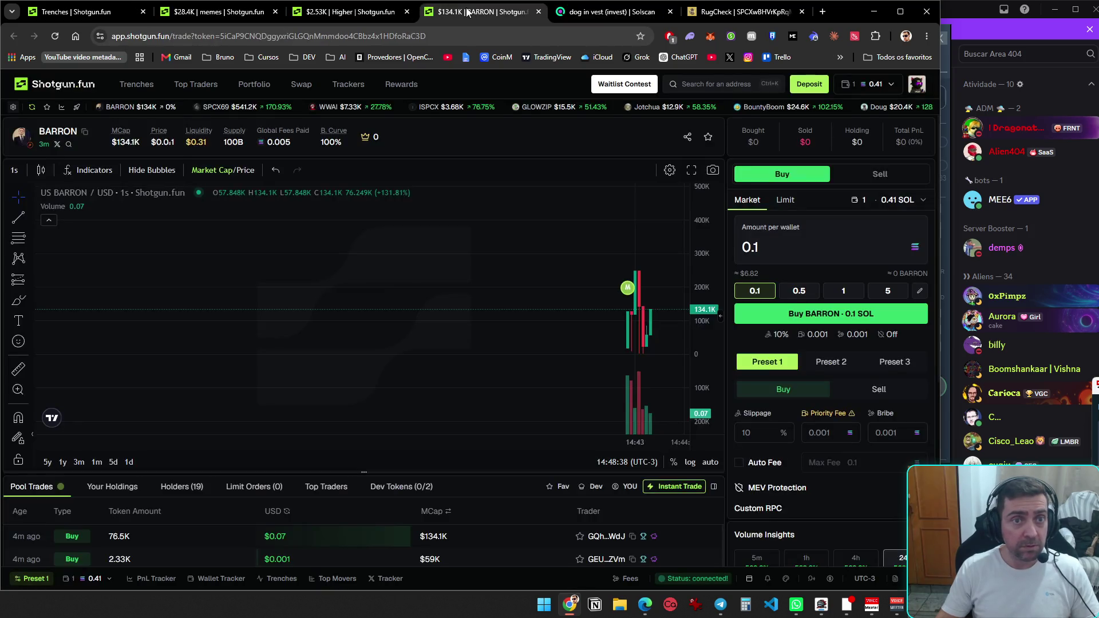
left_click(394, 35)
left_click(744, 11)
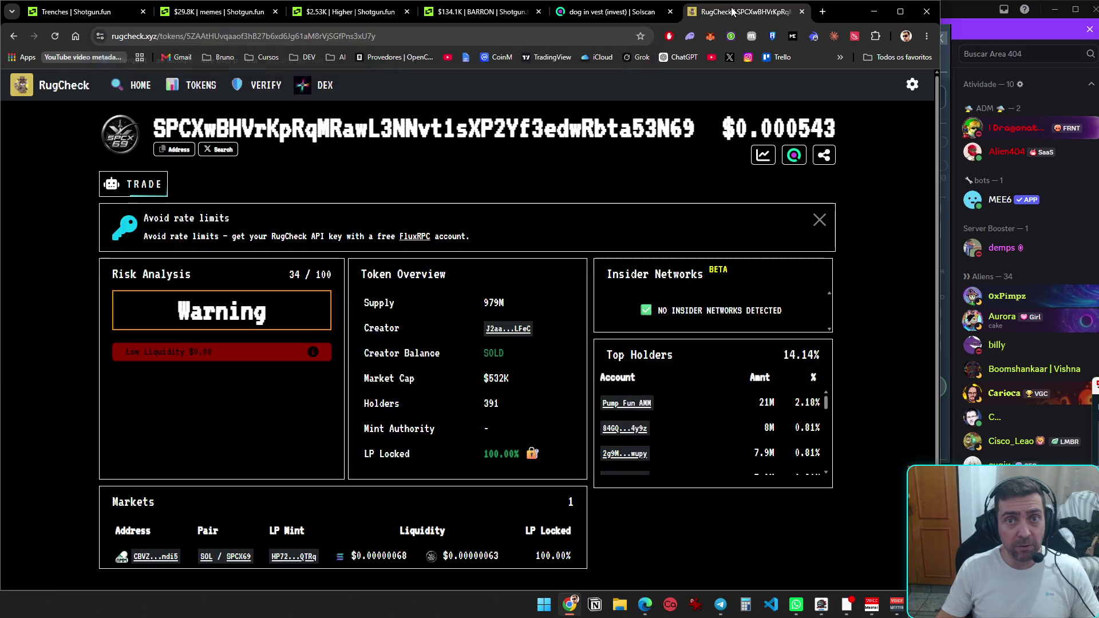
- Check BARRON's address on RugCheck (55/100 Danger, 0.00% LP locked), then return to BARRON's trade page
left_click(63, 87)
left_click(409, 226)
left_click(514, 279)
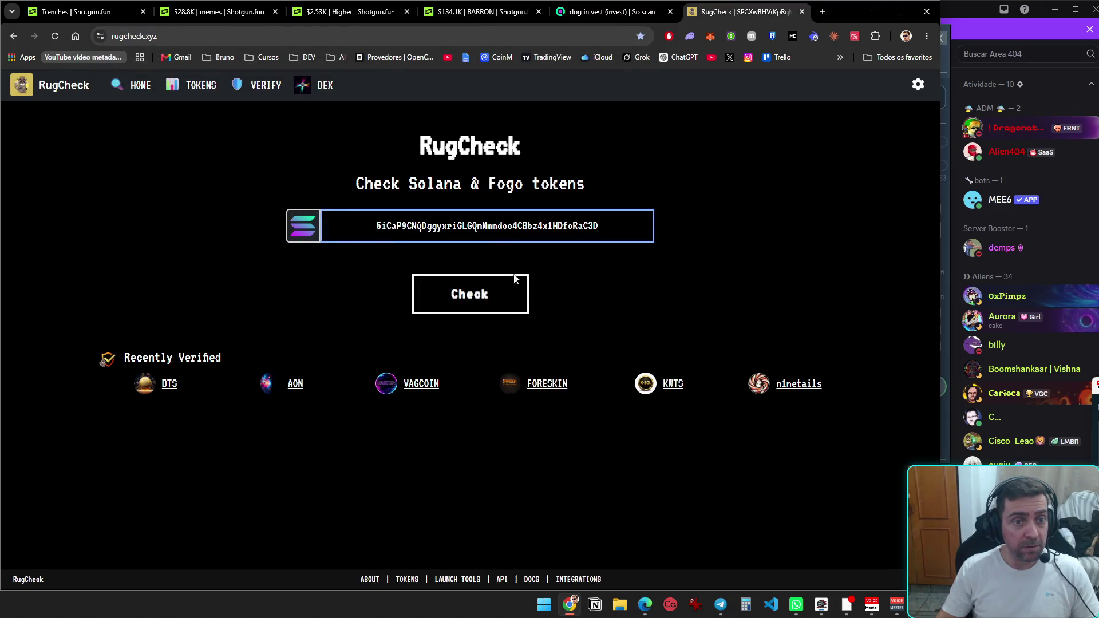
left_click(524, 286)
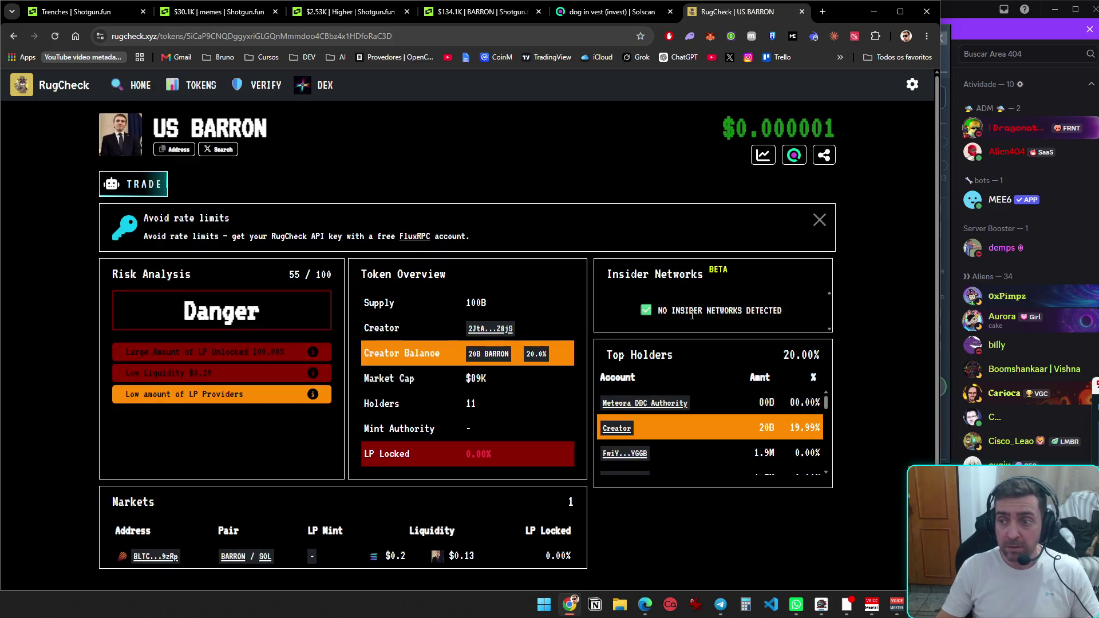
mouse_move(228, 380)
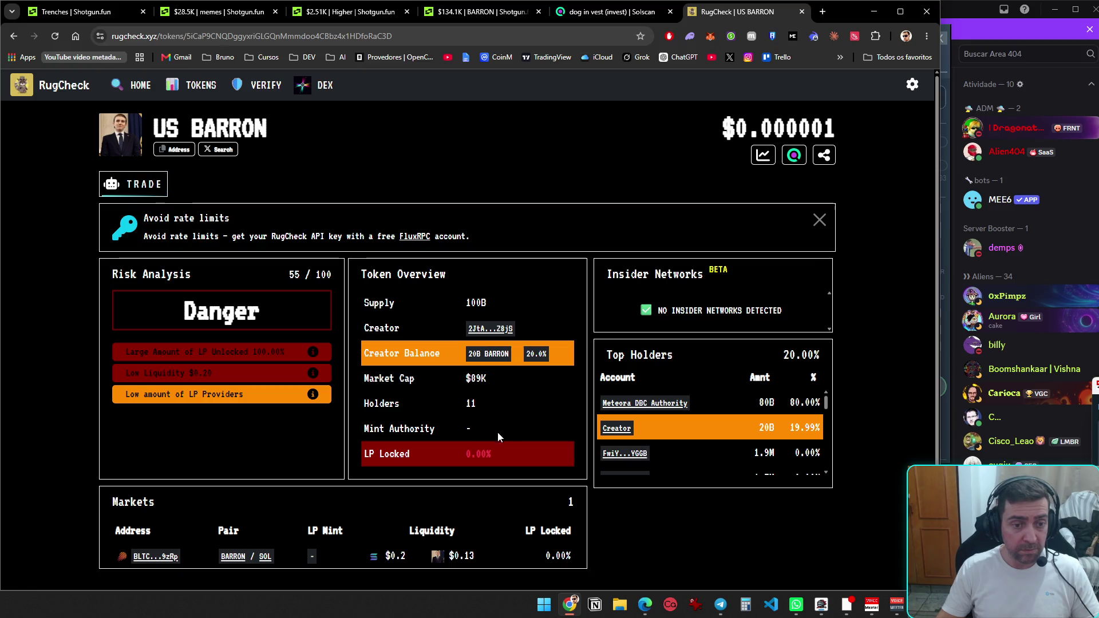
left_click(447, 11)
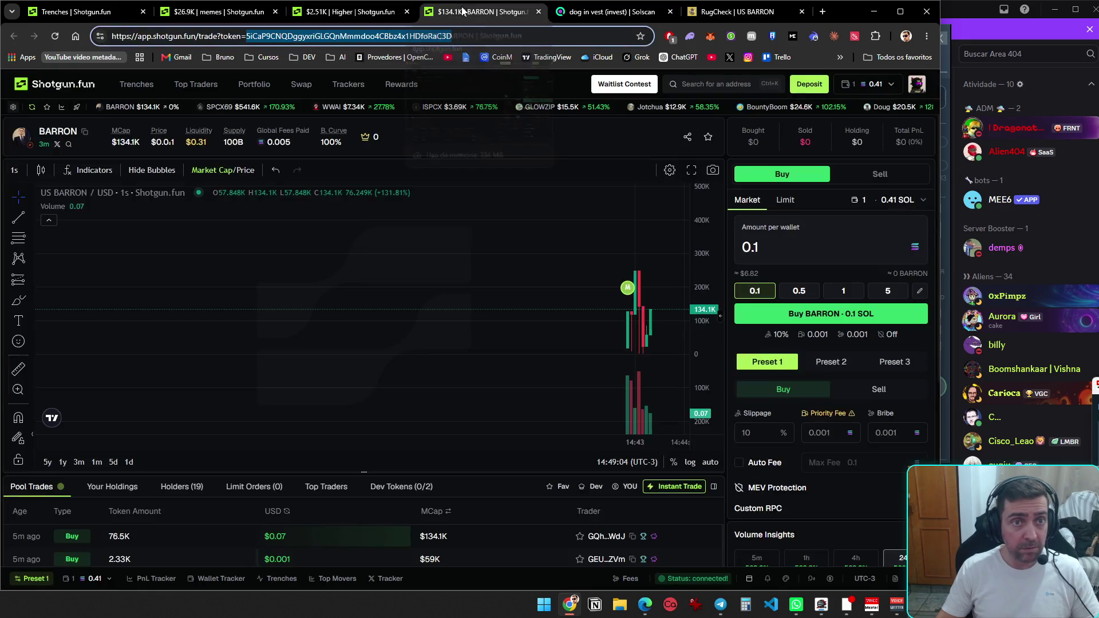
- Close the BARRON trade page, then look over and close the Higher trade page
scroll(823, 279, "down", 3)
scroll(822, 279, "up", 3)
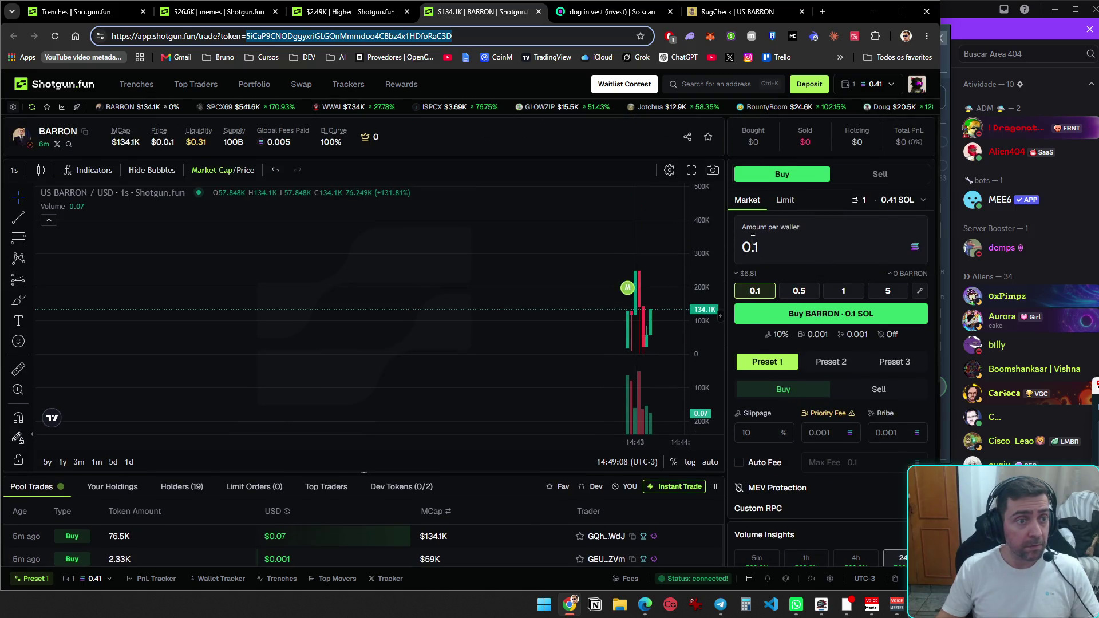
left_click(540, 11)
left_click(372, 12)
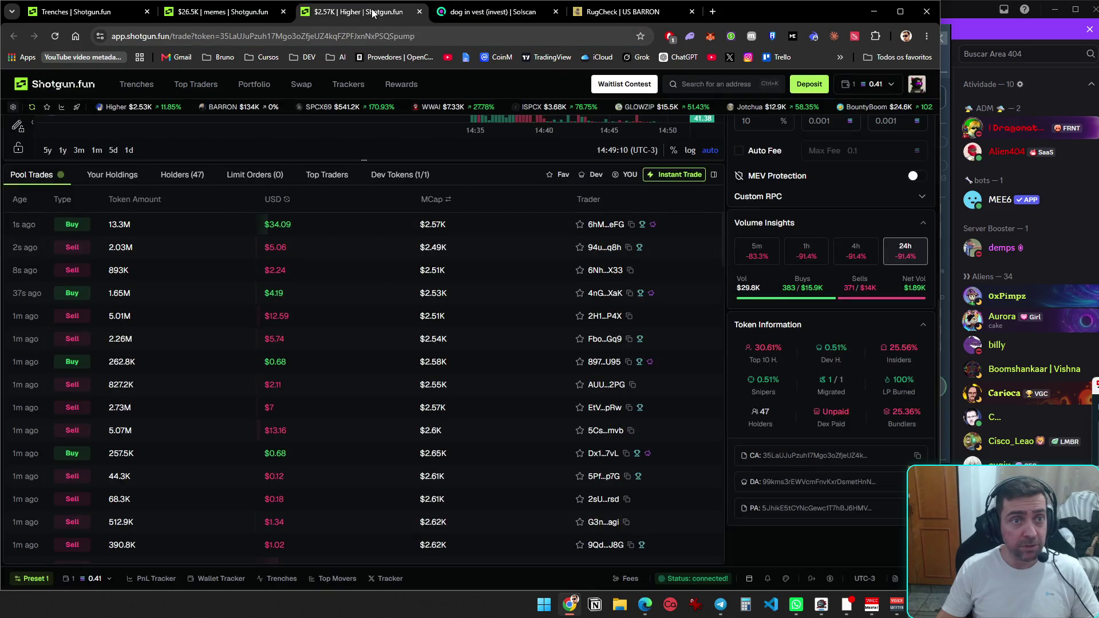
scroll(398, 125, "up", 3)
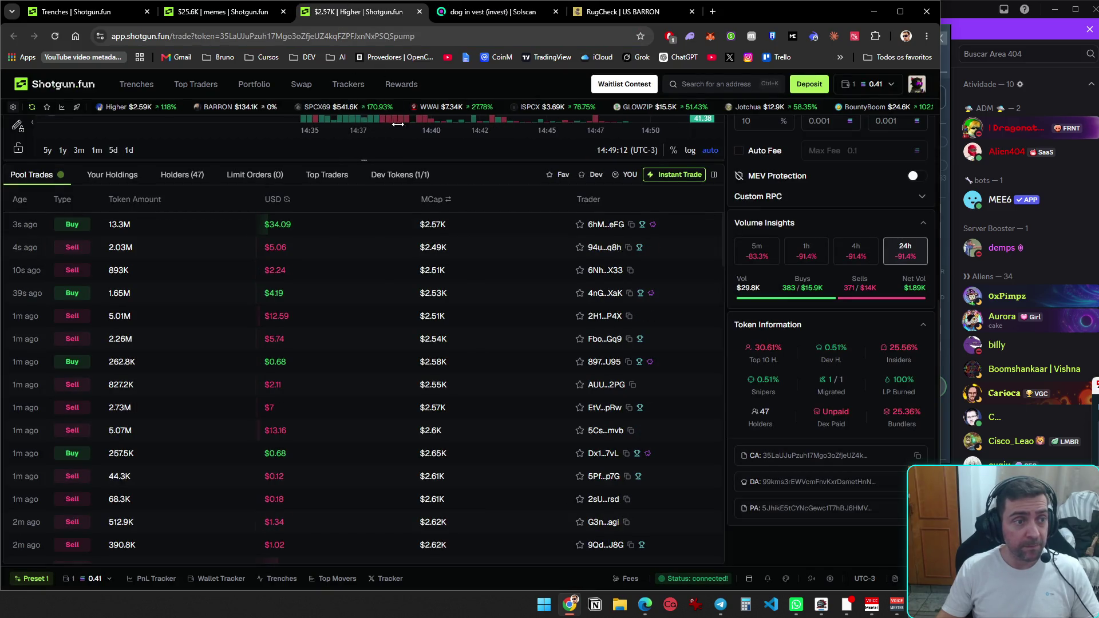
scroll(840, 229, "up", 5)
scroll(616, 287, "down", 3)
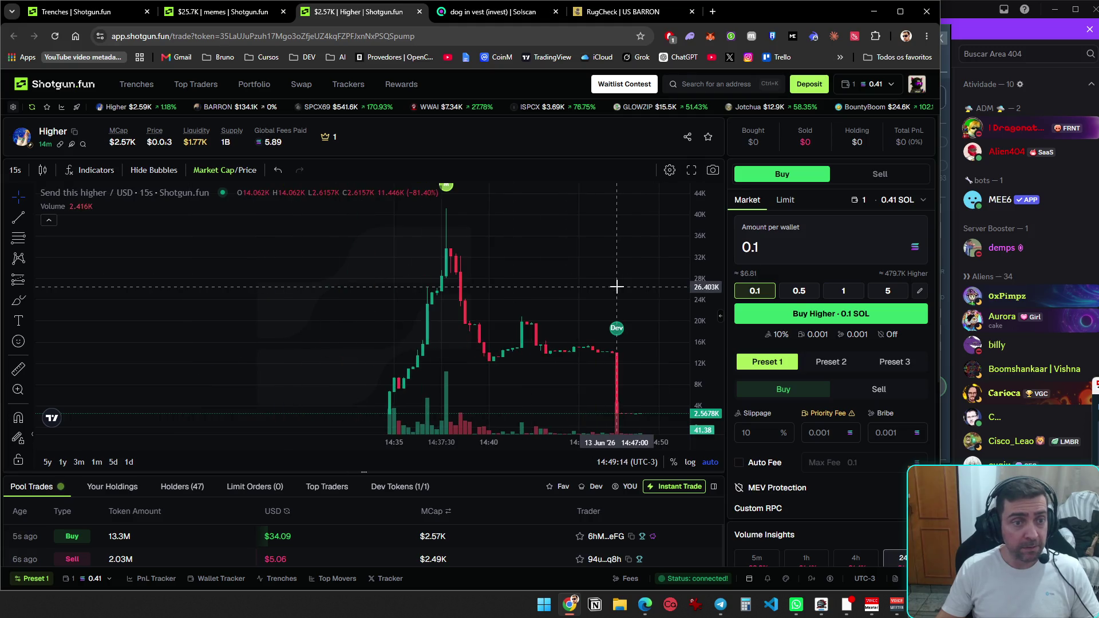
key("ctrl+w")
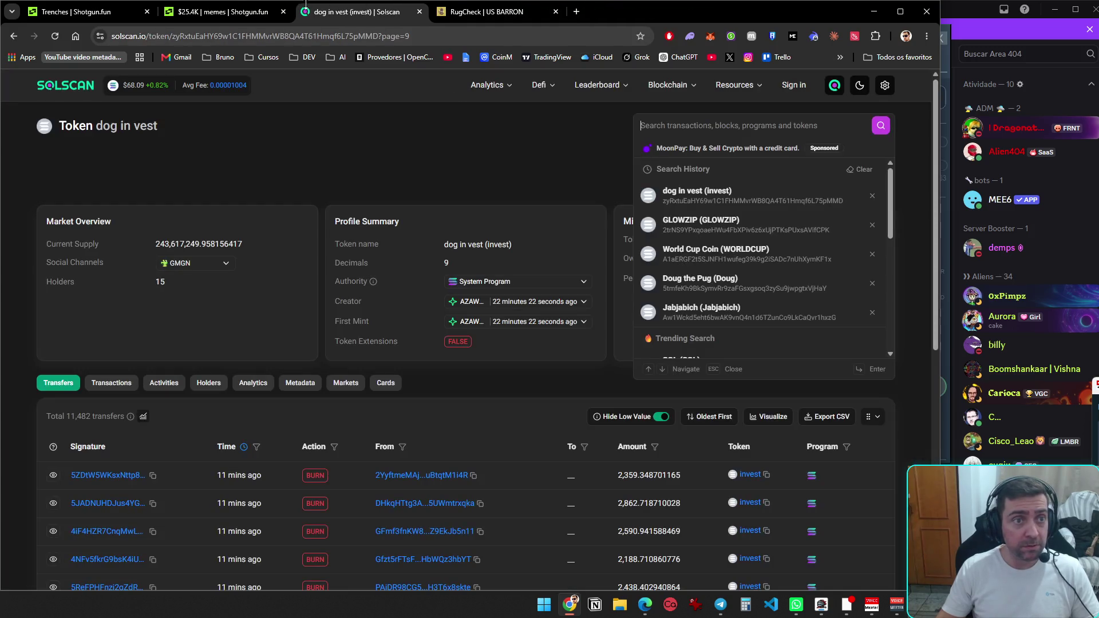
- Copy the memes token page address and return to the RugCheck report
left_click(226, 18)
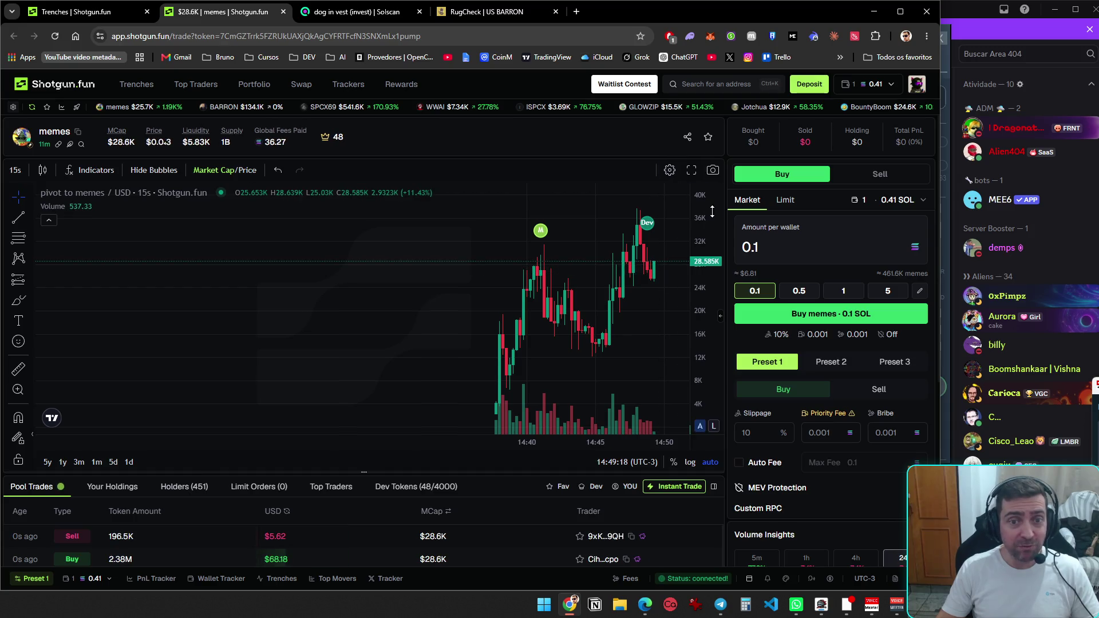
scroll(767, 122, "down", 4)
scroll(744, 129, "up", 4)
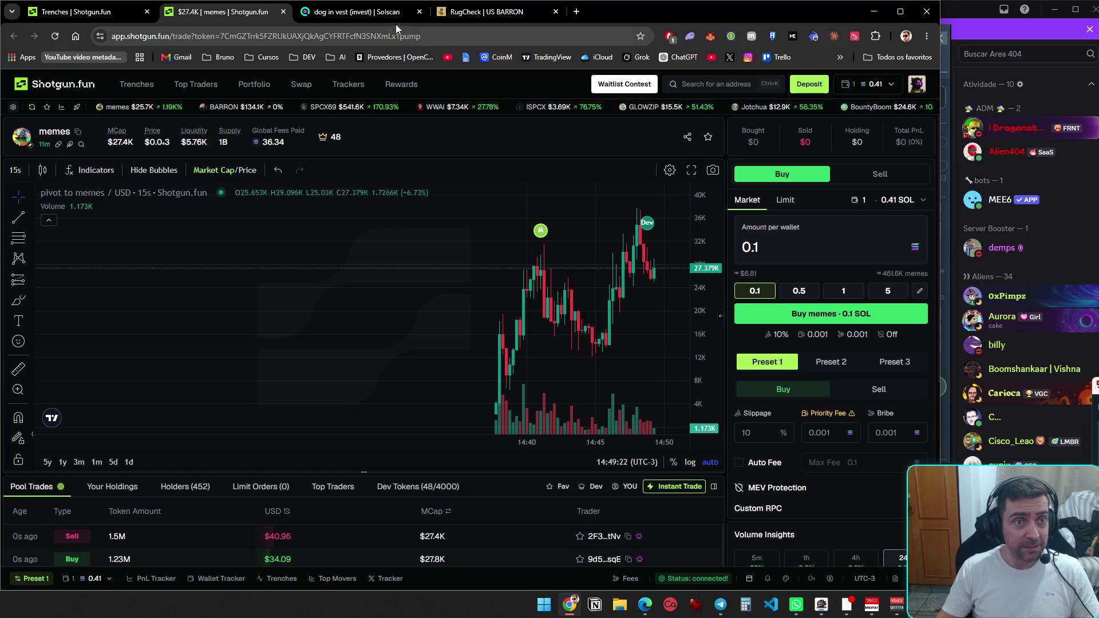
left_click(375, 36)
left_click(494, 12)
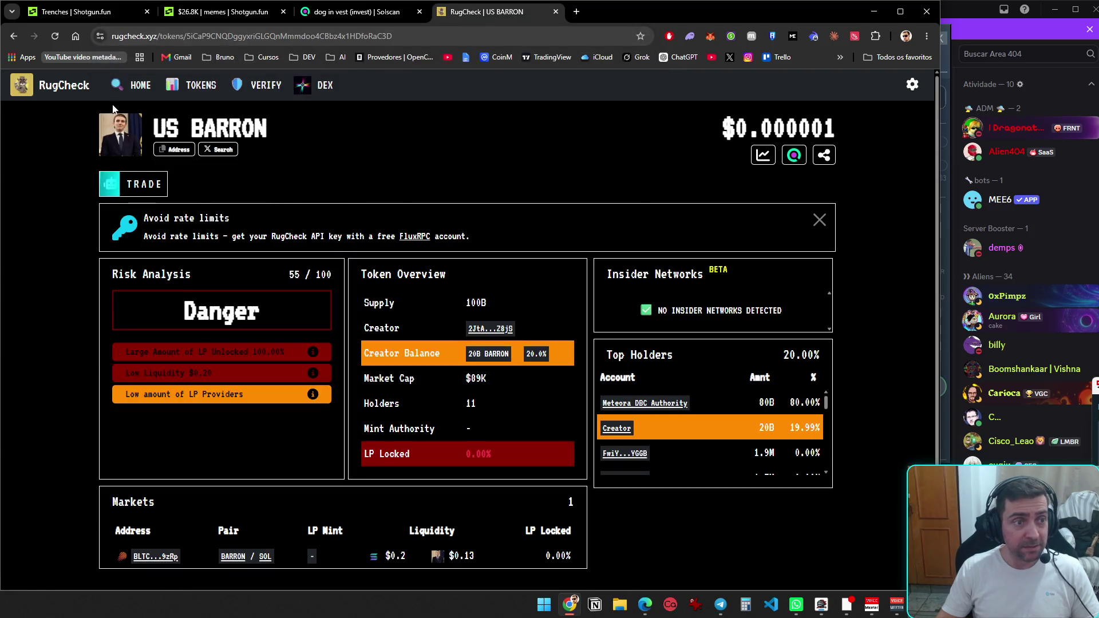
- RugCheck the memes token address (Good, 1/100, 99.90% LP locked), then return to its trade page
left_click(80, 87)
left_click(440, 229)
key("ctrl+v")
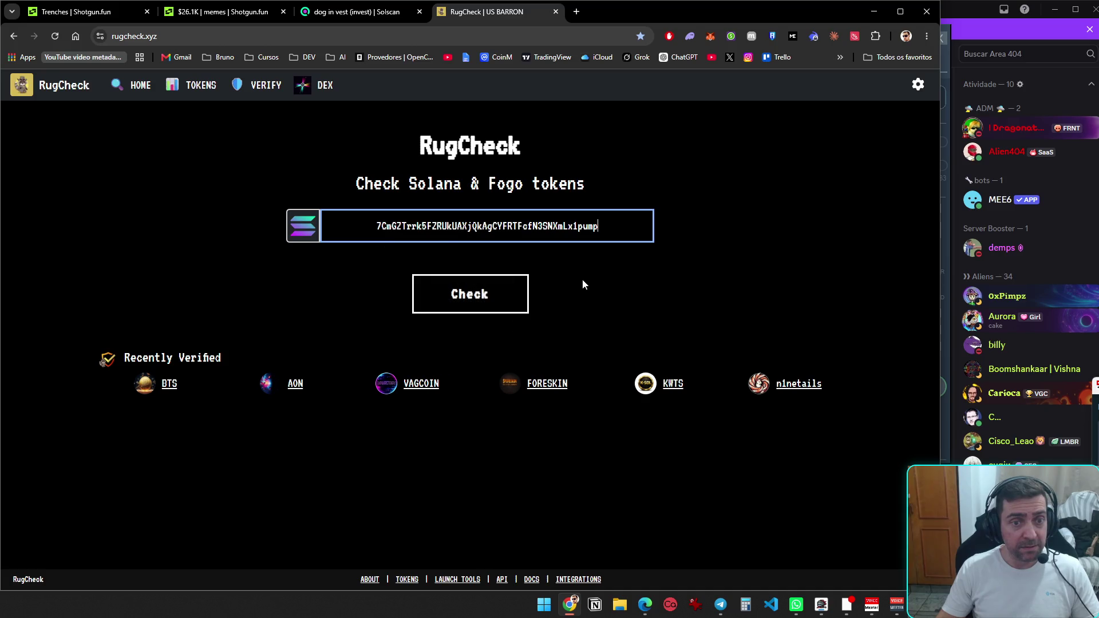
left_click(506, 295)
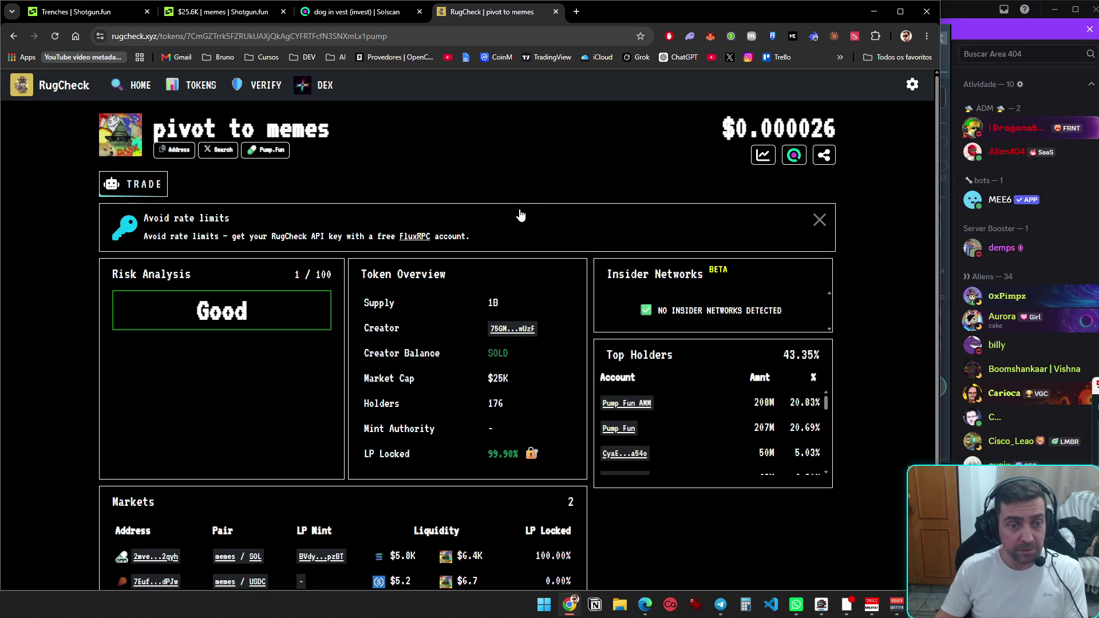
left_click(218, 12)
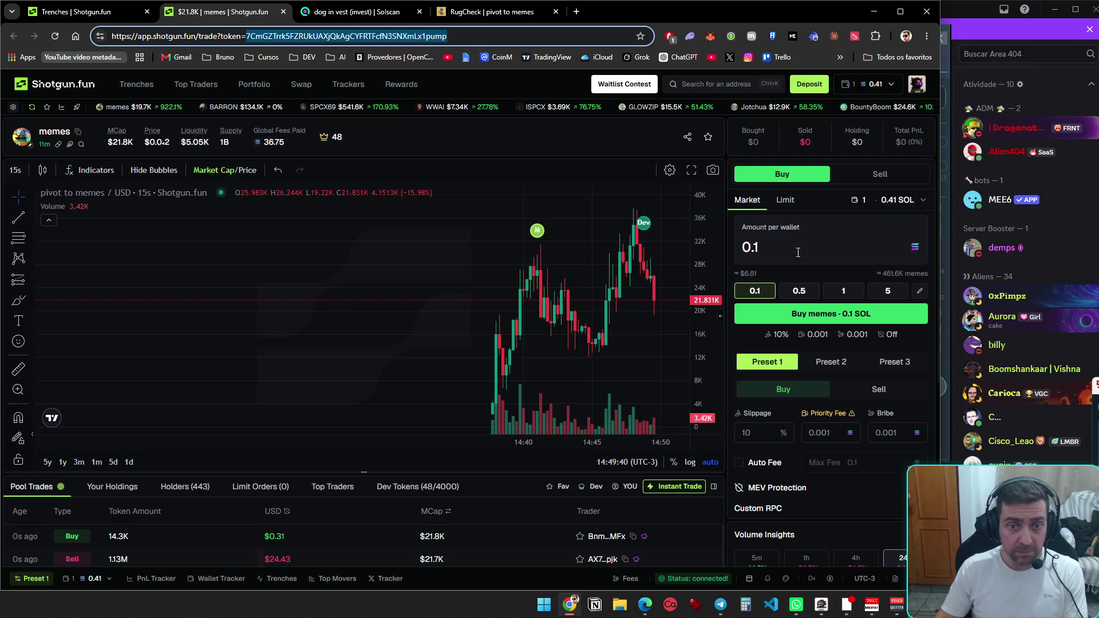
scroll(822, 264, "down", 5)
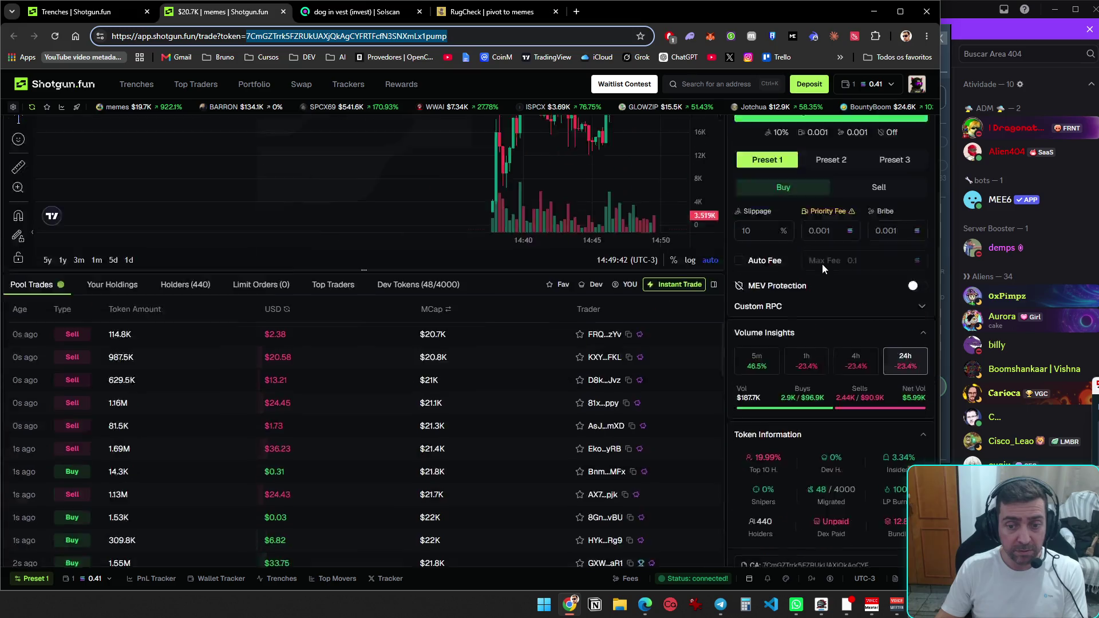
scroll(819, 266, "up", 5)
scroll(825, 253, "down", 5)
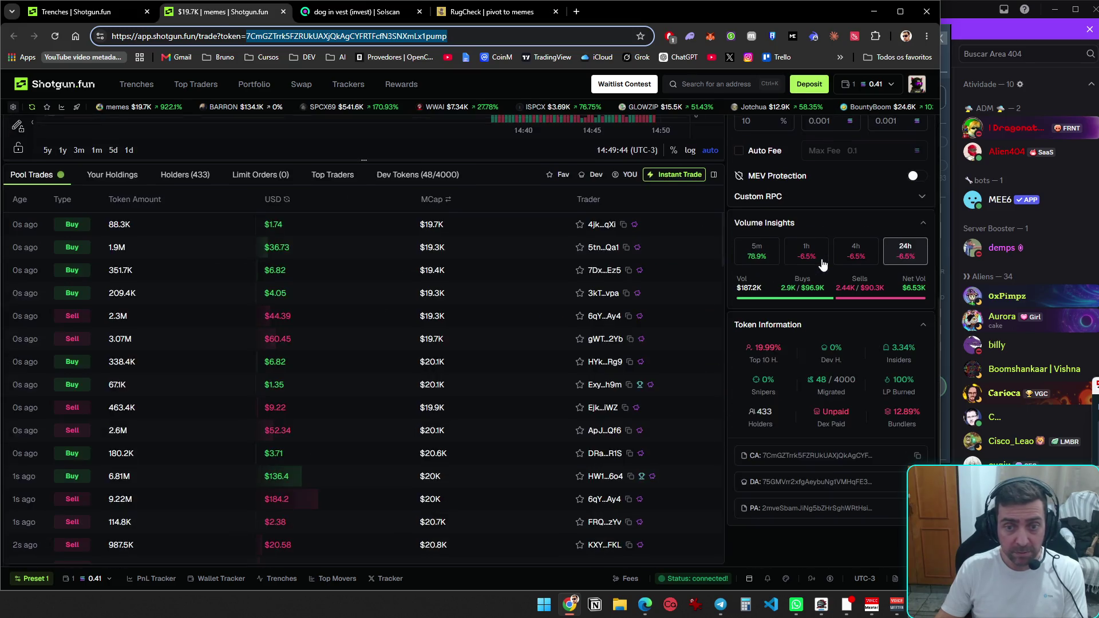
scroll(822, 269, "up", 5)
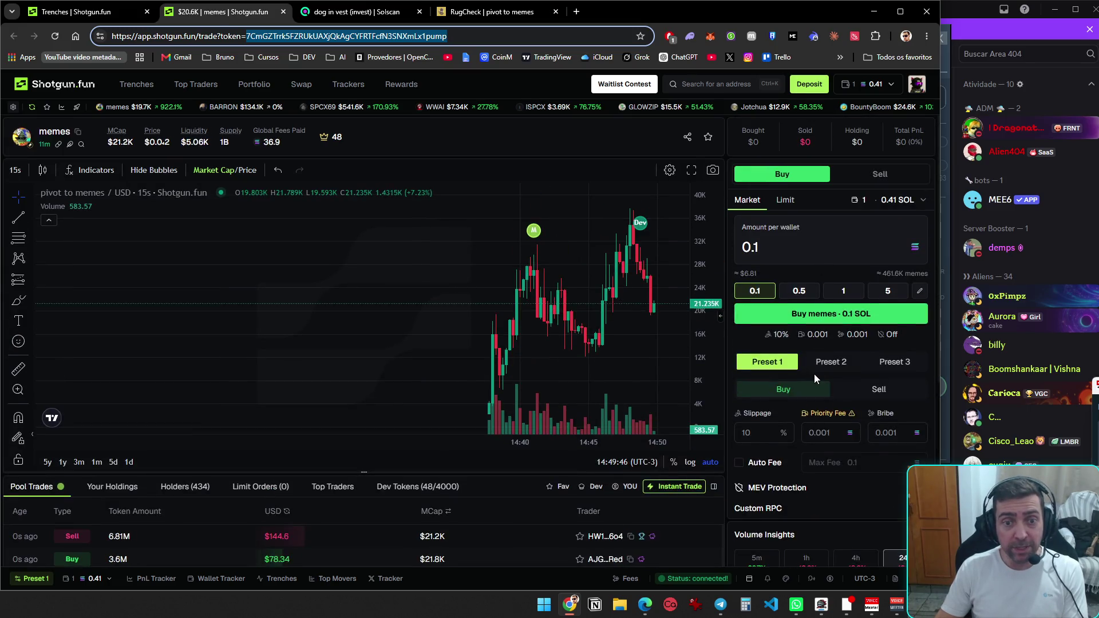
scroll(808, 390, "down", 4)
scroll(806, 393, "up", 4)
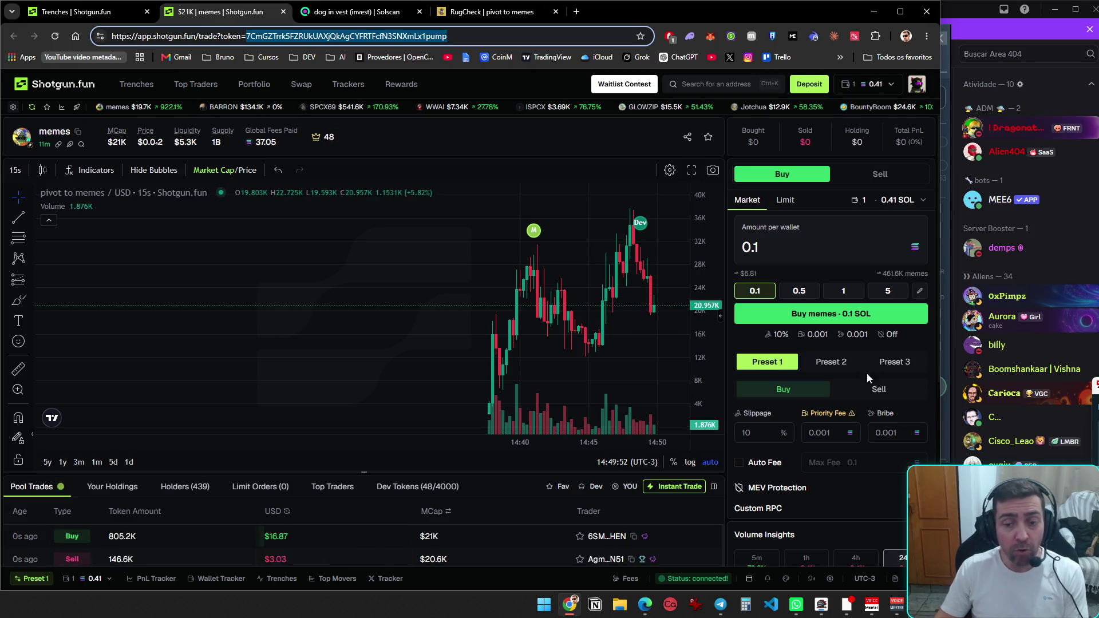
scroll(882, 436, "down", 5)
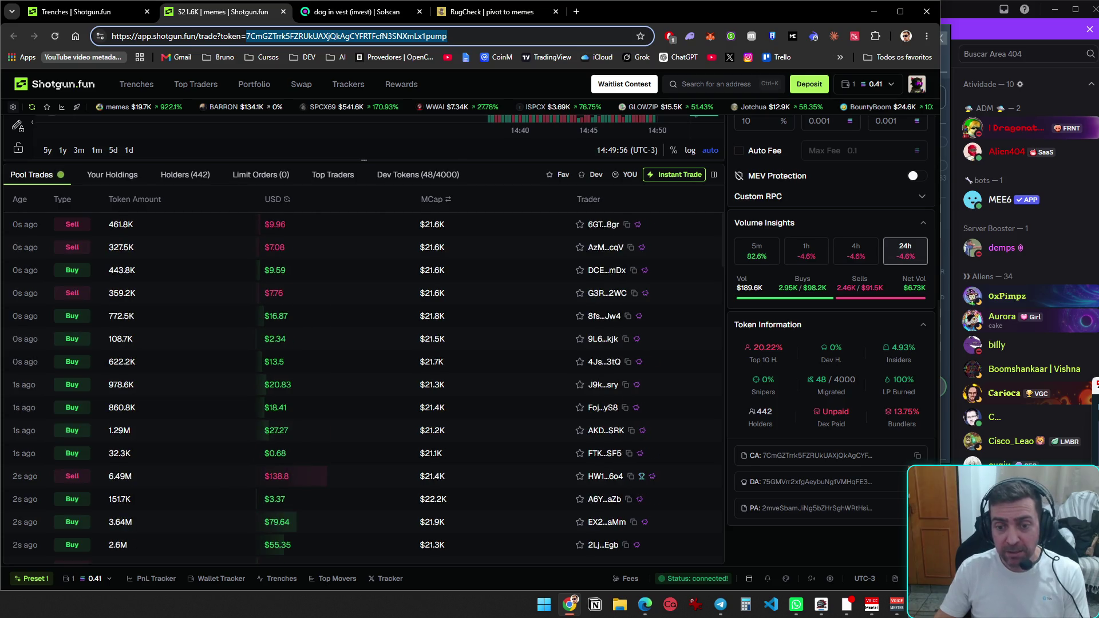
scroll(367, 344, "up", 2)
scroll(366, 344, "up", 4)
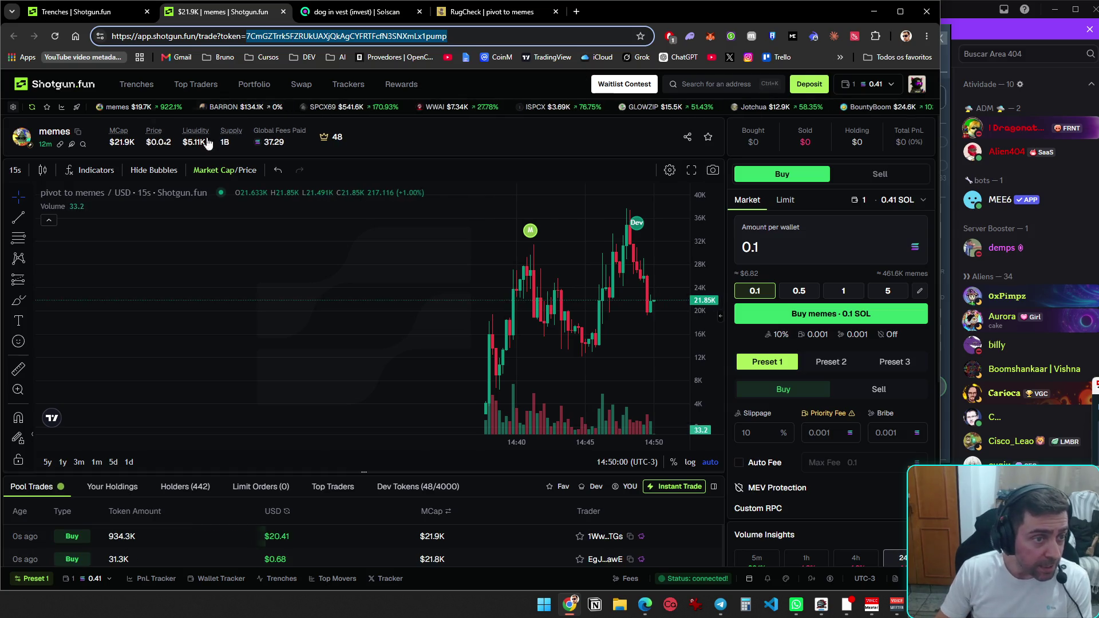
scroll(787, 319, "down", 5)
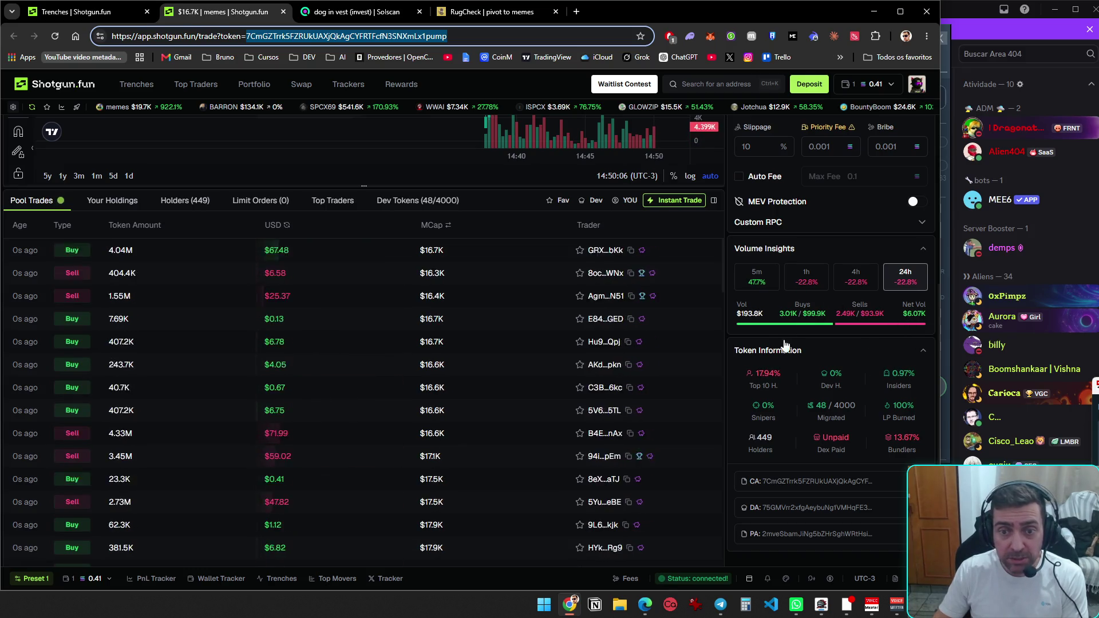
left_click_drag(737, 314, 755, 315)
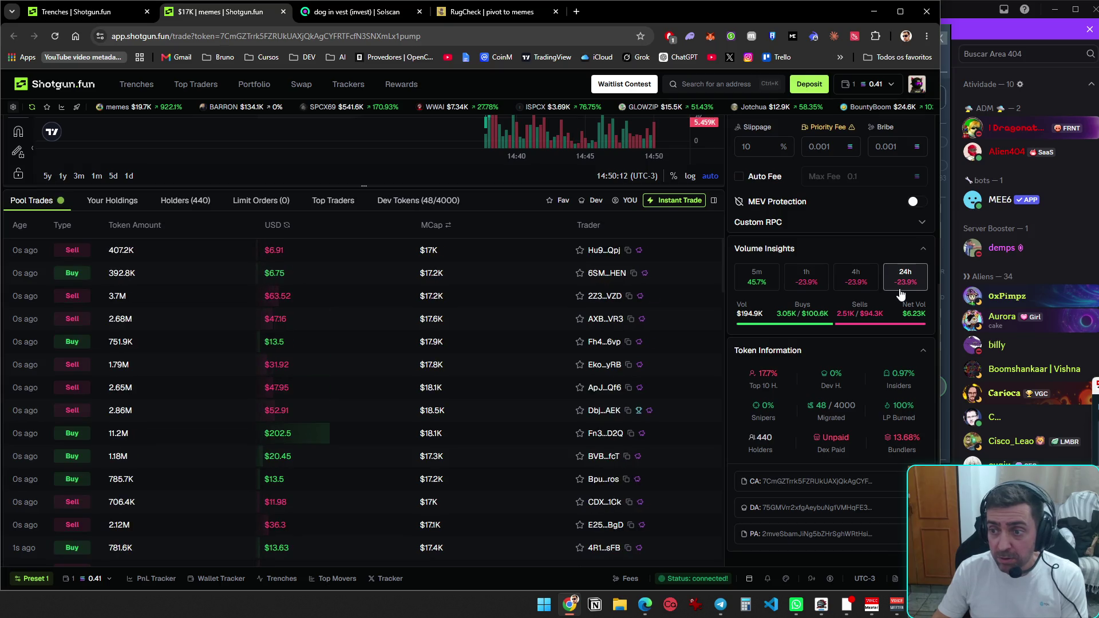
scroll(874, 348, "up", 5)
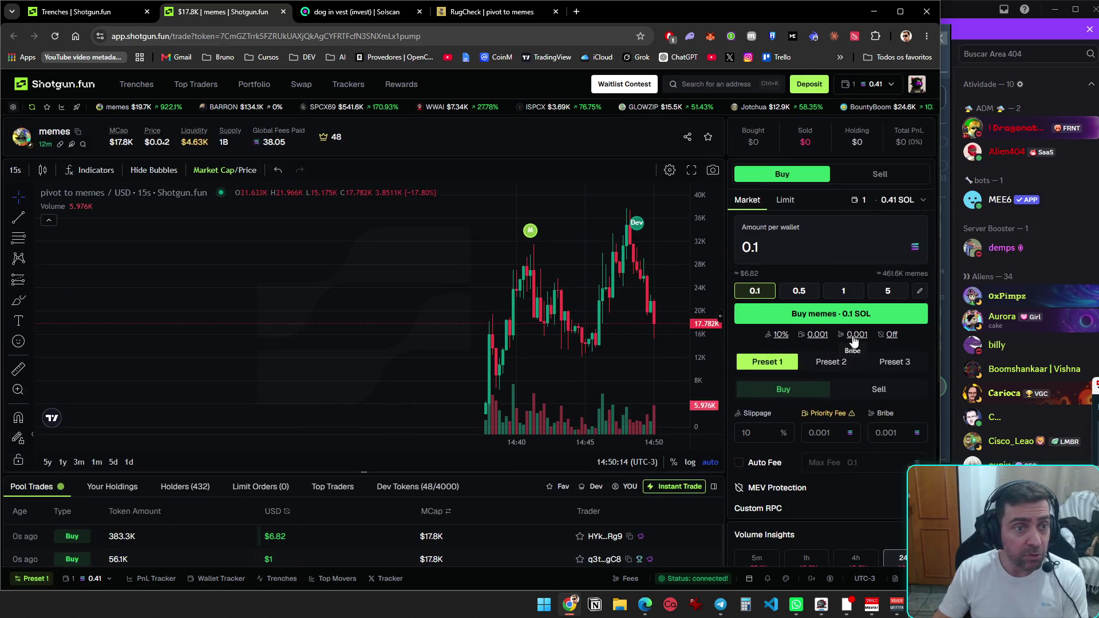
scroll(835, 292, "down", 5)
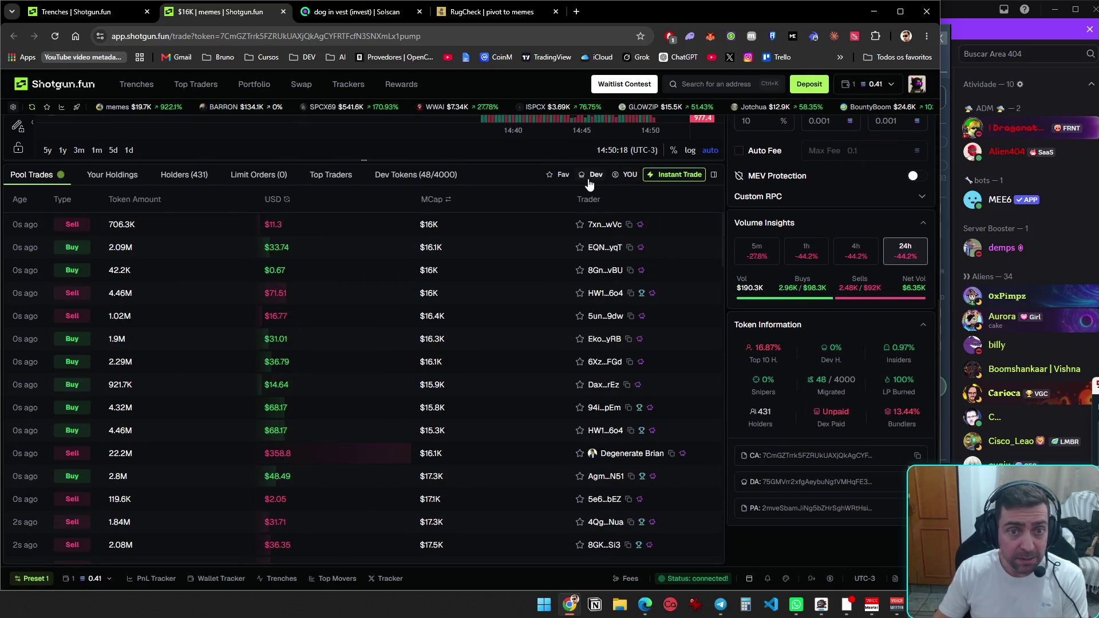
left_click(449, 175)
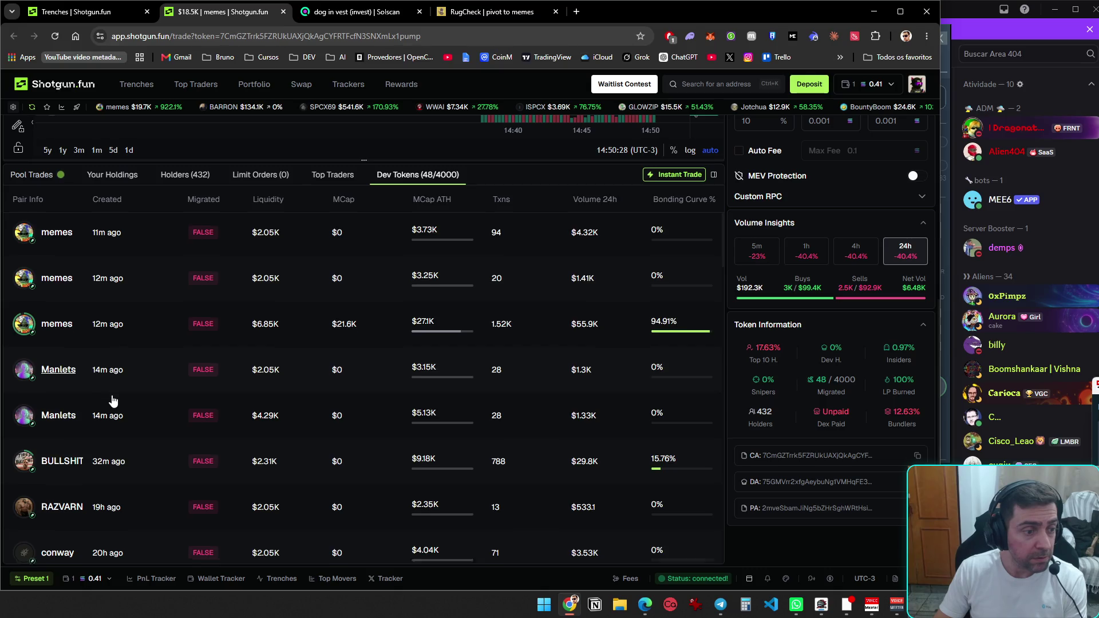
- Scroll the developer's token list back to 10-day-old launches and open a dog token in a new tab
scroll(112, 401, "down", 1)
scroll(117, 407, "down", 1)
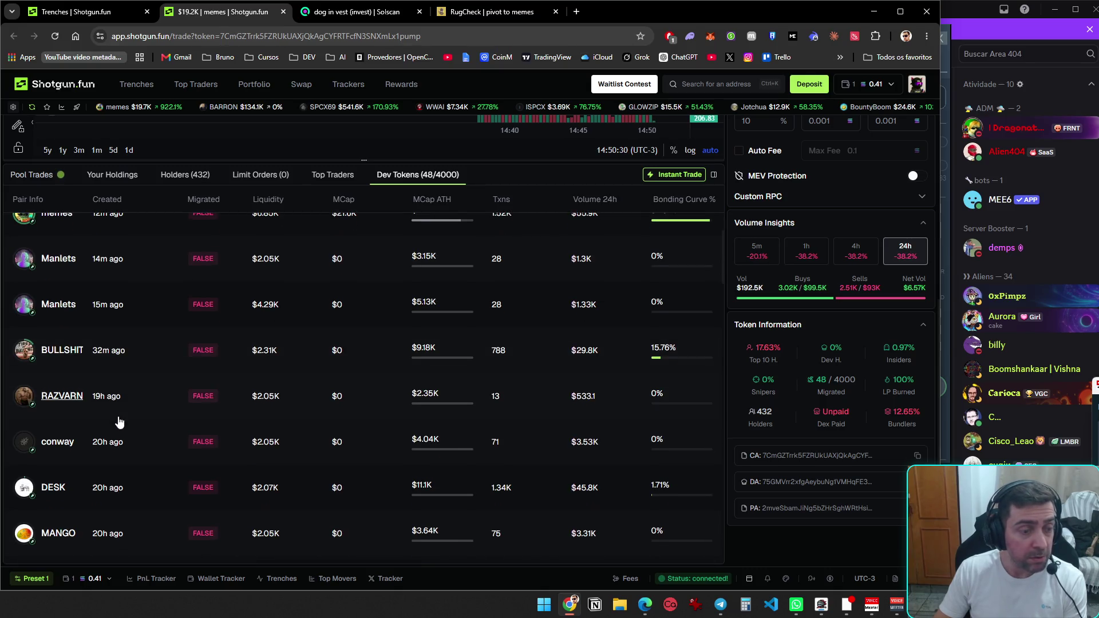
scroll(119, 422, "up", 2)
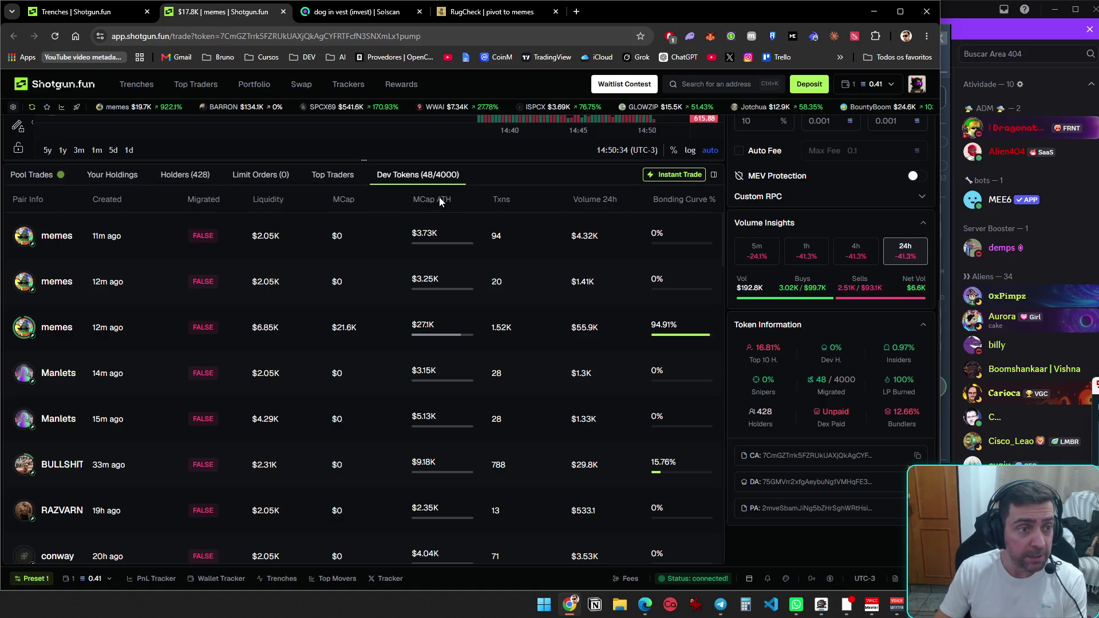
scroll(177, 407, "down", 5)
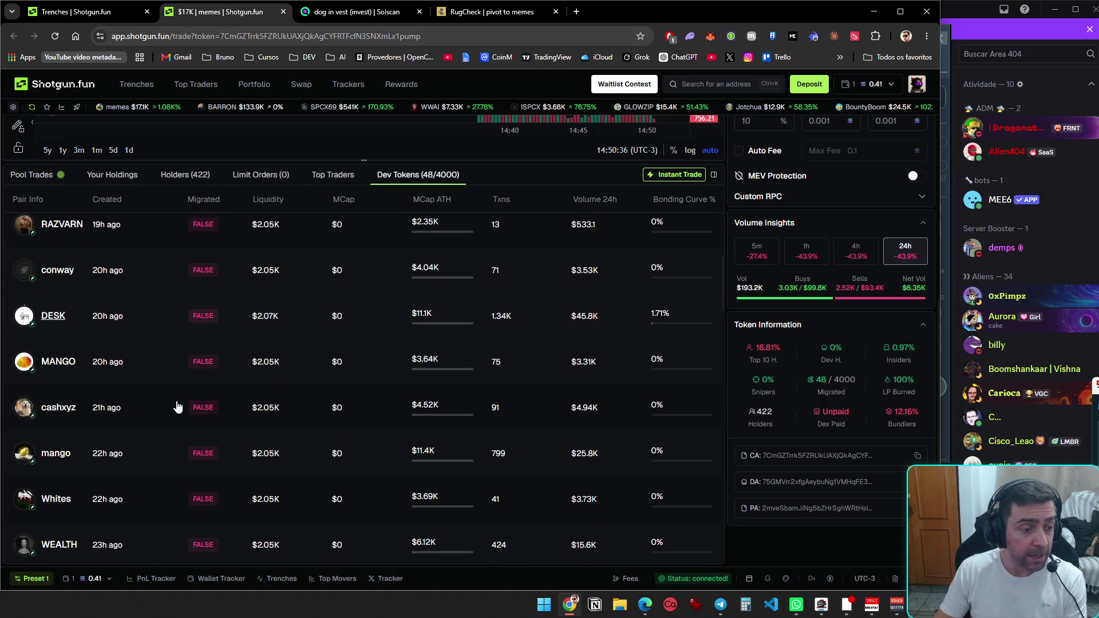
scroll(177, 407, "down", 3)
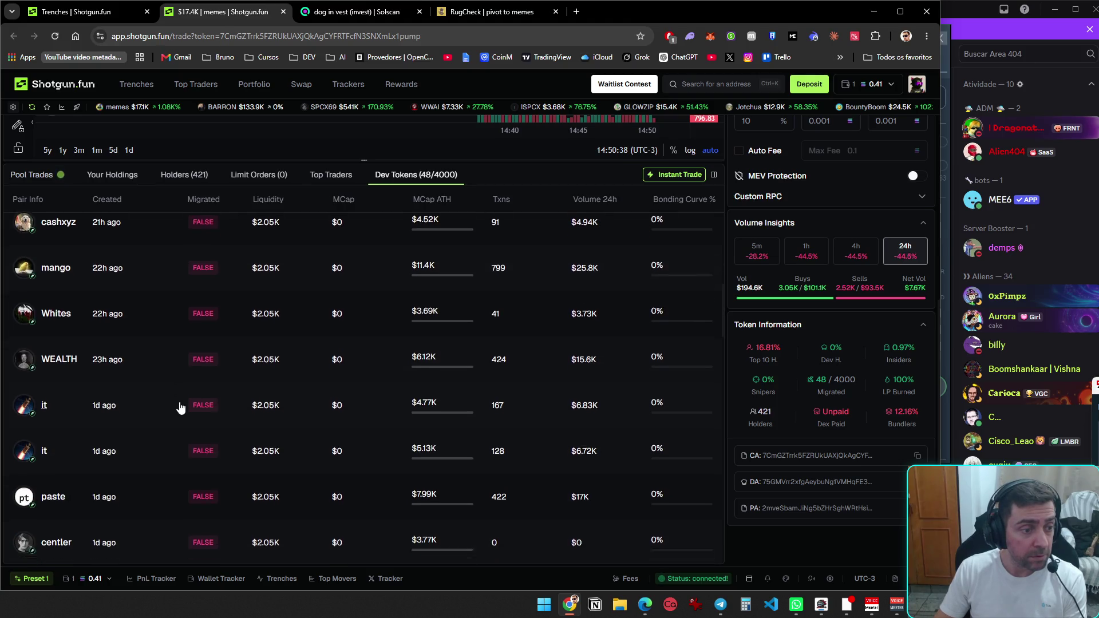
scroll(179, 407, "down", 2)
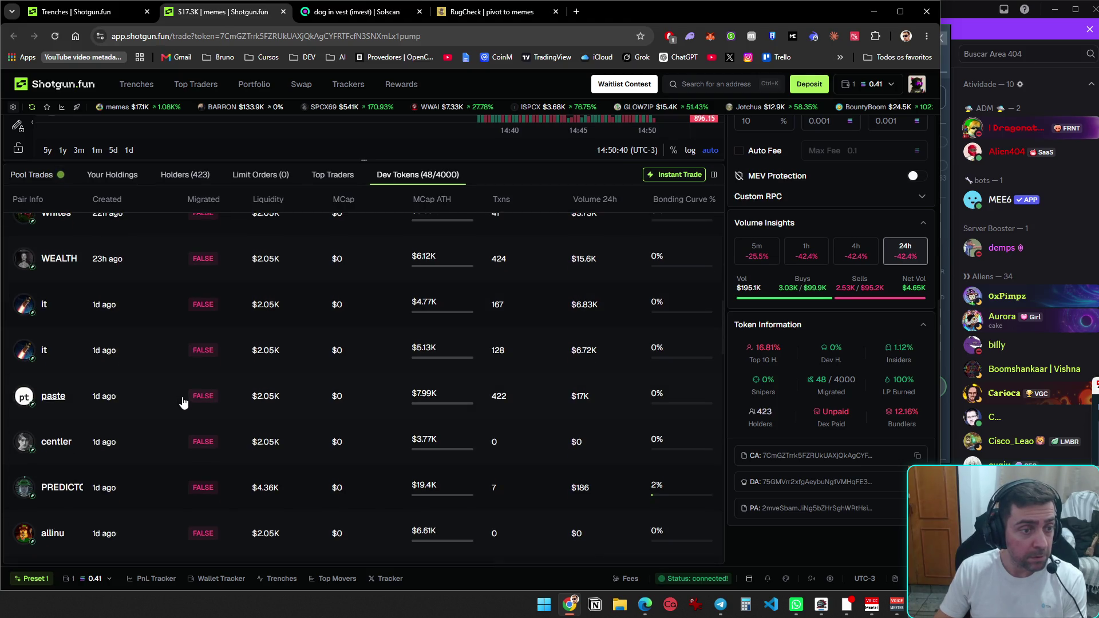
scroll(189, 403, "down", 2)
scroll(336, 420, "down", 15)
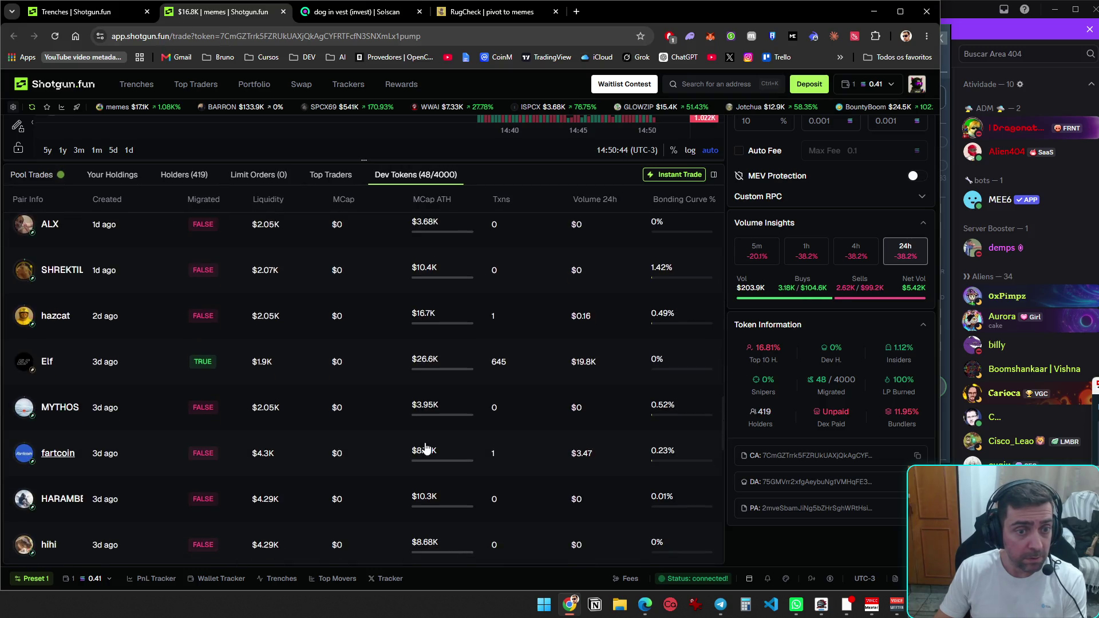
scroll(426, 448, "down", 6)
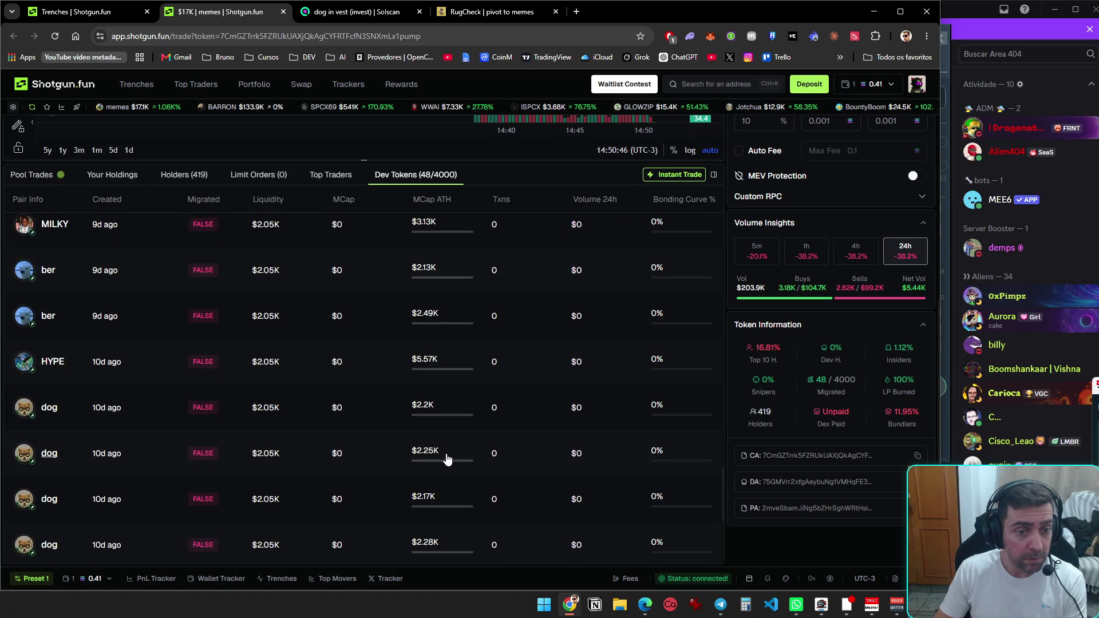
left_click(487, 464)
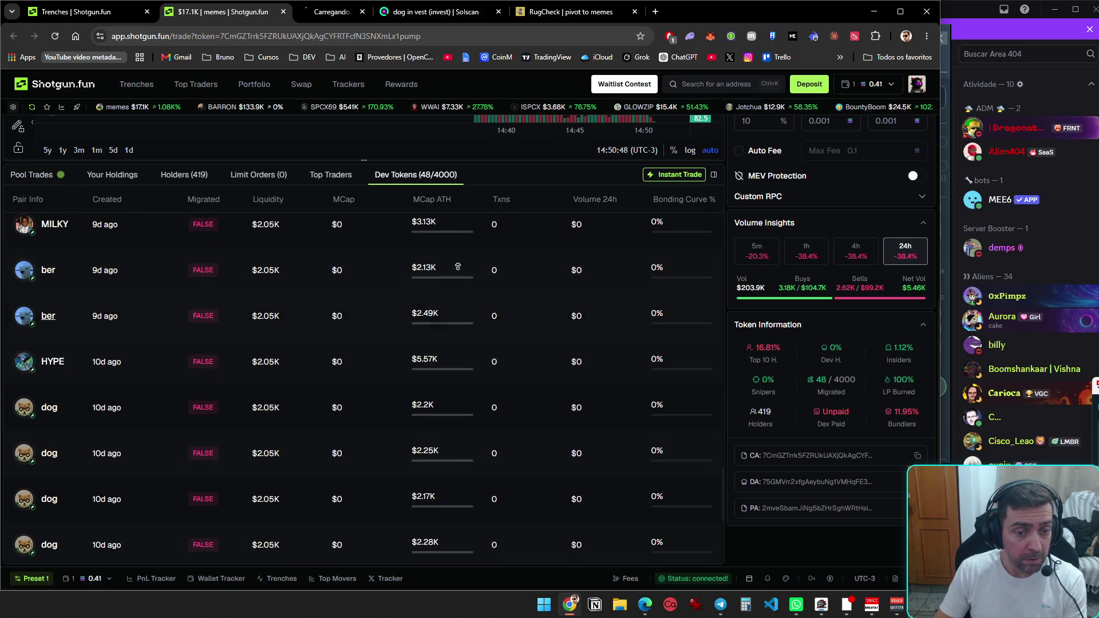
- Open another of the developer's memes tokens, look it over, and go back
left_click(431, 243)
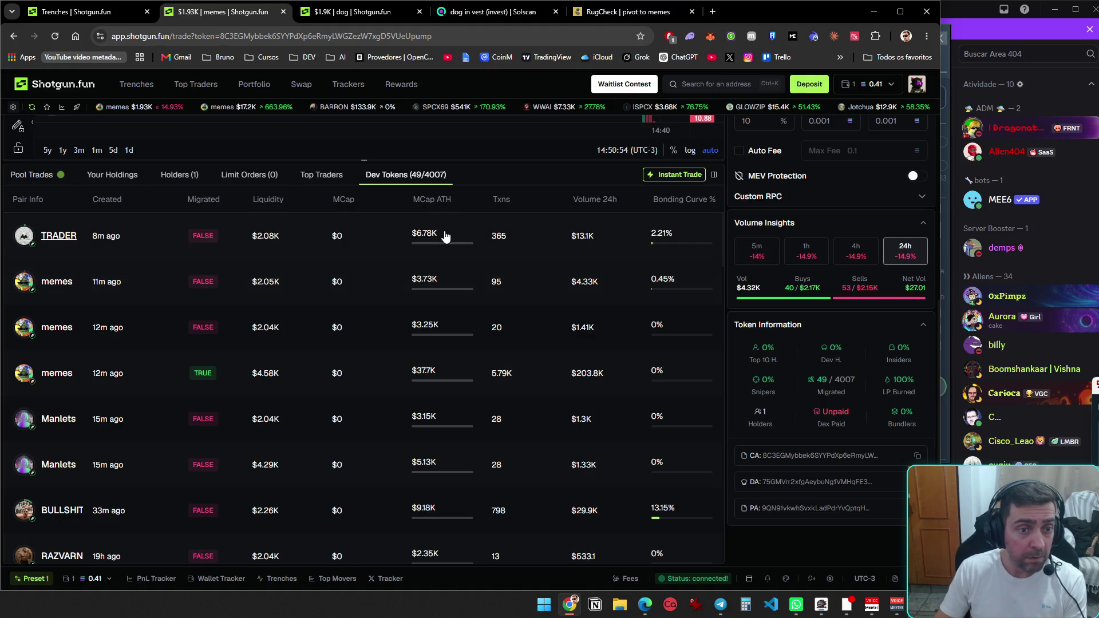
scroll(446, 237, "up", 5)
scroll(483, 450, "down", 5)
scroll(486, 453, "up", 5)
scroll(488, 460, "down", 1)
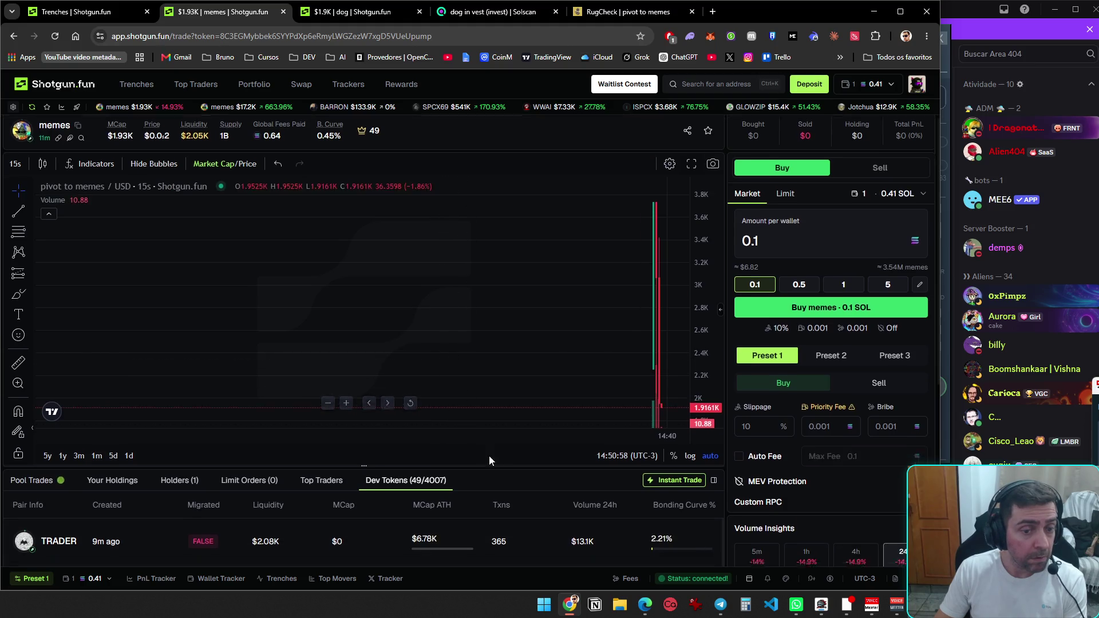
scroll(489, 456, "down", 2)
left_click(14, 38)
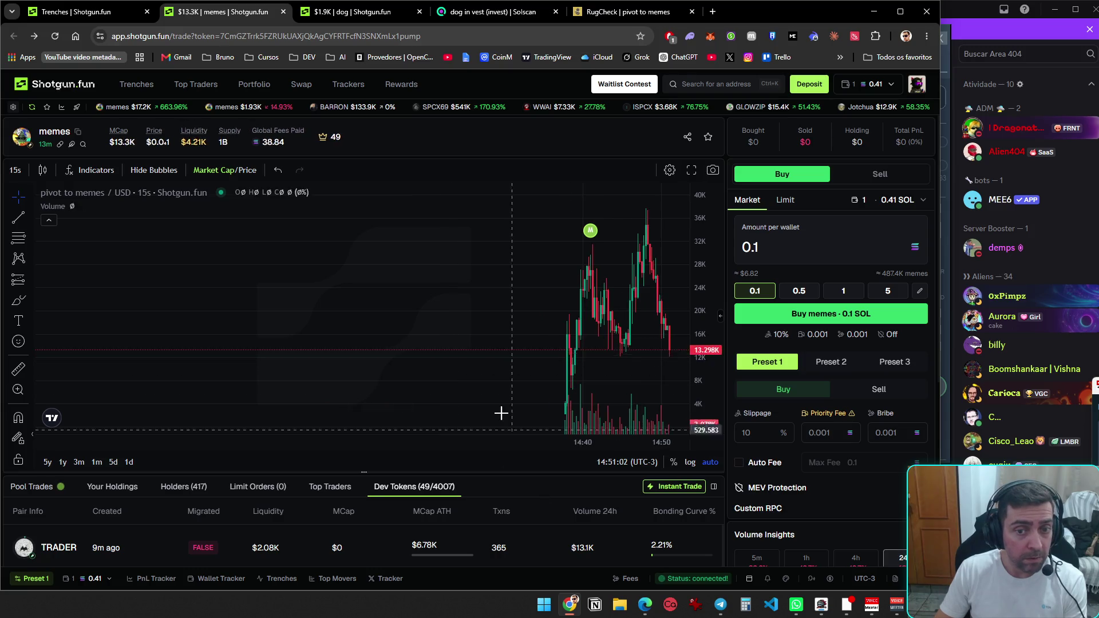
- View the TRADER token's trading page, then return to the pivot to memes page
scroll(532, 515, "down", 5)
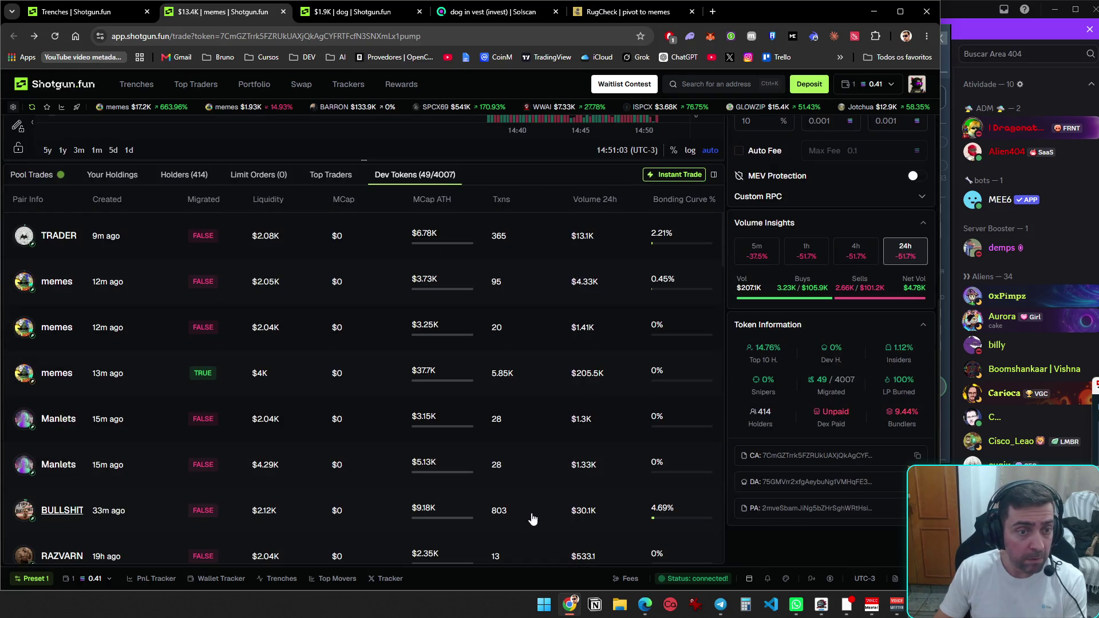
left_click(428, 237)
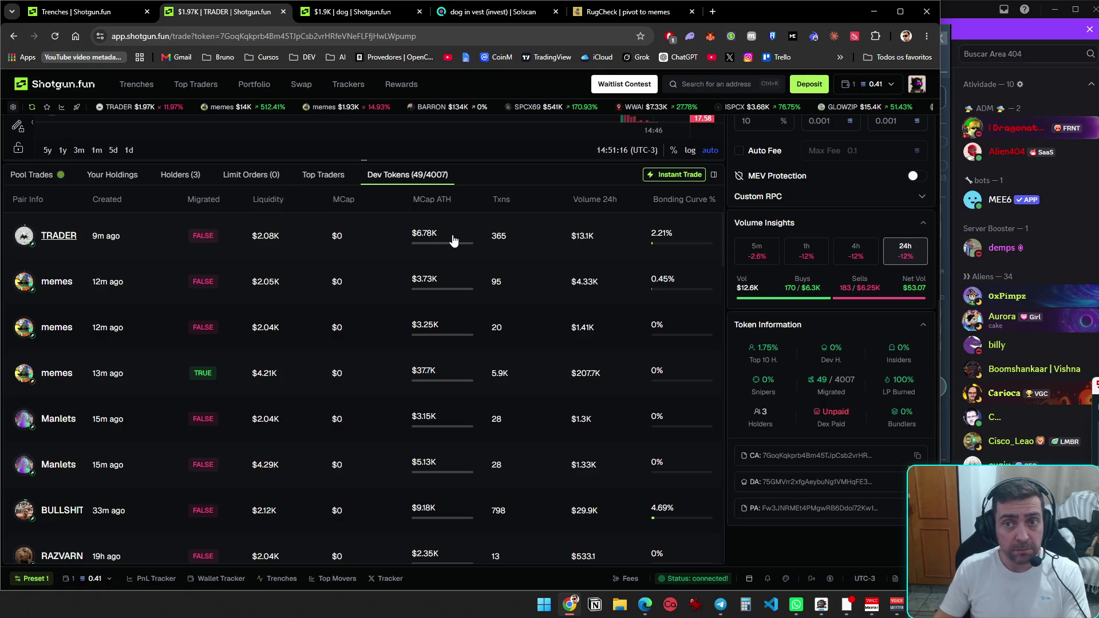
scroll(503, 236, "up", 4)
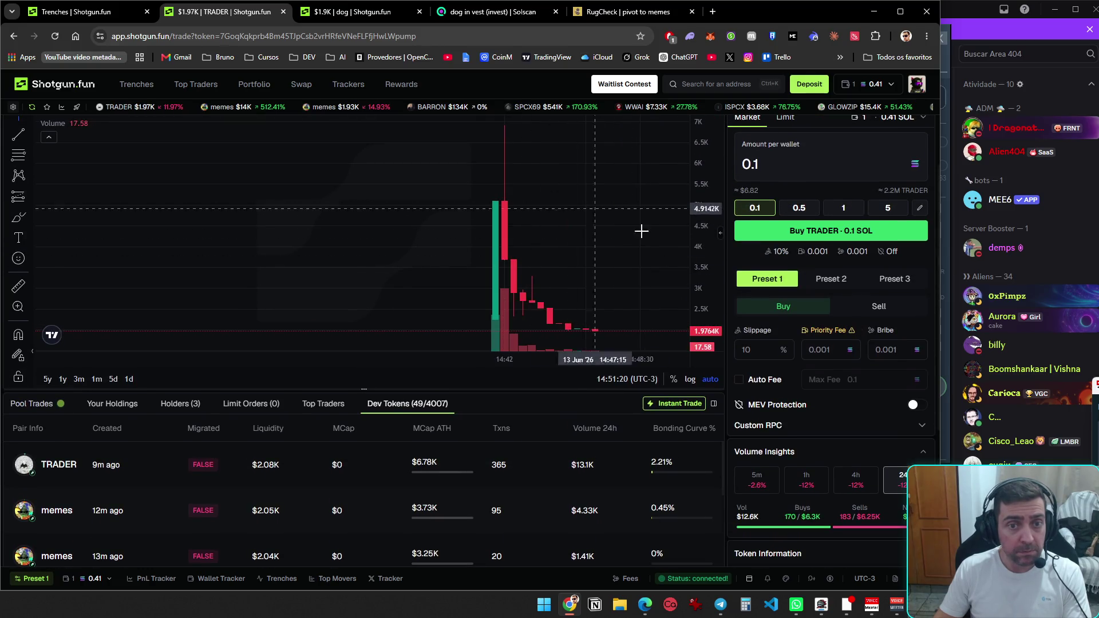
scroll(744, 263, "up", 1)
scroll(744, 262, "down", 5)
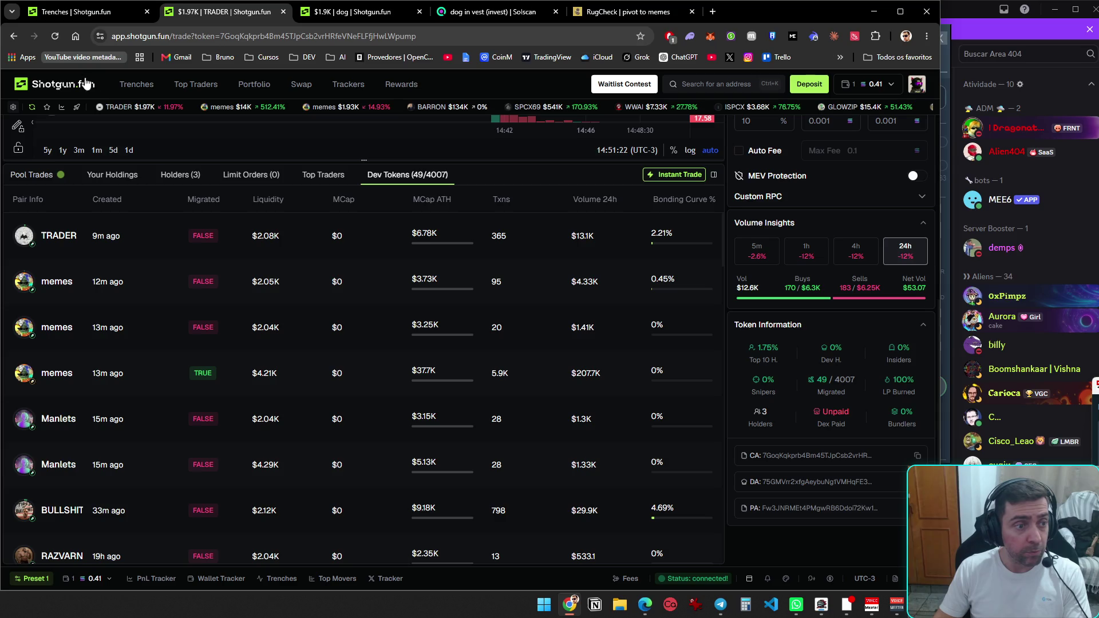
left_click(15, 37)
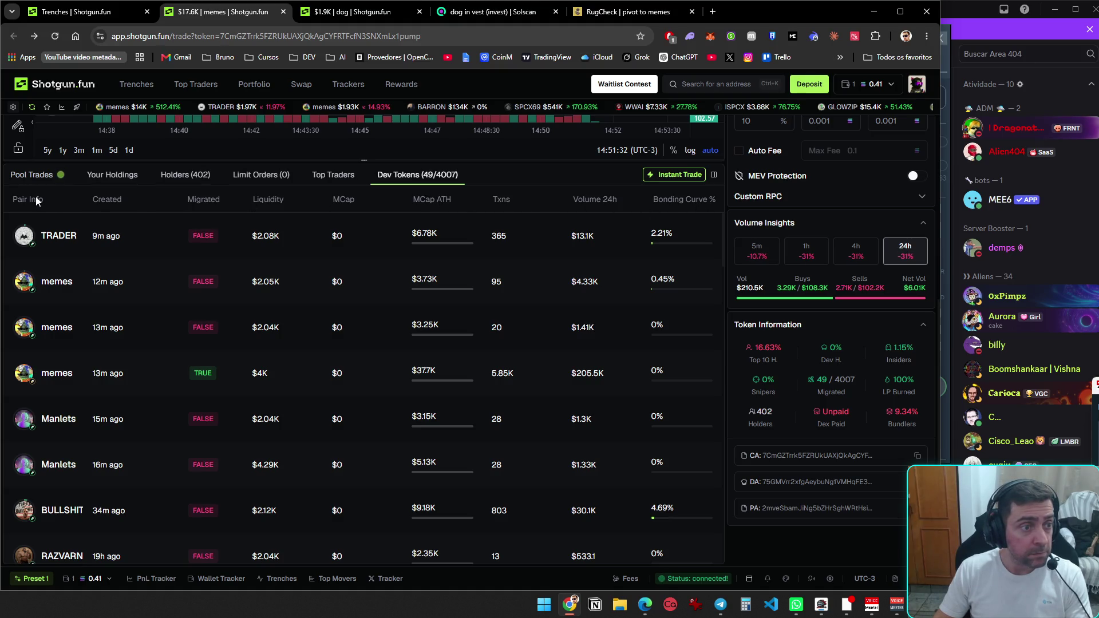
- Show the live trades list beside the chart, then hide it again
scroll(360, 264, "up", 1)
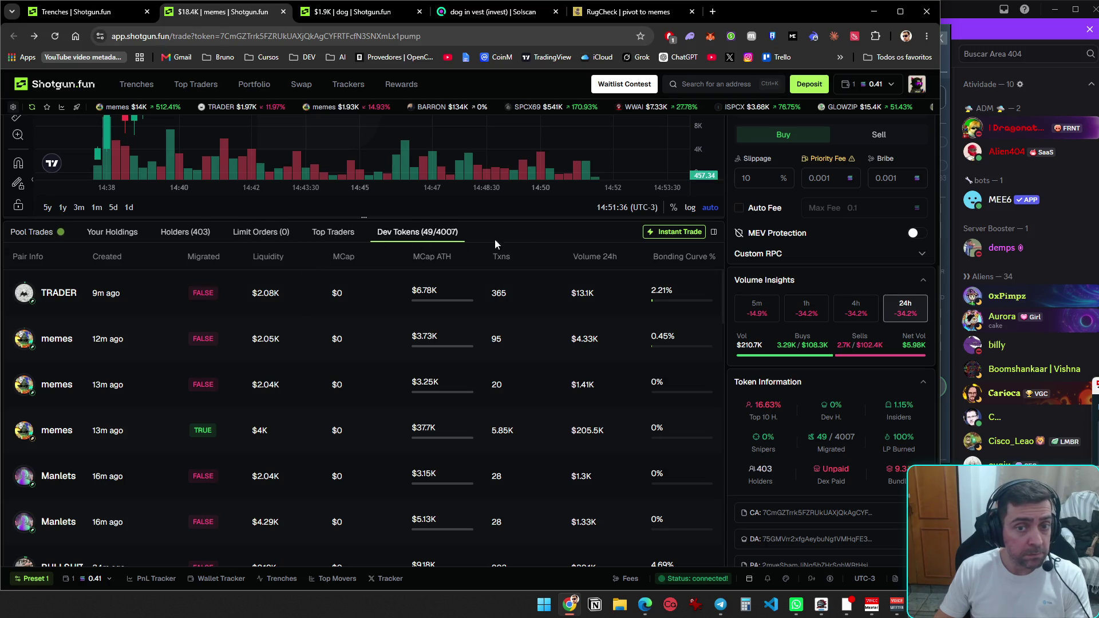
left_click(714, 234)
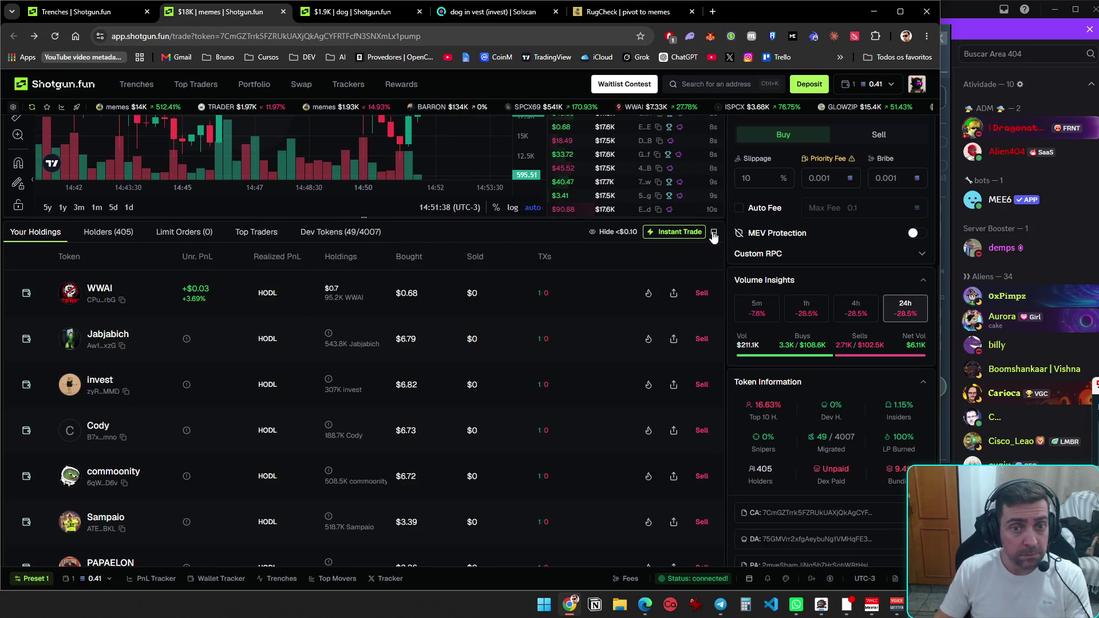
scroll(709, 267, "up", 5)
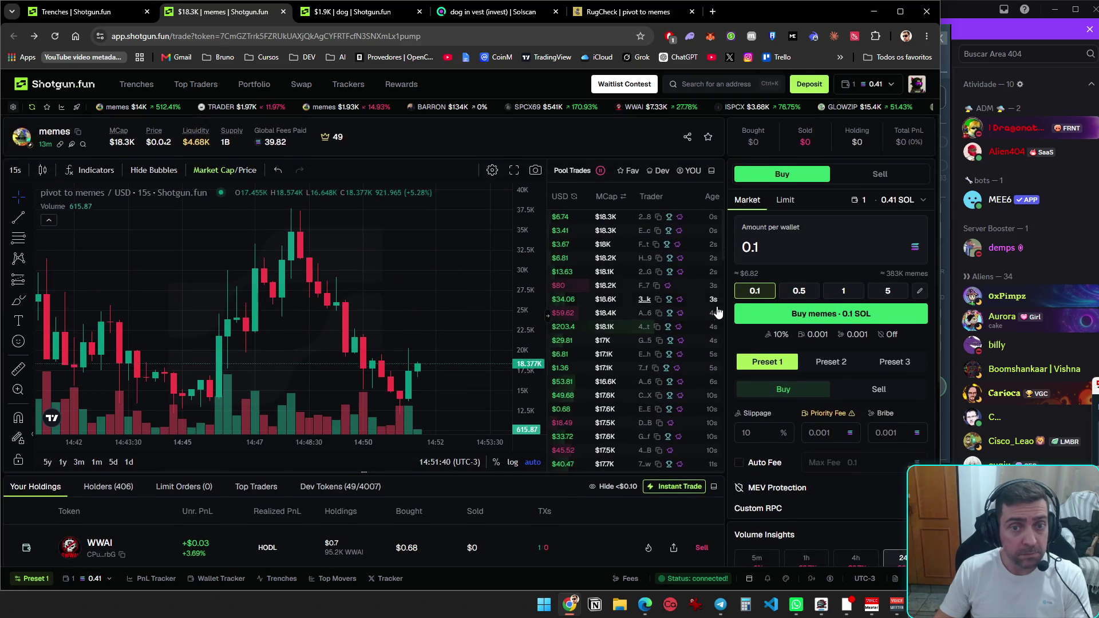
left_click(714, 488)
scroll(554, 484, "down", 5)
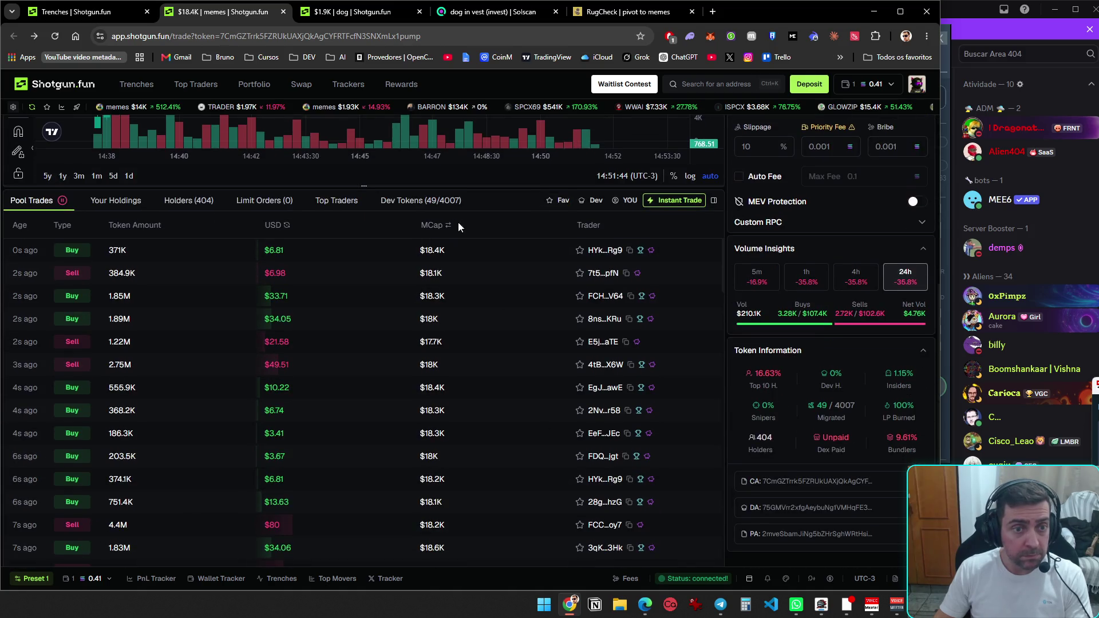
- List the creator's other tokens under Dev Tokens and open hazcat in a new tab
left_click(406, 202)
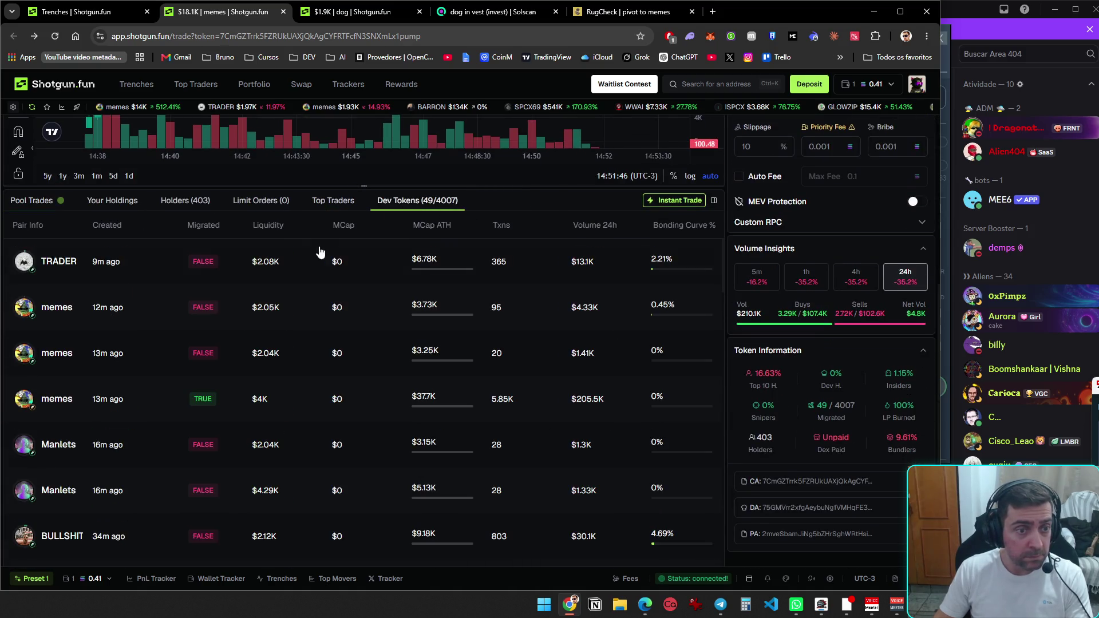
scroll(470, 326, "down", 4)
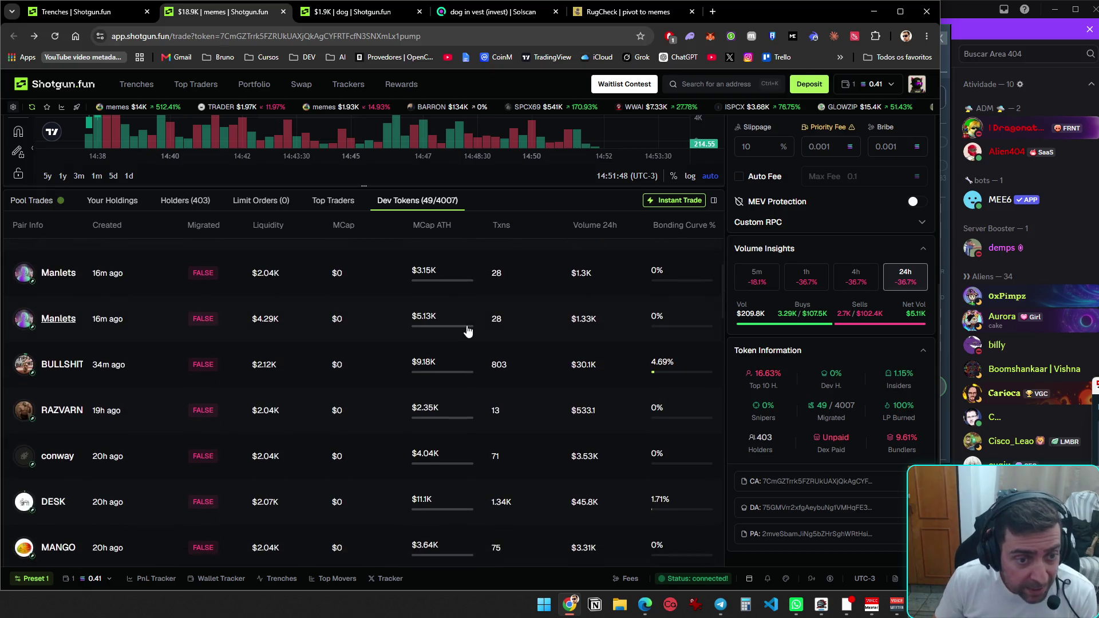
scroll(464, 339, "down", 5)
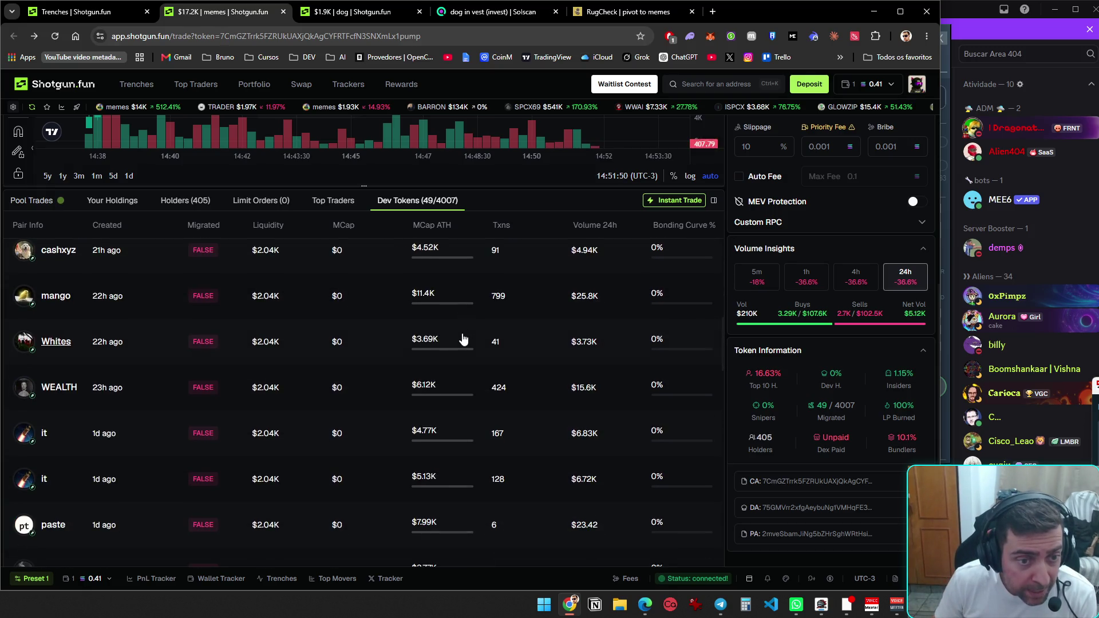
scroll(464, 339, "down", 10)
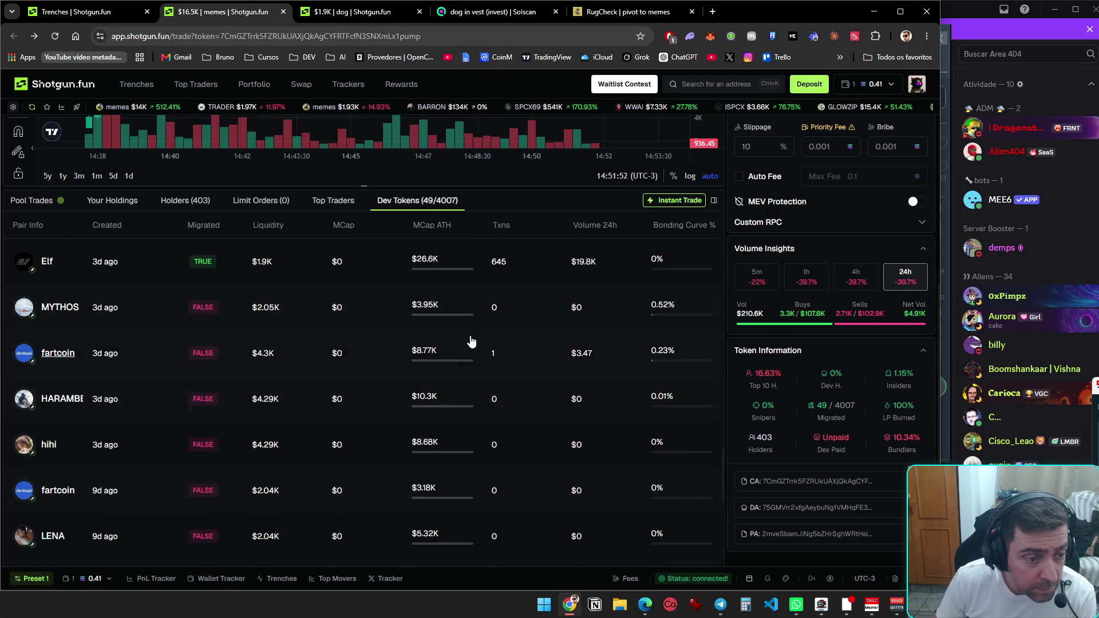
scroll(473, 343, "up", 3)
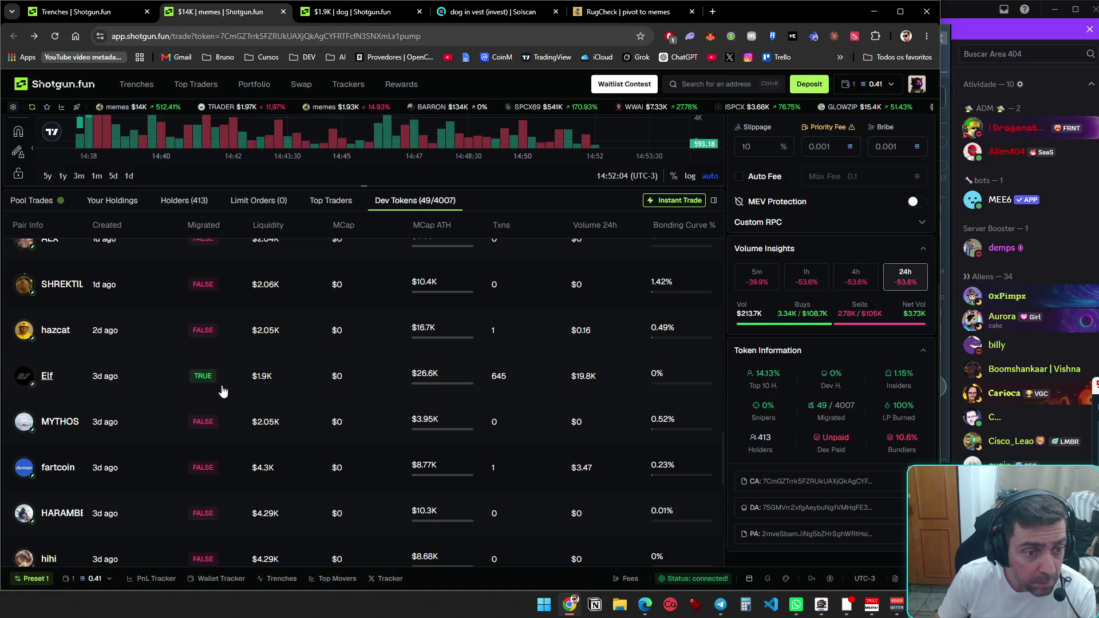
left_click(142, 331)
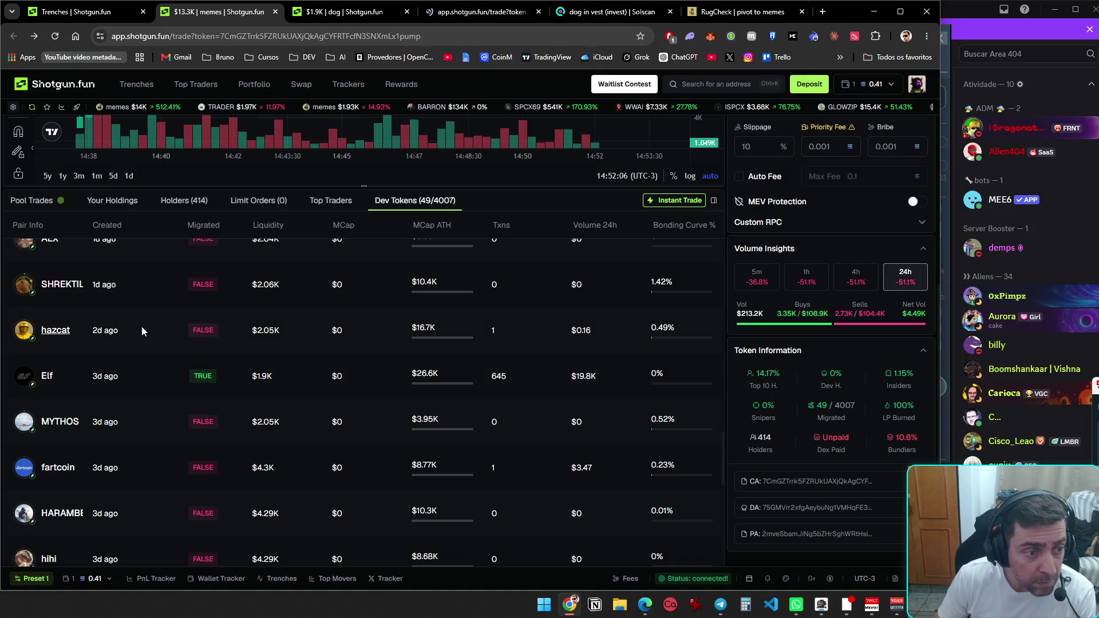
- Open a second dog token in a new tab and view the first dog token page
scroll(146, 372, "down", 6)
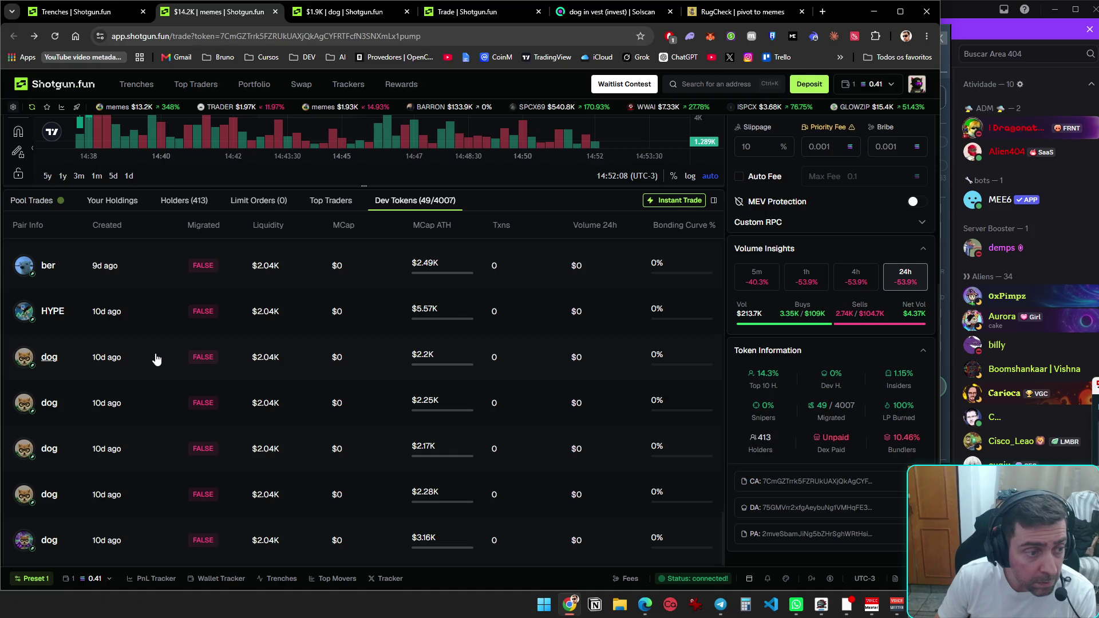
left_click(152, 351)
scroll(152, 351, "up", 2)
left_click(294, 12)
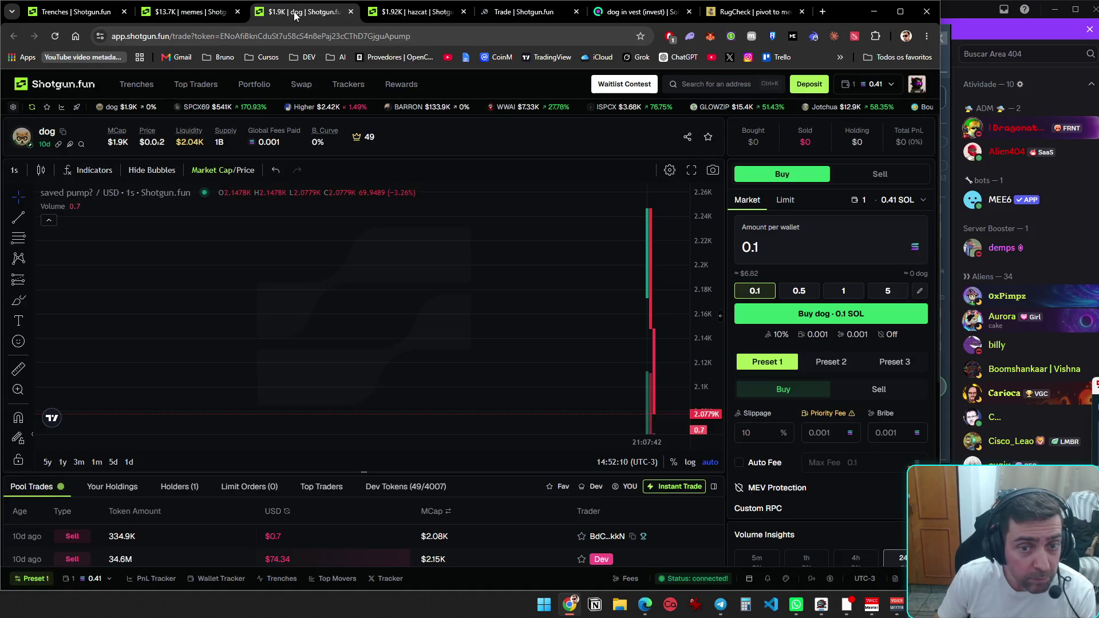
scroll(451, 497, "down", 4)
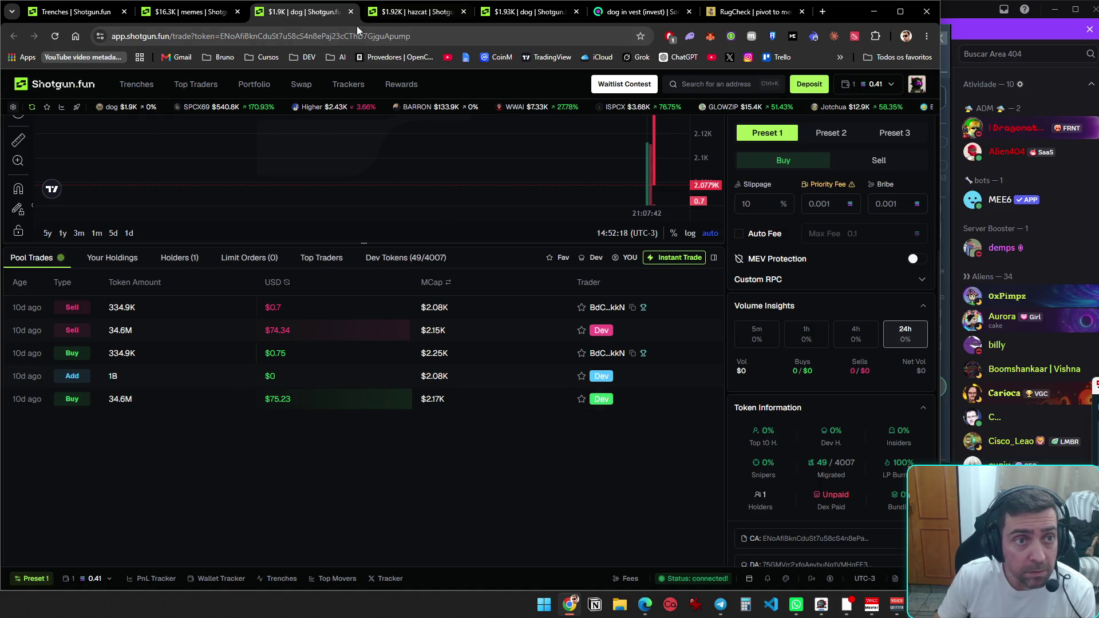
- Close the dog, hazcat, second dog, Solscan and memes tabs, returning to Trenches
left_click(351, 12)
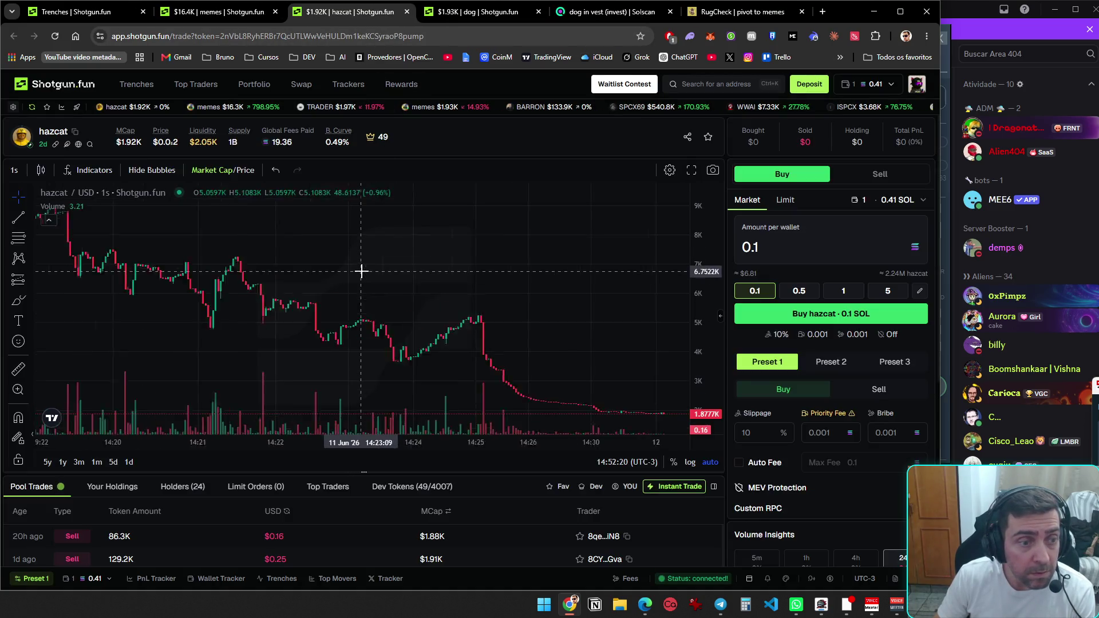
scroll(368, 448, "down", 5)
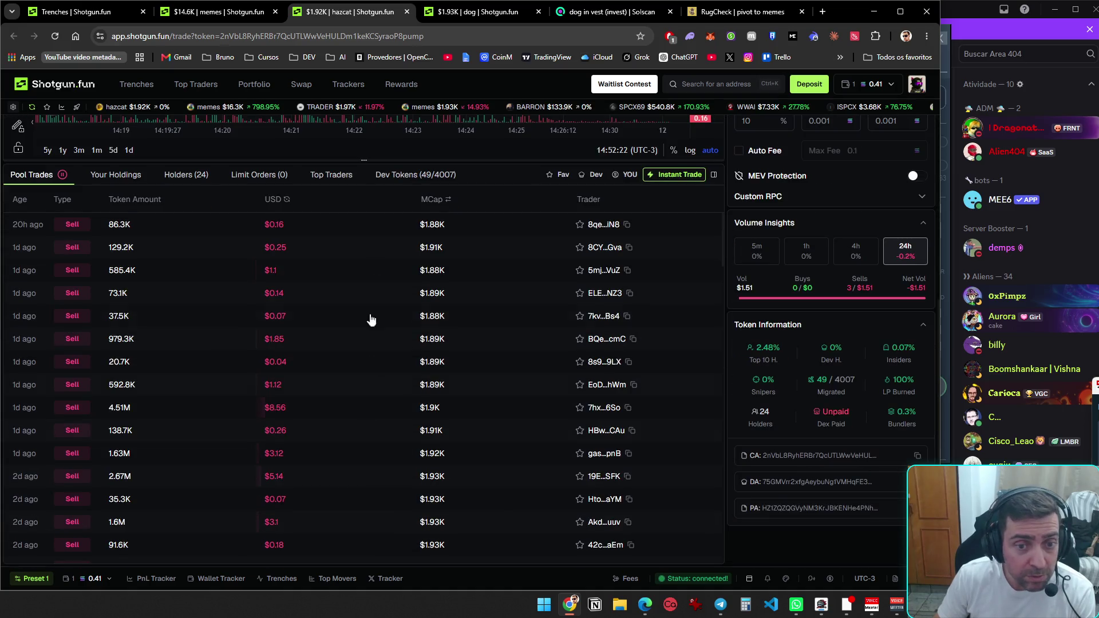
left_click(406, 12)
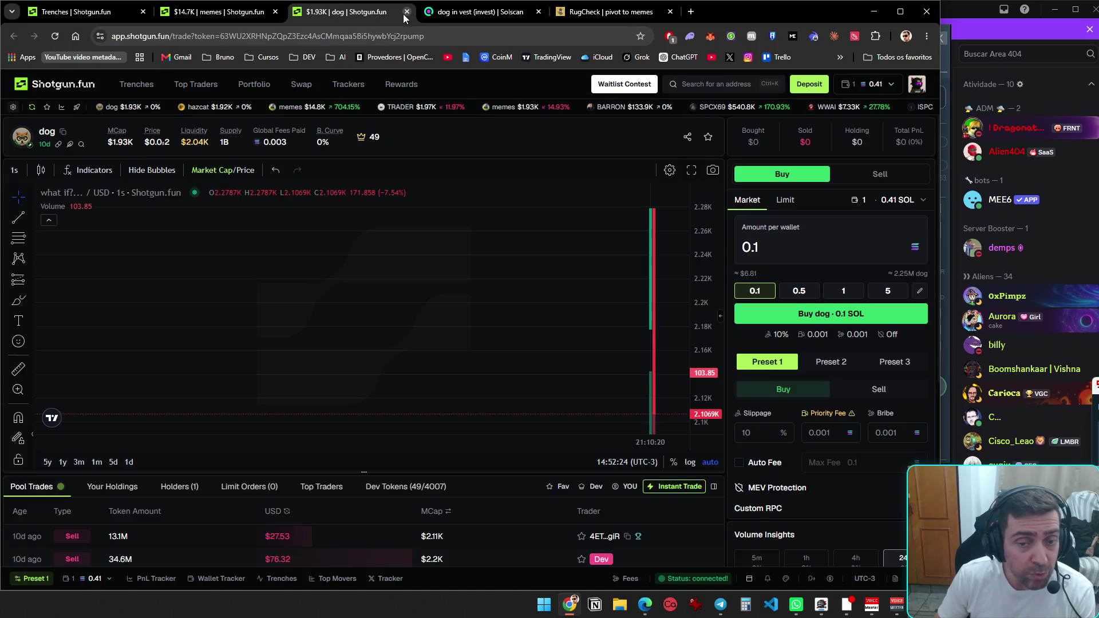
left_click(403, 14)
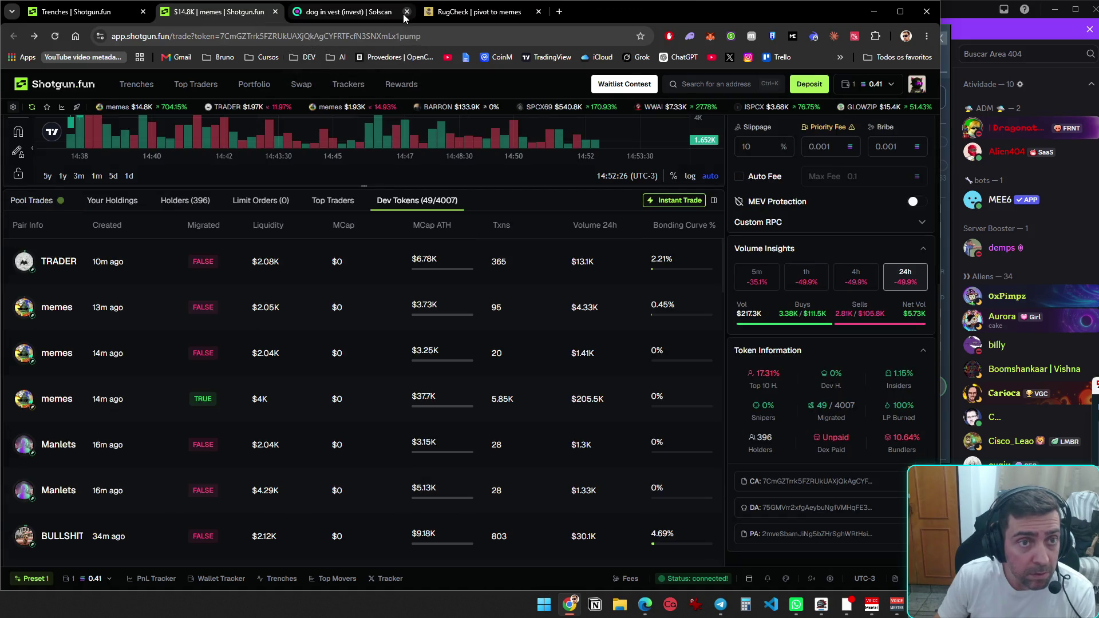
left_click(407, 12)
left_click(369, 12)
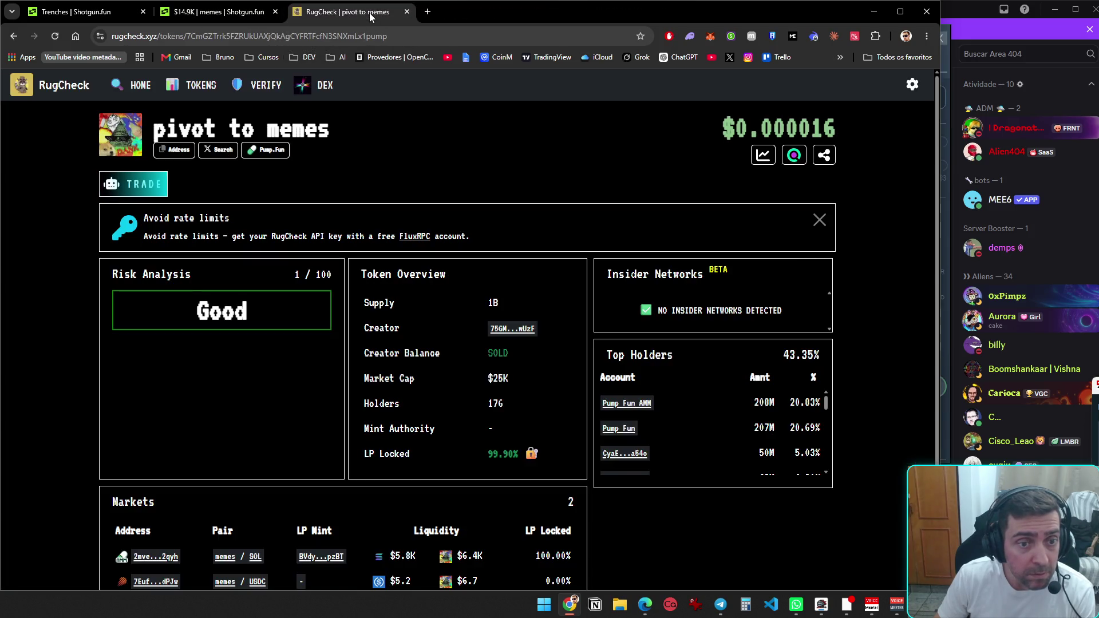
left_click(278, 10)
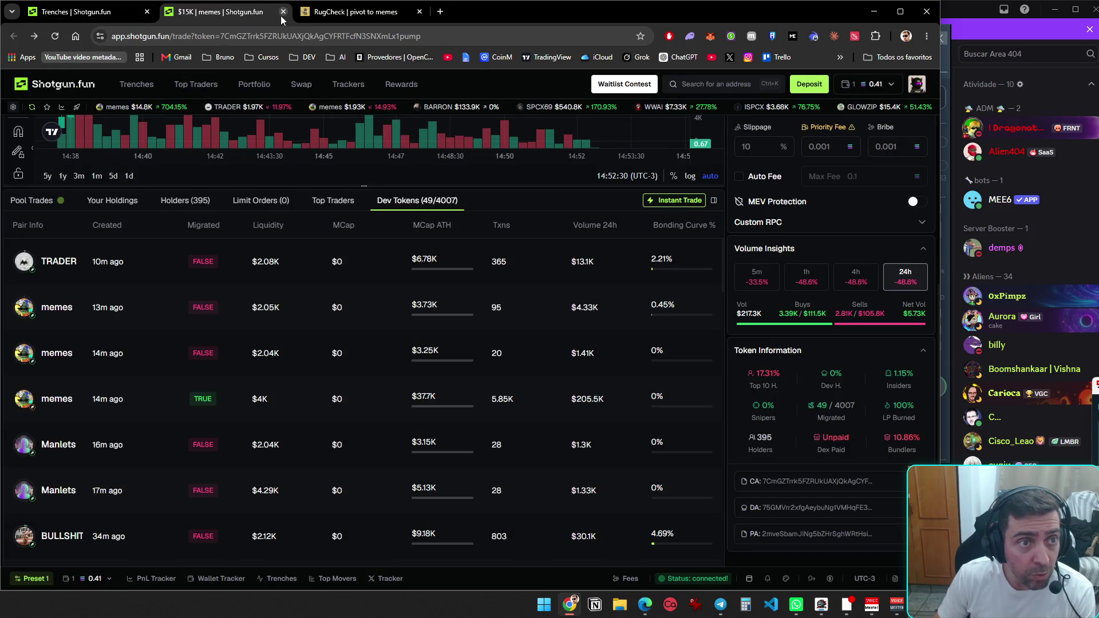
left_click(282, 13)
left_click(107, 19)
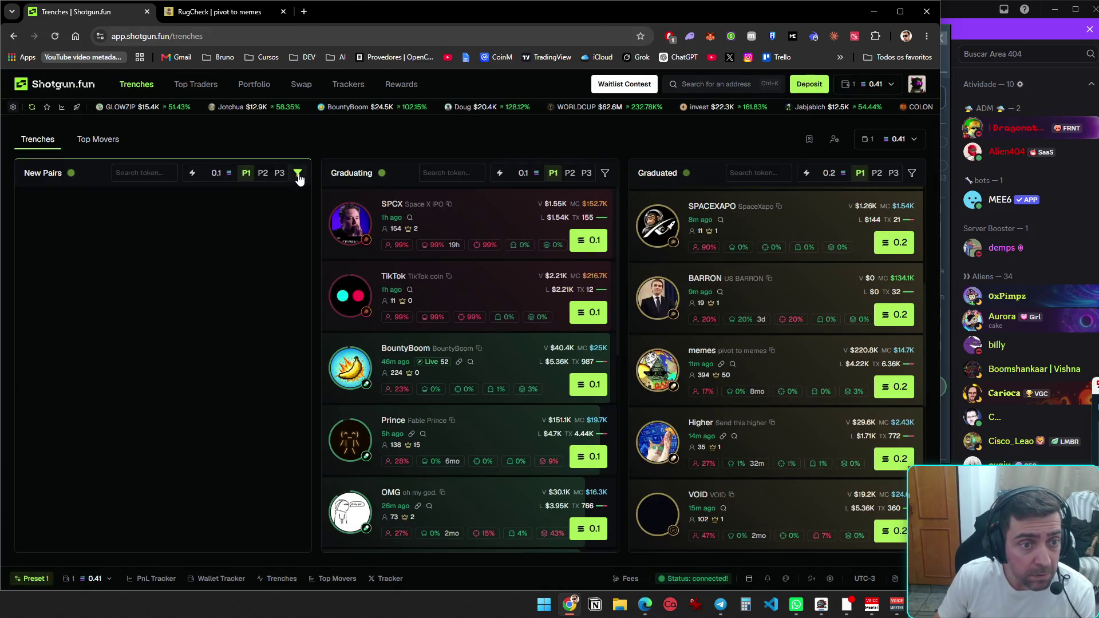
- Reset the New Pairs filters to defaults and adjust the included launch protocols
left_click(298, 174)
left_click(576, 549)
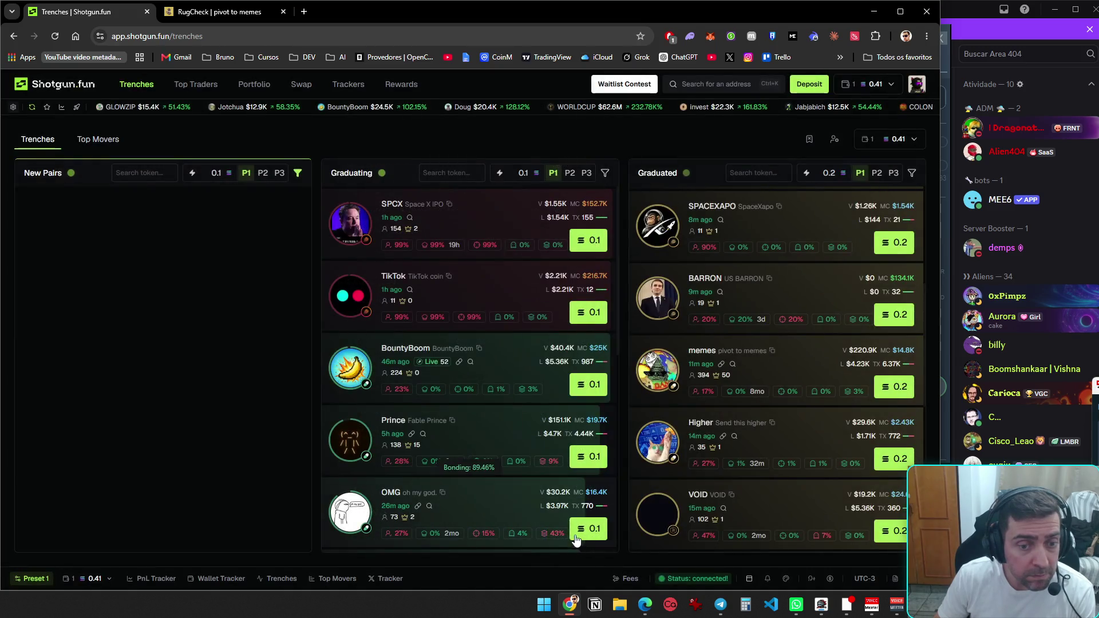
left_click(298, 173)
left_click(363, 548)
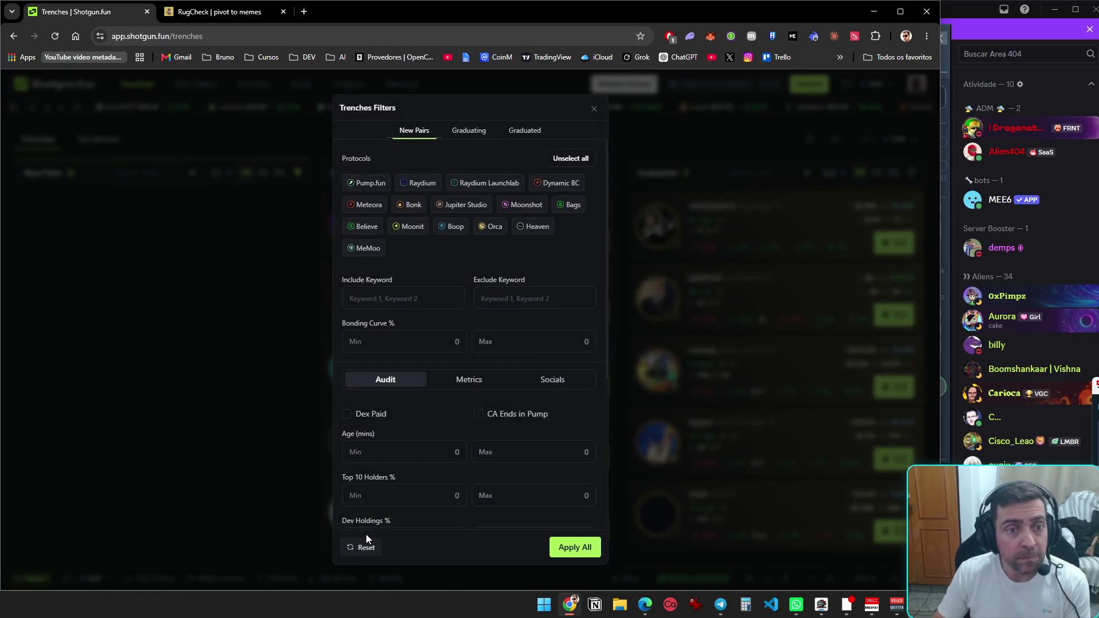
left_click(586, 160)
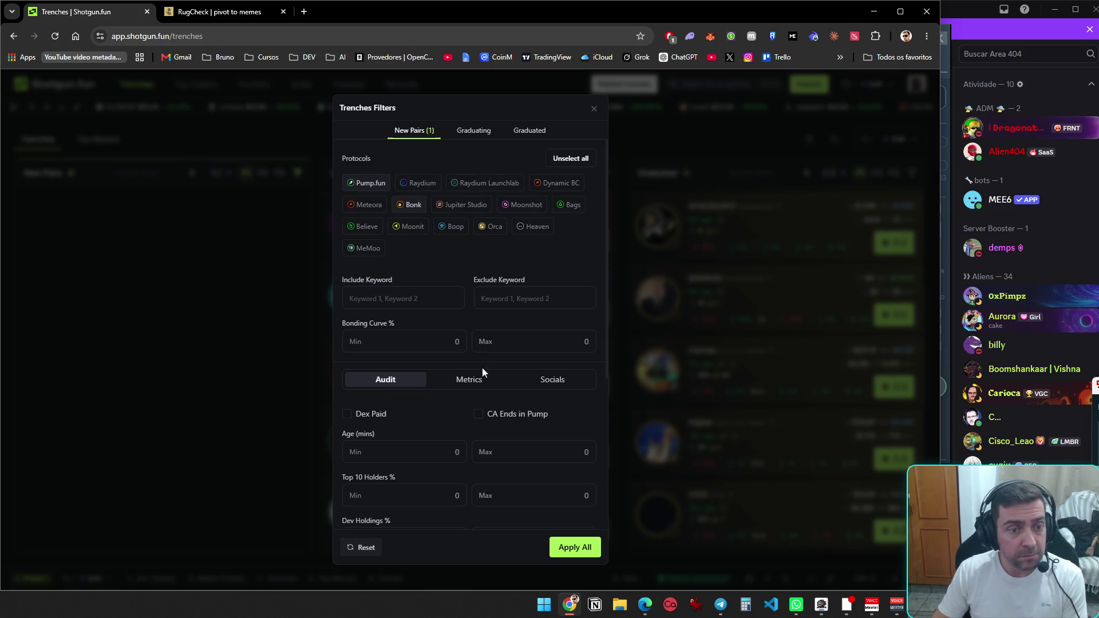
- Set New Pairs Age max to 119 minutes and Top 10 Holders max to 30%, then apply
left_click(520, 452)
type("120")
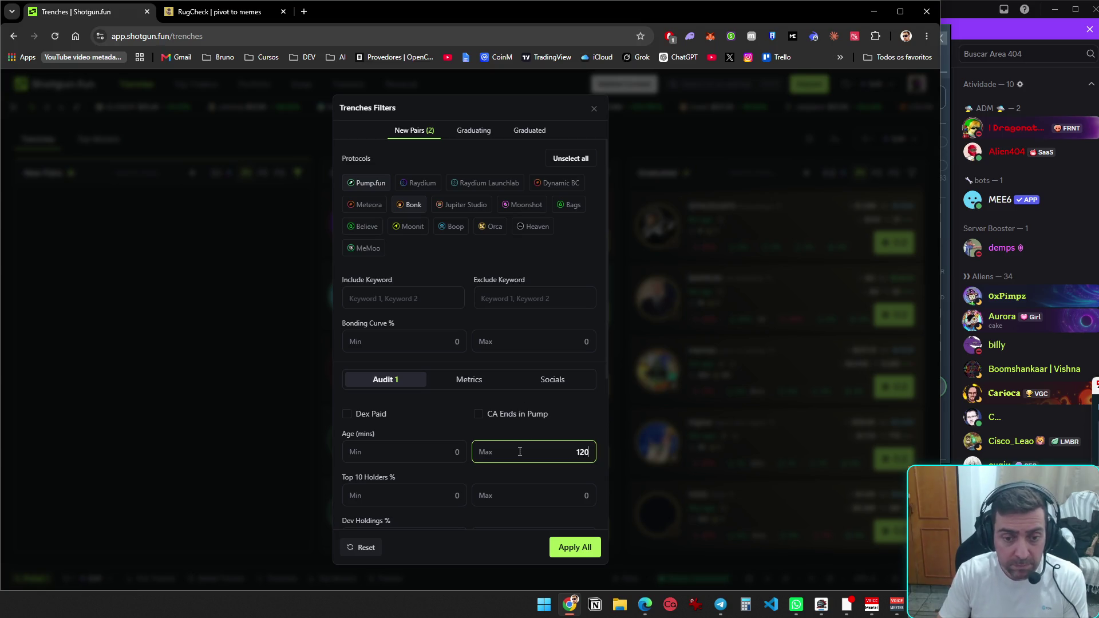
key("Tab")
key("Tab")
type("300")
key("BackSpace")
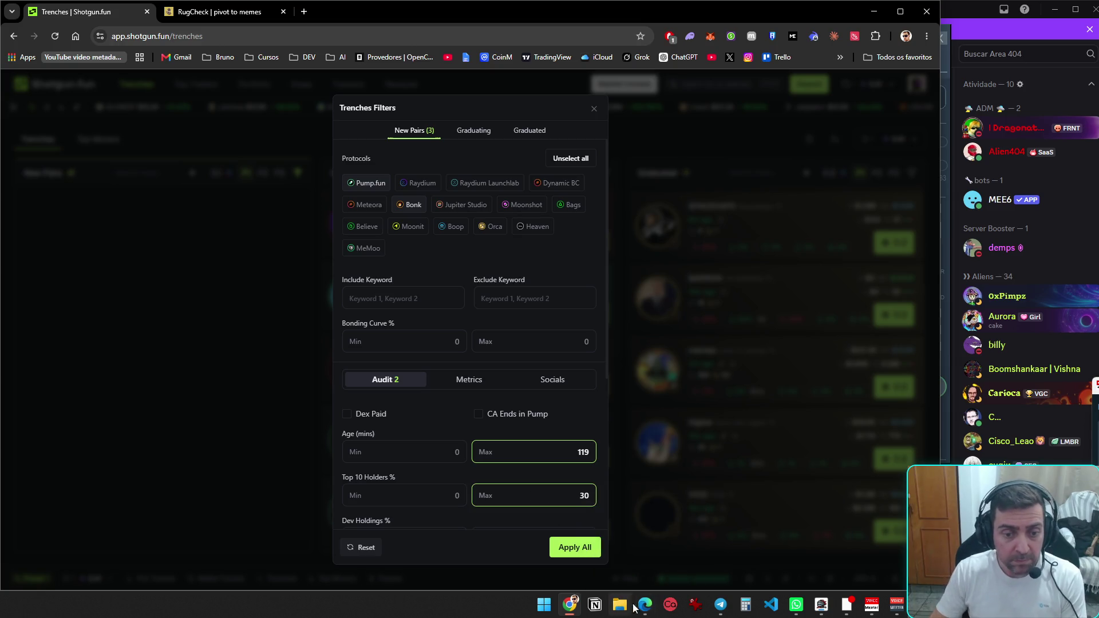
left_click(574, 548)
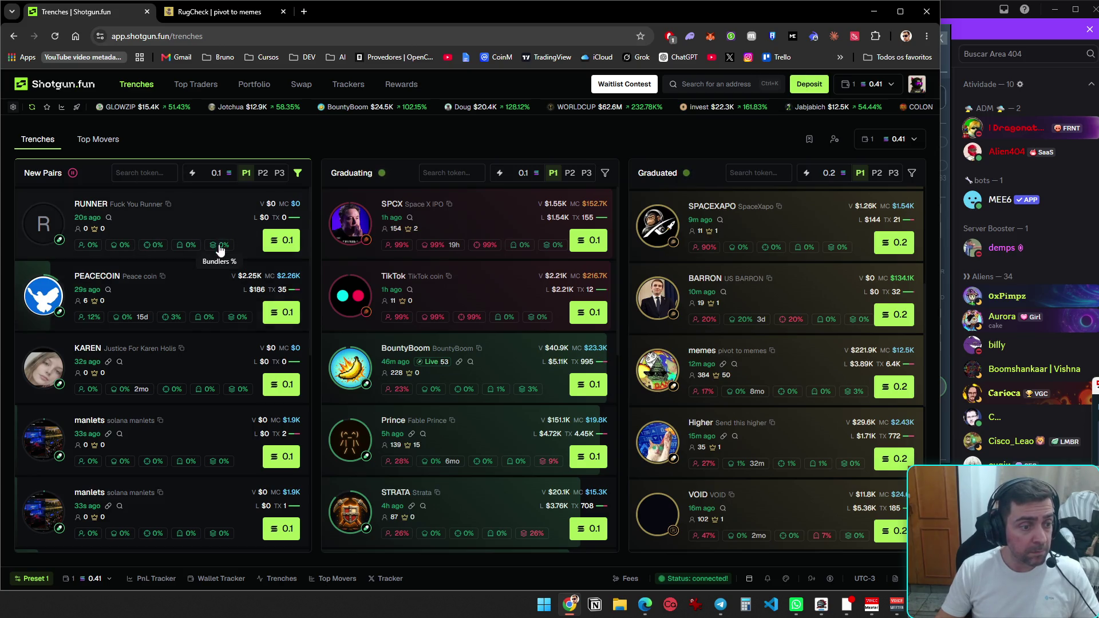
scroll(222, 269, "down", 8)
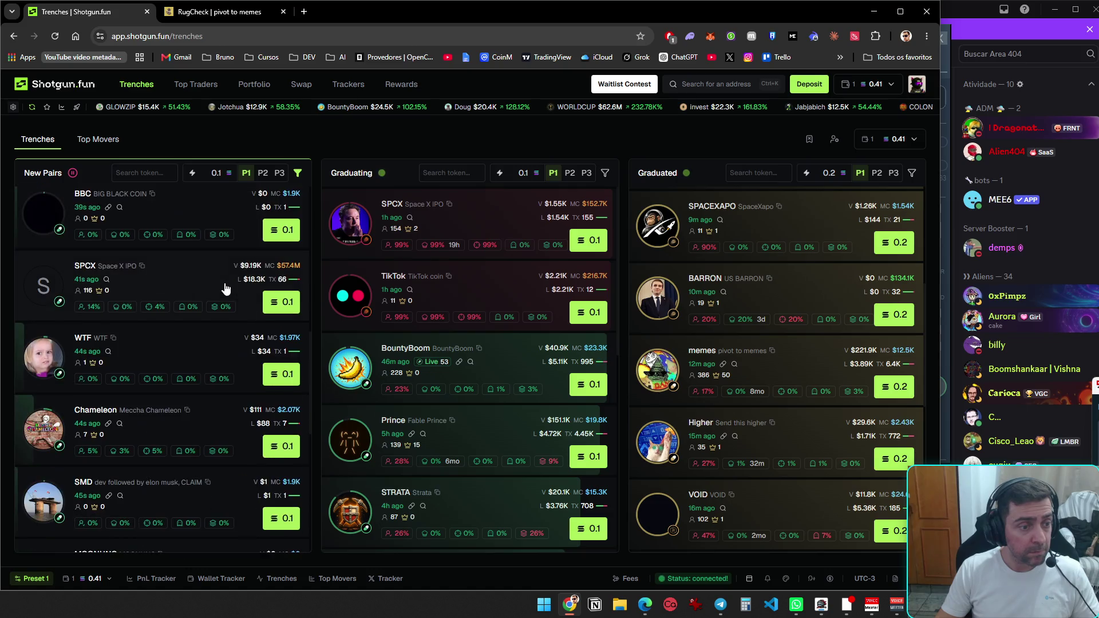
scroll(225, 287, "down", 3)
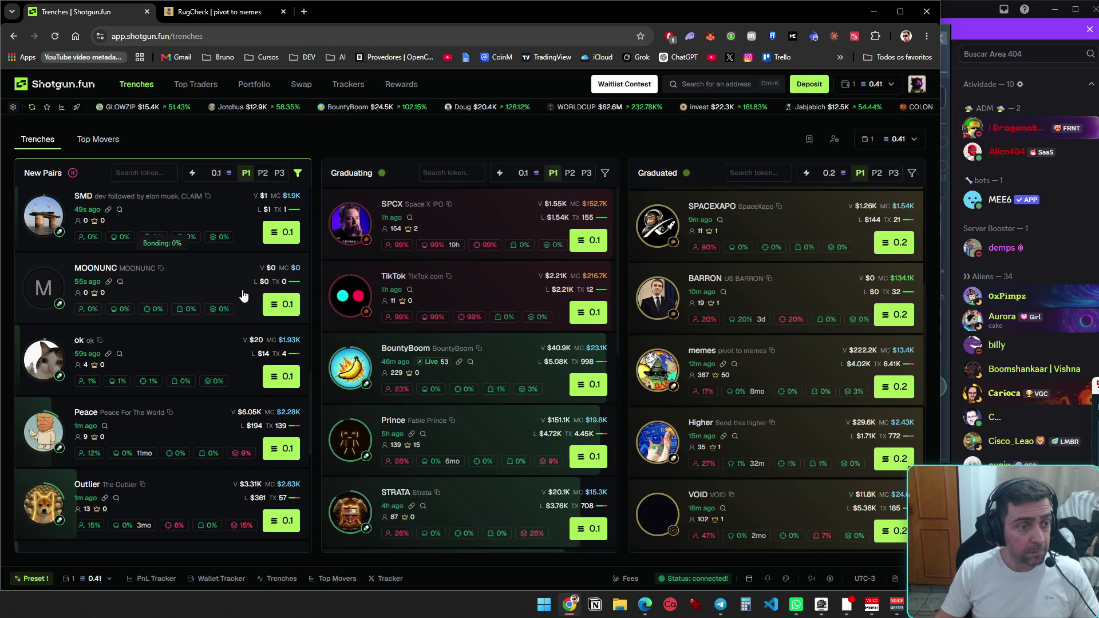
scroll(242, 301, "down", 4)
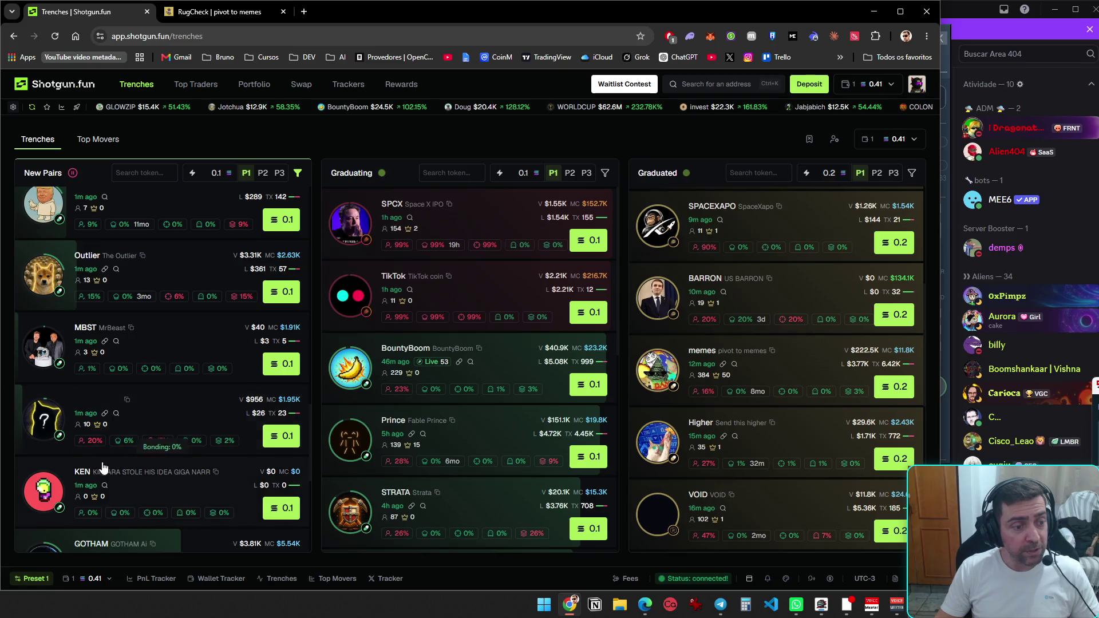
scroll(82, 394, "down", 2)
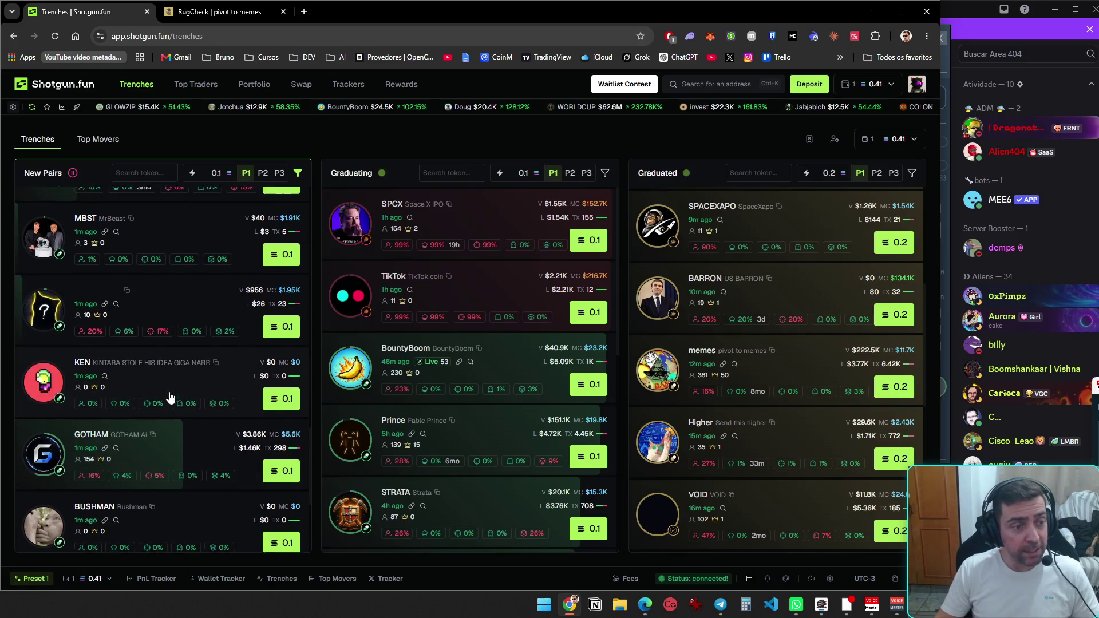
- Cap insiders and snipers at 10% each in the New Pairs filters
left_click(298, 173)
scroll(441, 359, "down", 4)
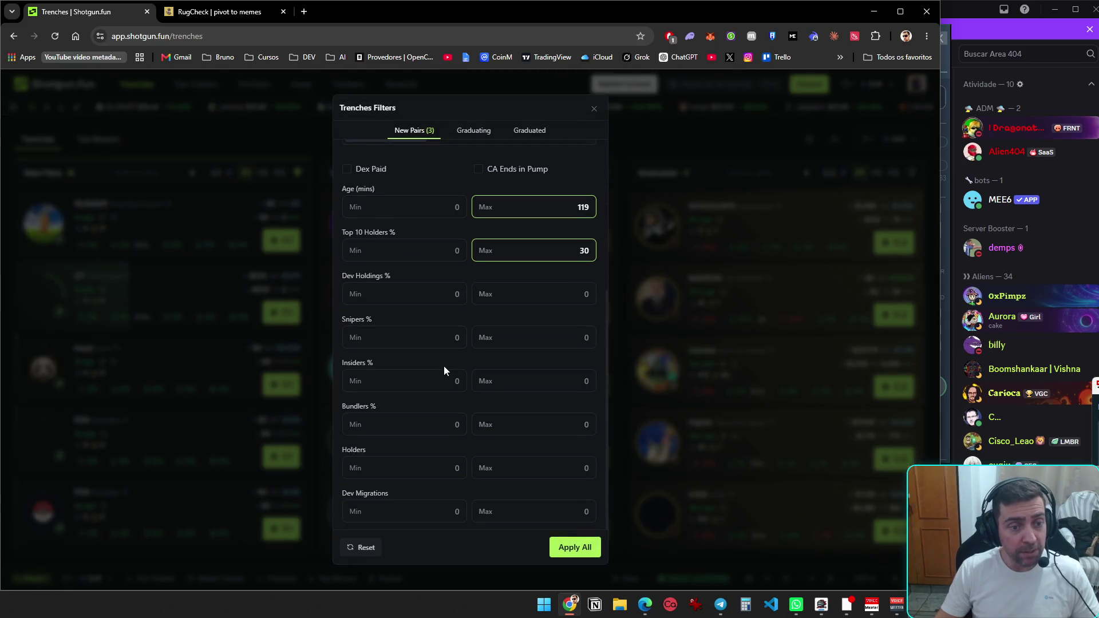
left_click(565, 381)
type("100")
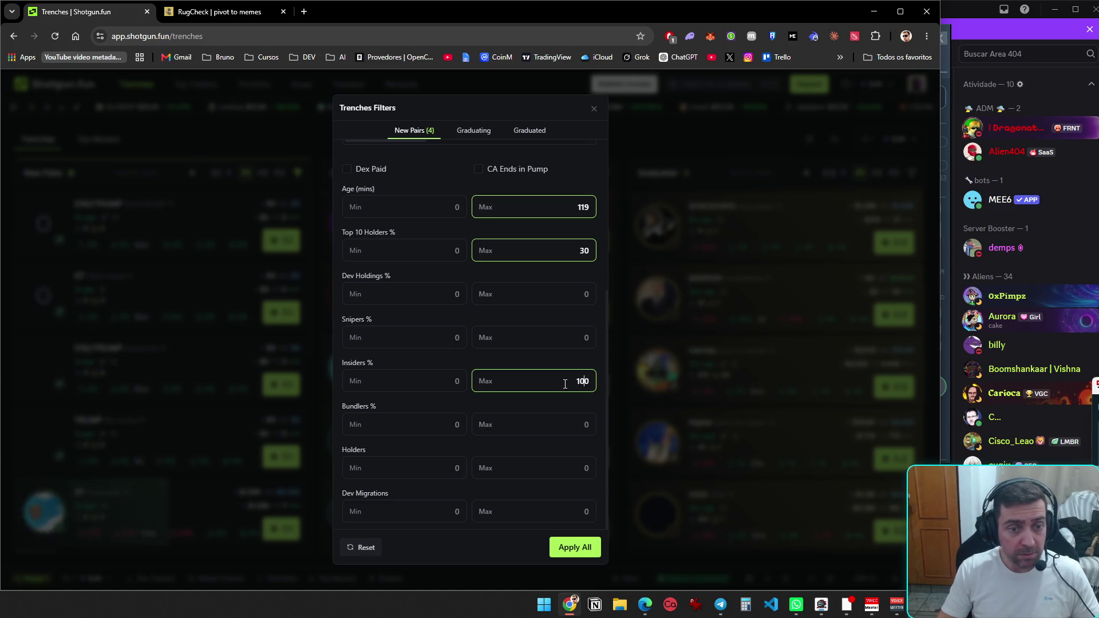
key("BackSpace")
left_click(568, 333)
type("100")
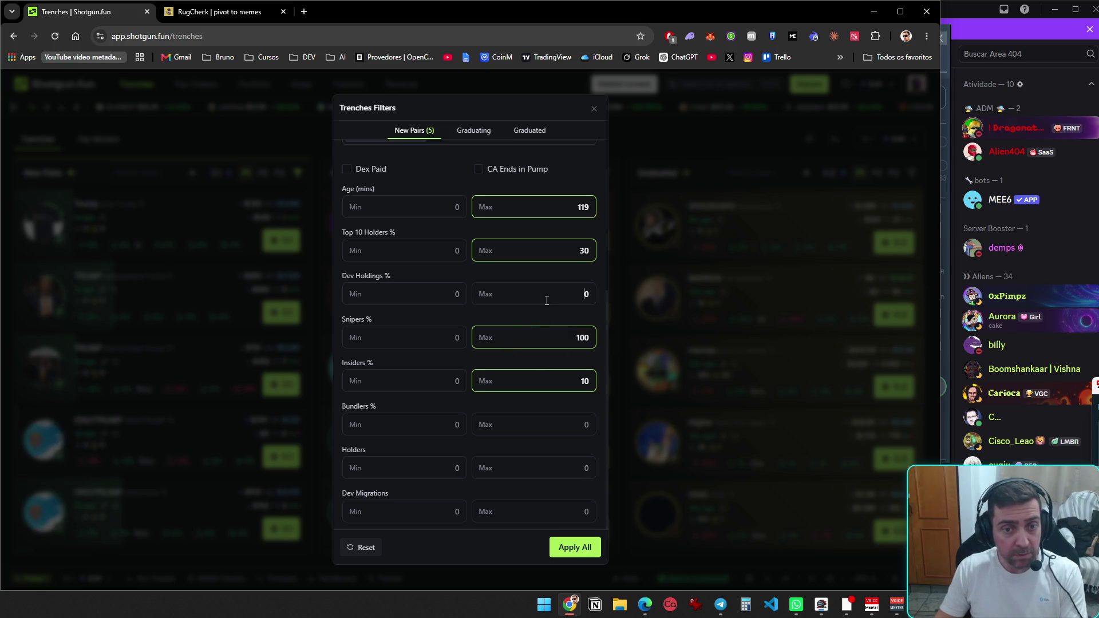
left_click(590, 338)
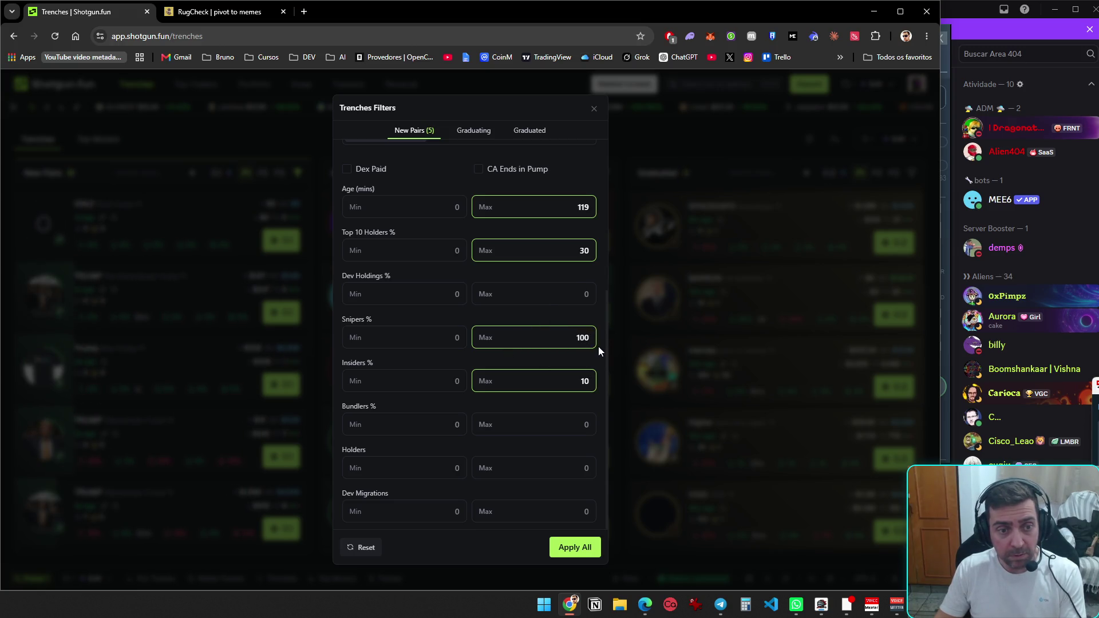
key("BackSpace")
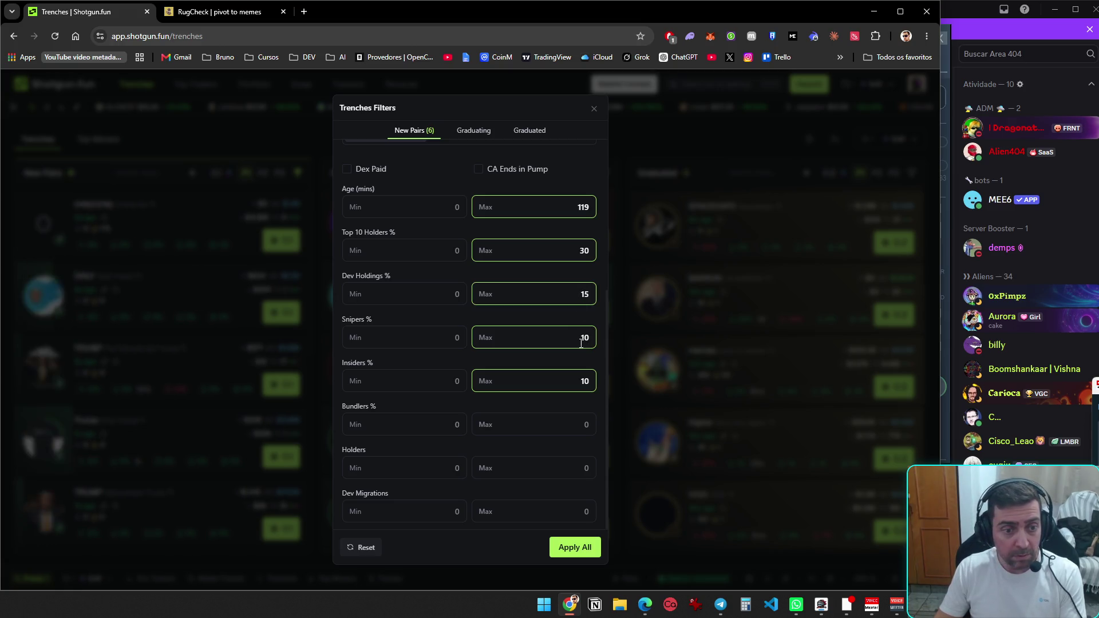
- Require at least 10 holders and apply the updated New Pairs filters
left_click(558, 467)
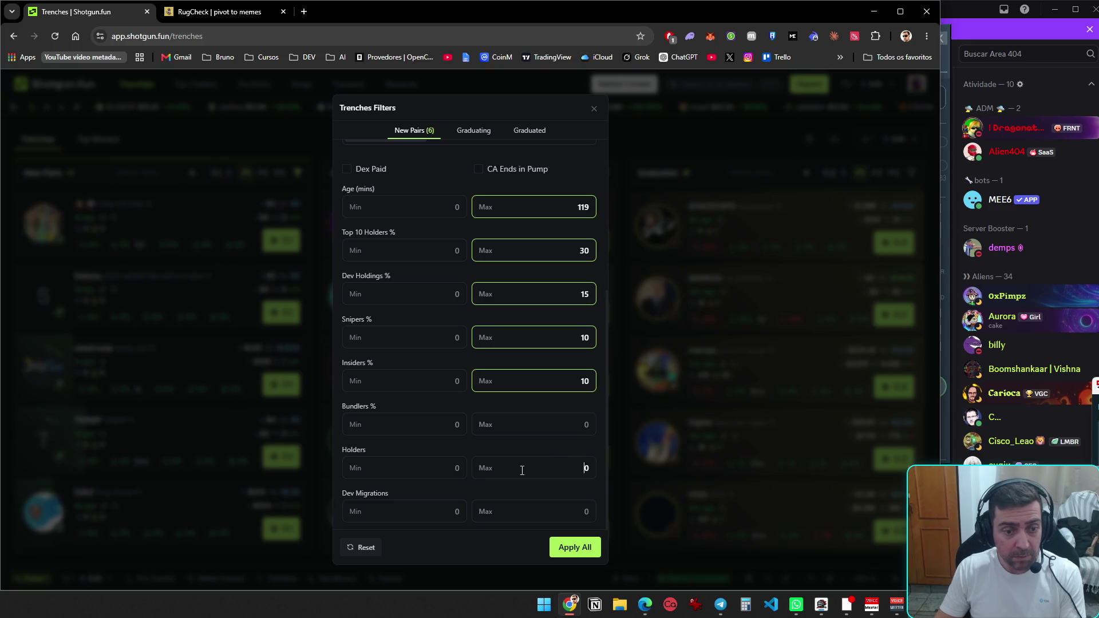
left_click(454, 468)
type("1")
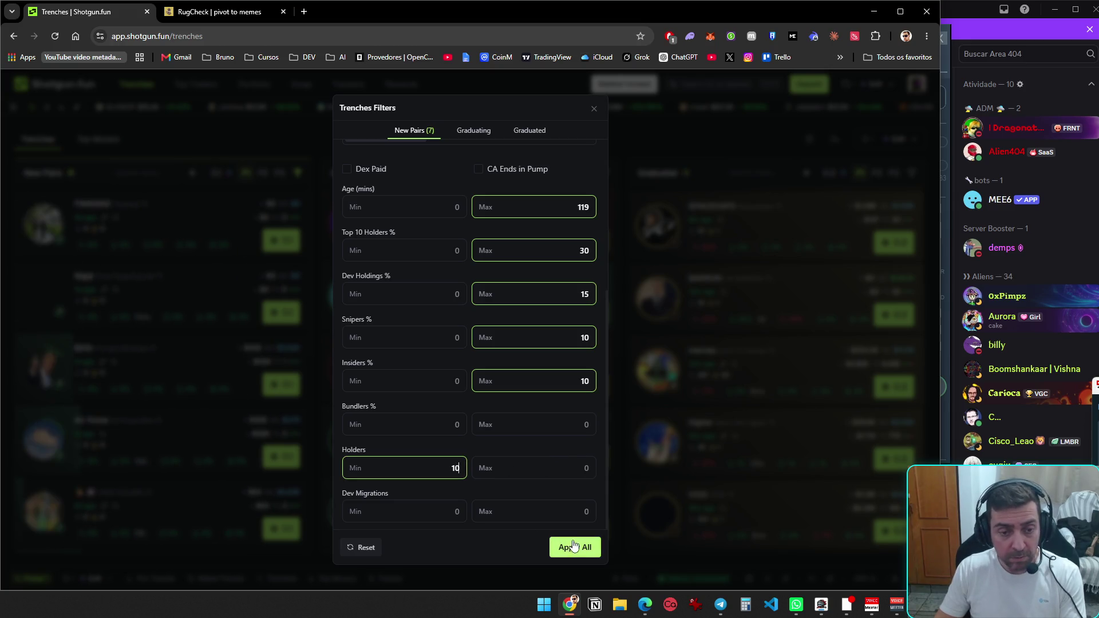
left_click(574, 546)
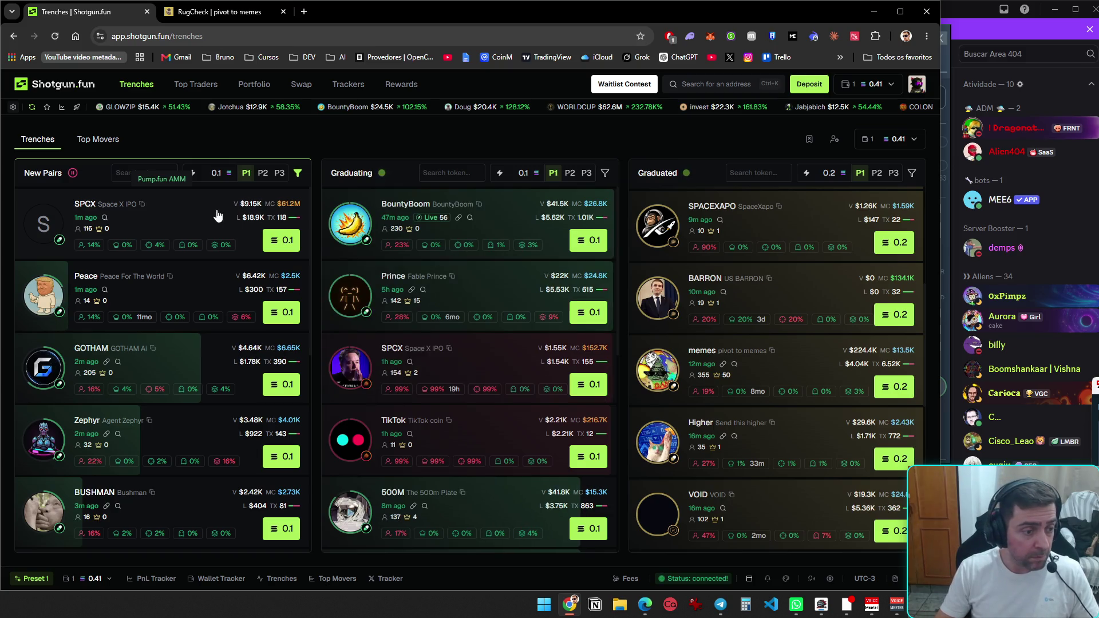
scroll(200, 263, "down", 3)
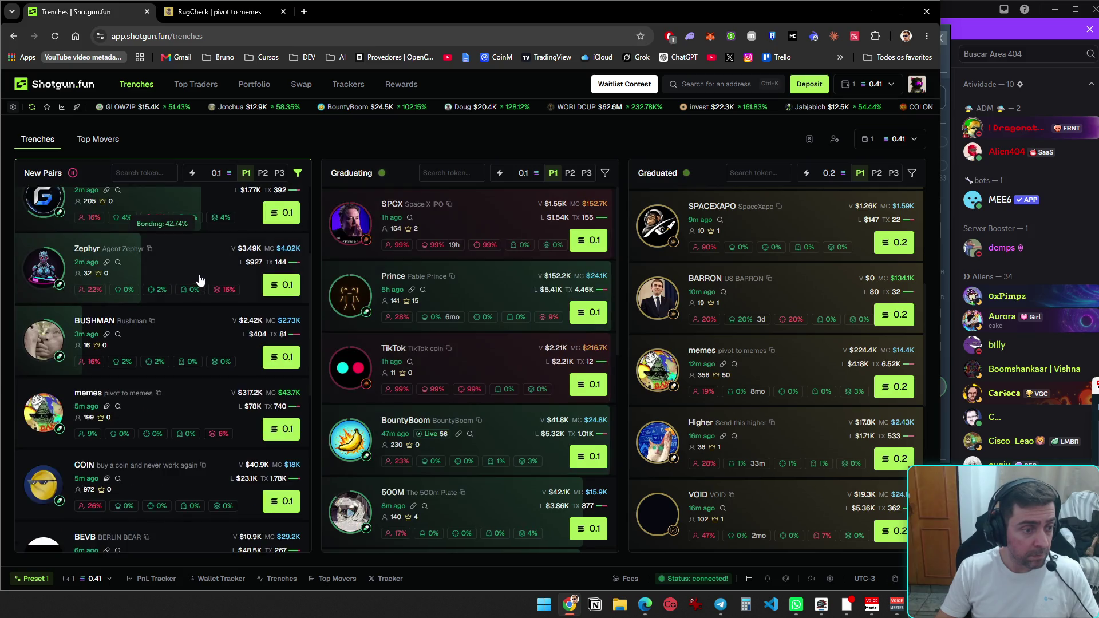
scroll(200, 279, "down", 2)
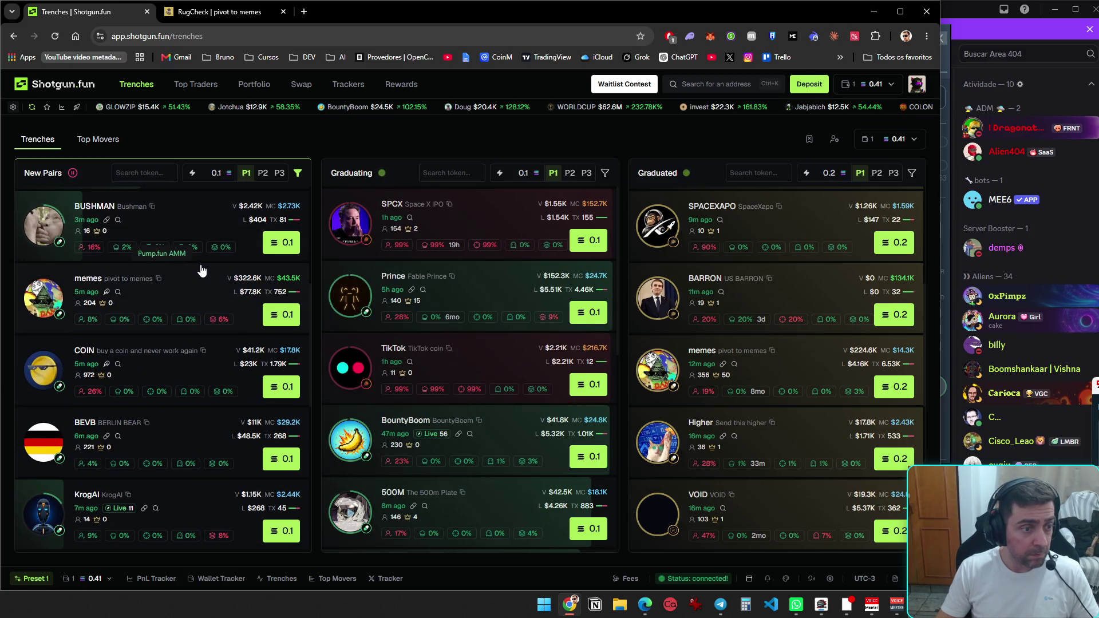
scroll(201, 270, "down", 3)
scroll(201, 269, "down", 2)
scroll(202, 267, "down", 1)
scroll(202, 267, "down", 2)
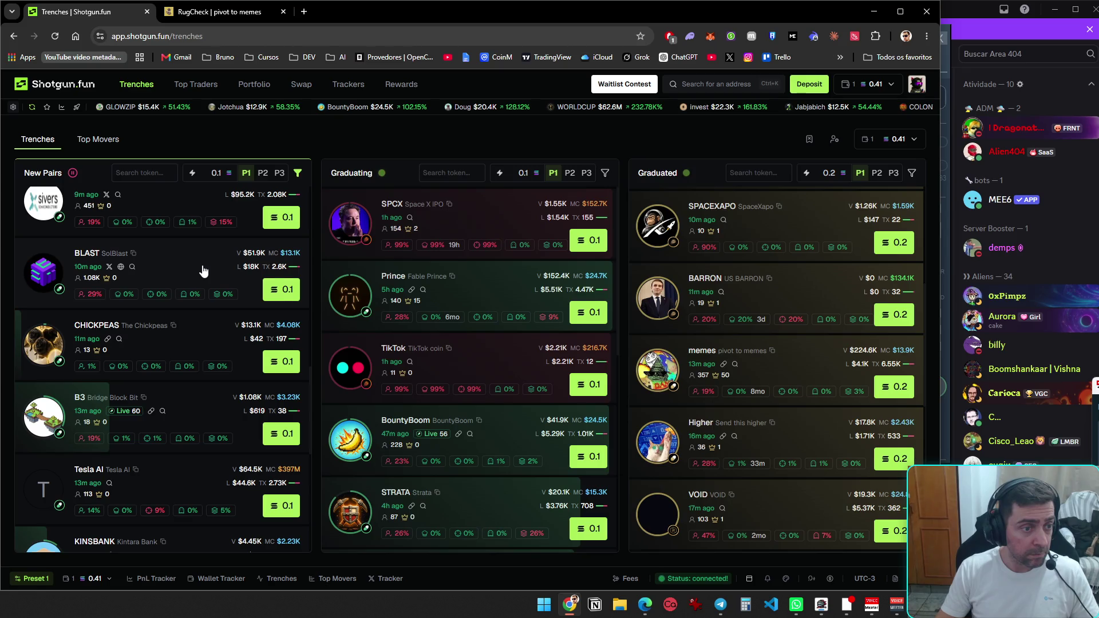
scroll(201, 271, "down", 1)
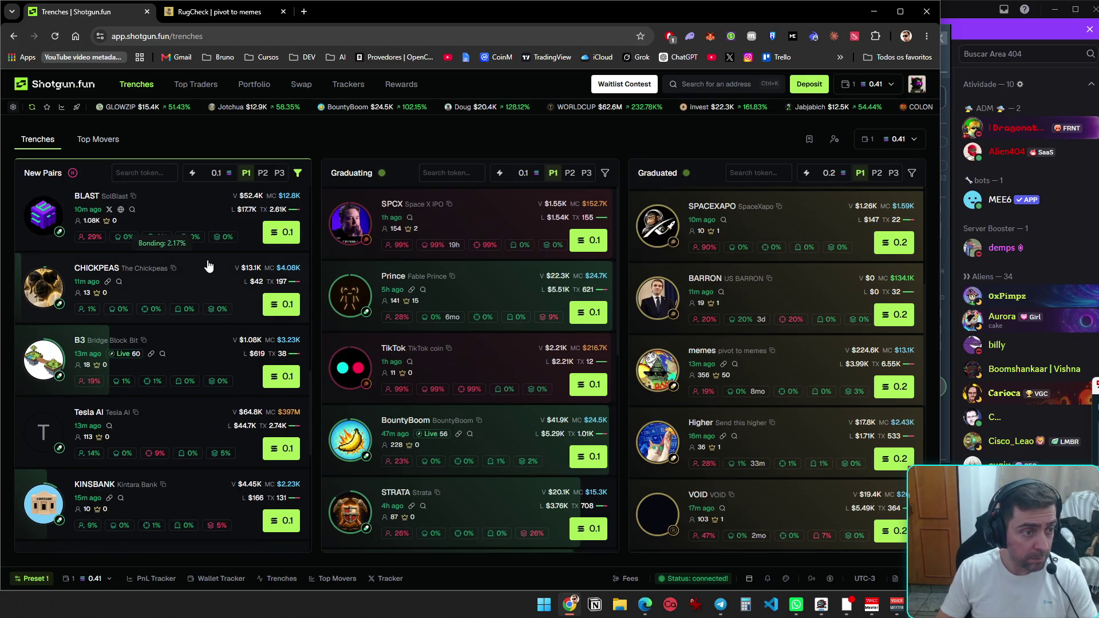
scroll(210, 265, "down", 5)
scroll(210, 266, "down", 2)
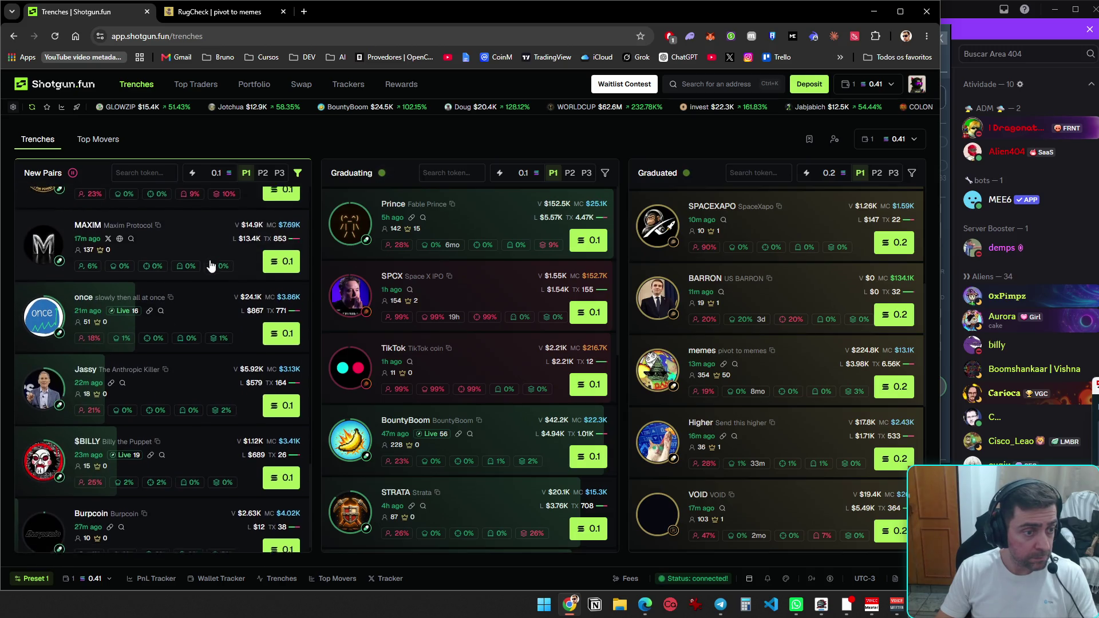
scroll(211, 267, "down", 1)
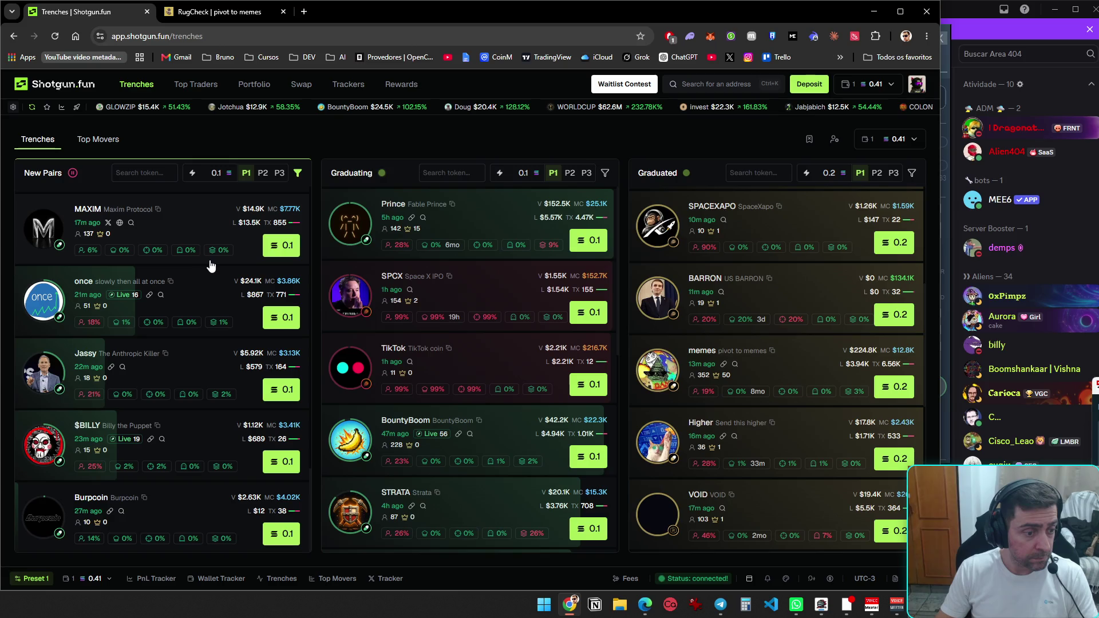
scroll(212, 261, "up", 10)
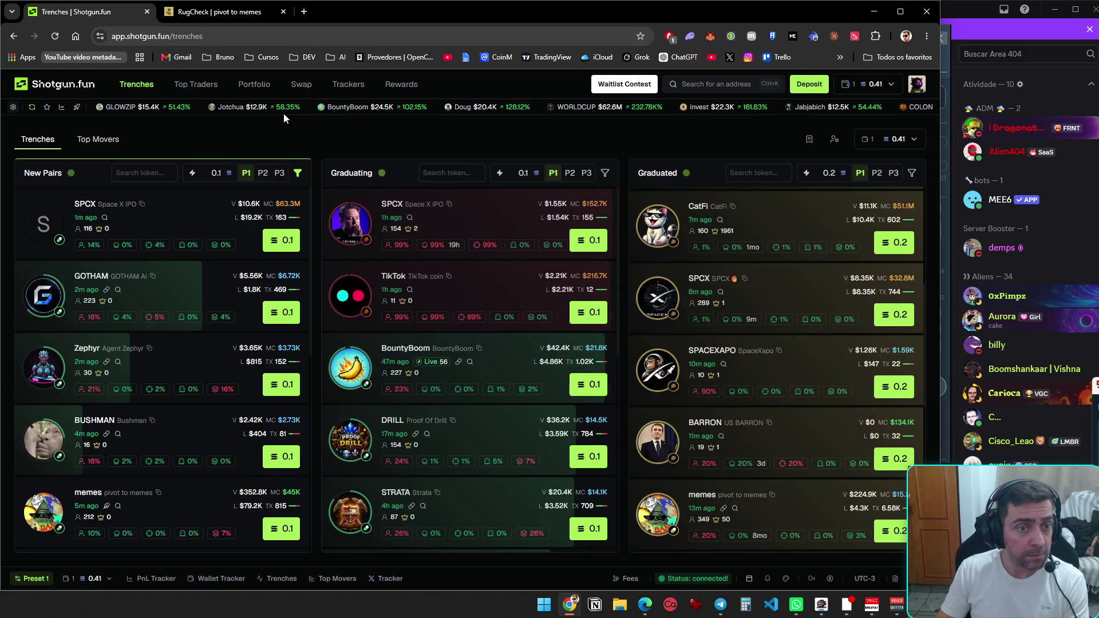
- Review the Socials filter options and reapply, refreshing New Pairs with memes at $44.8K on top
left_click(297, 173)
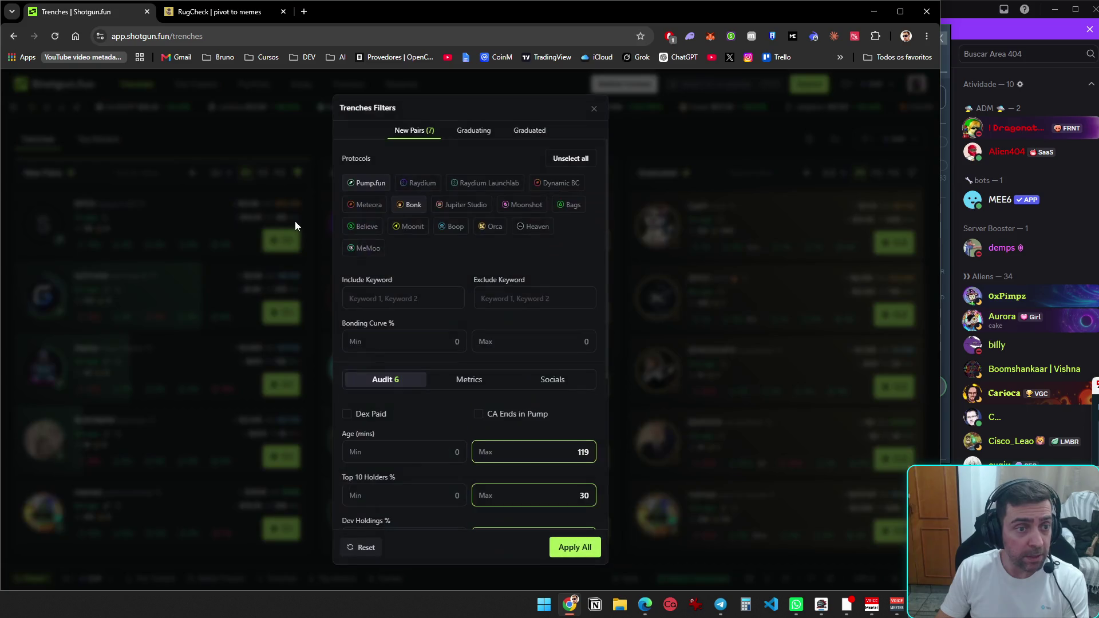
left_click(553, 383)
left_click(564, 541)
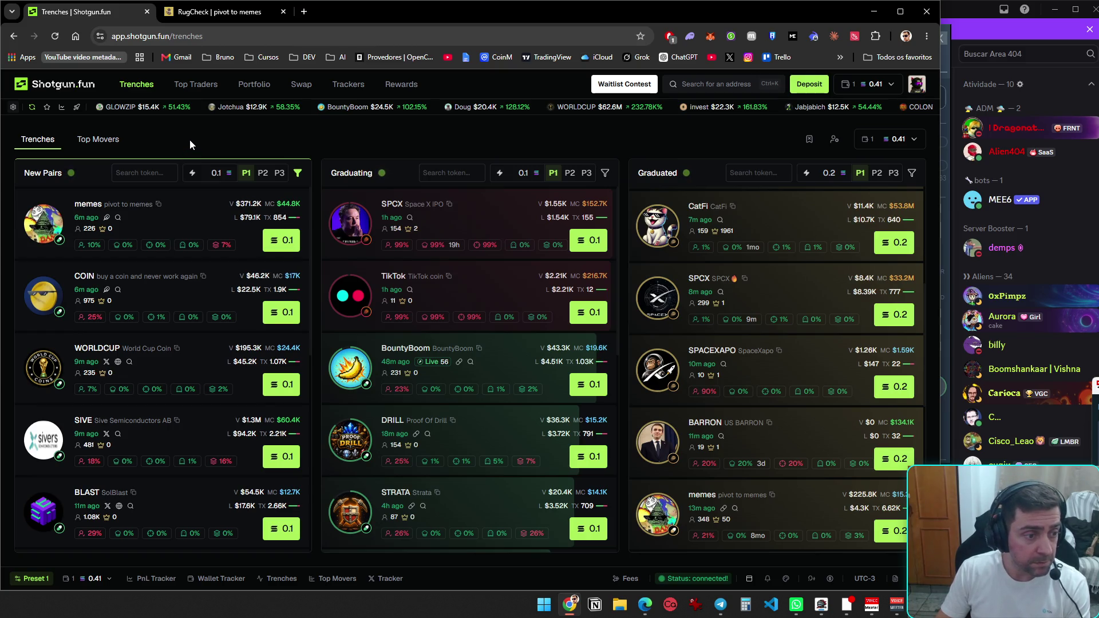
scroll(215, 287, "down", 3)
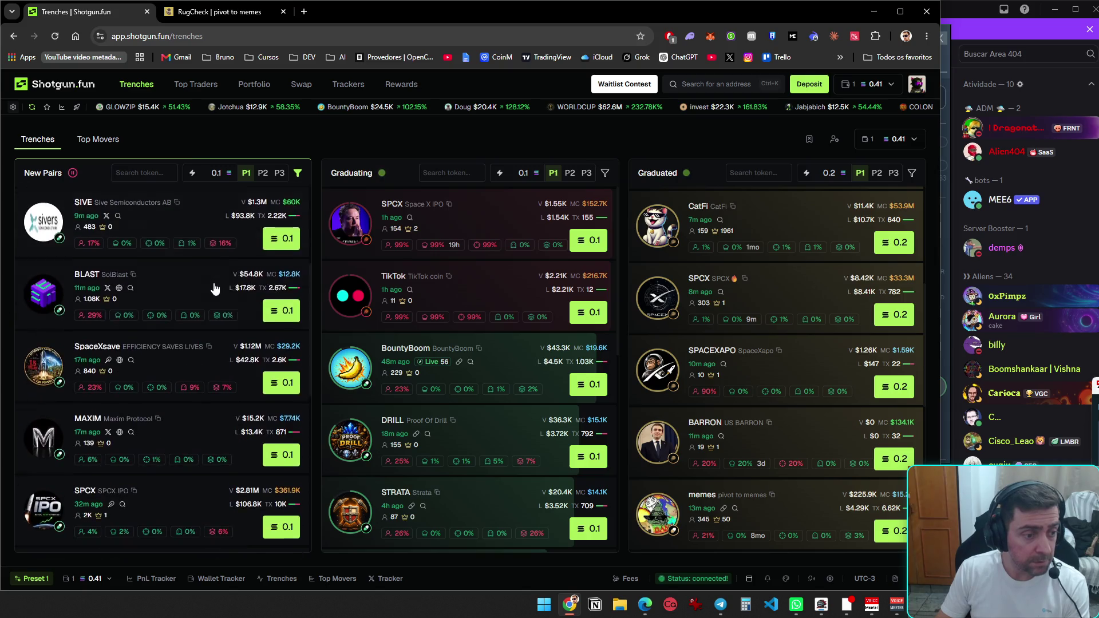
scroll(210, 279, "down", 2)
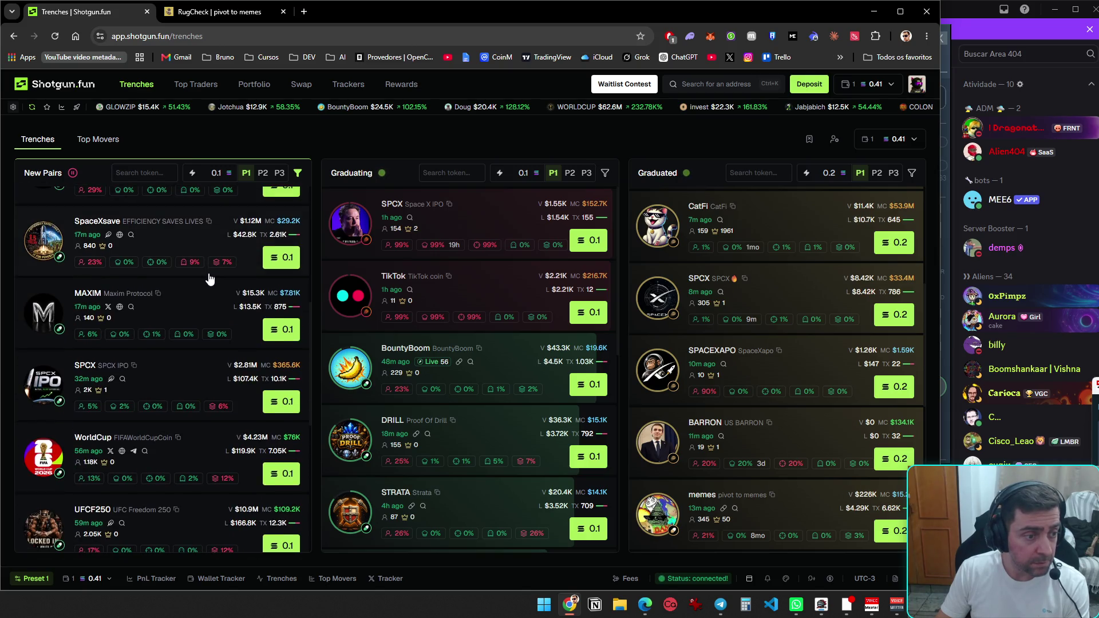
scroll(210, 279, "down", 2)
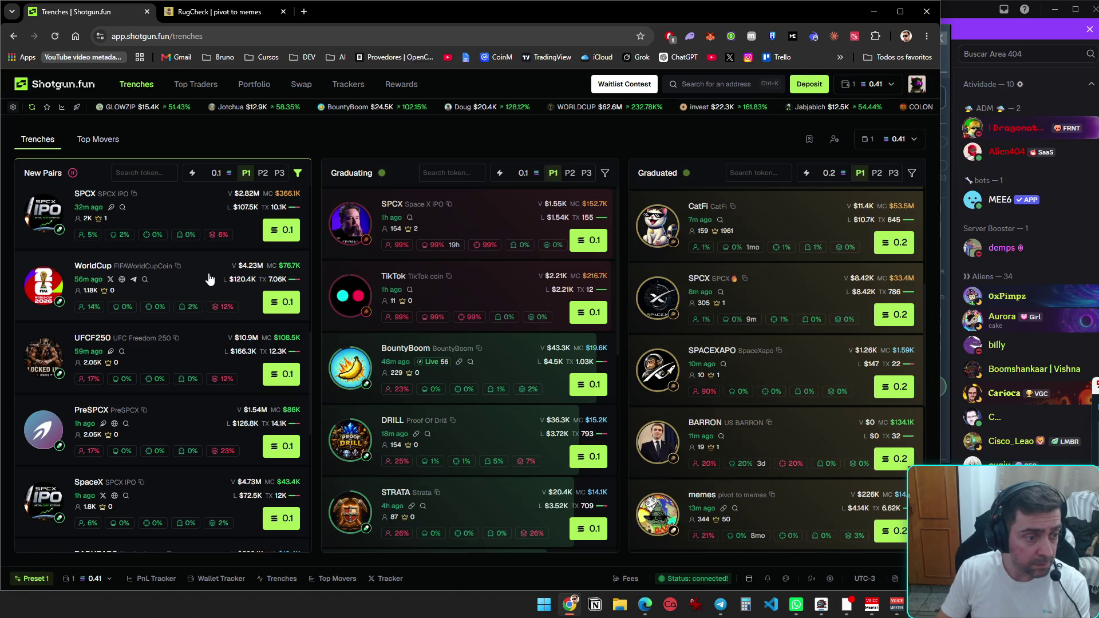
scroll(210, 279, "down", 4)
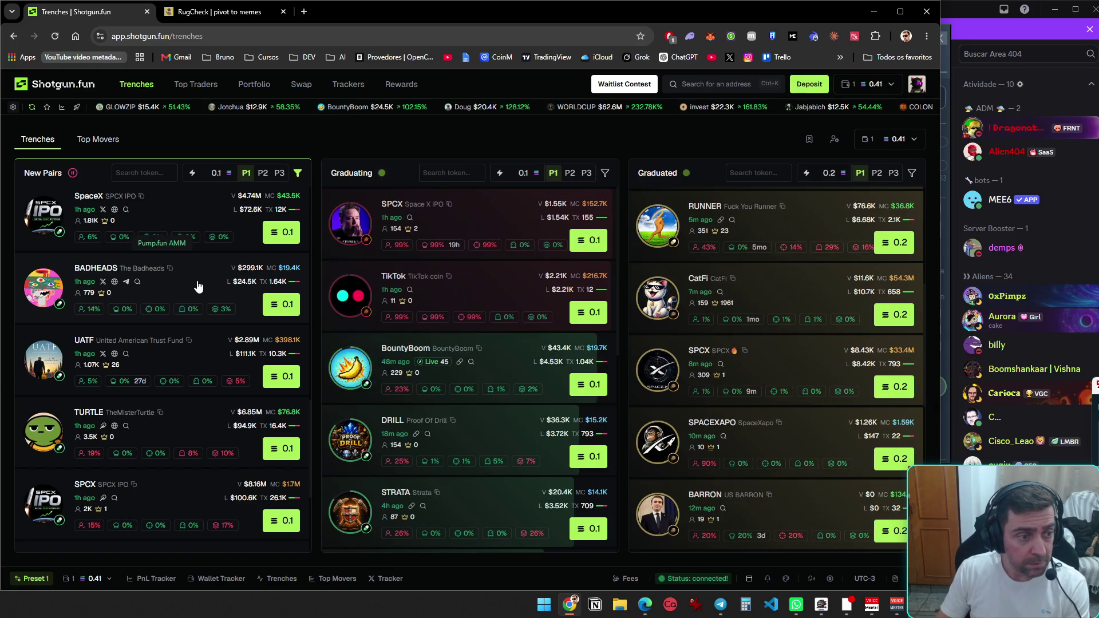
mouse_move(54, 367)
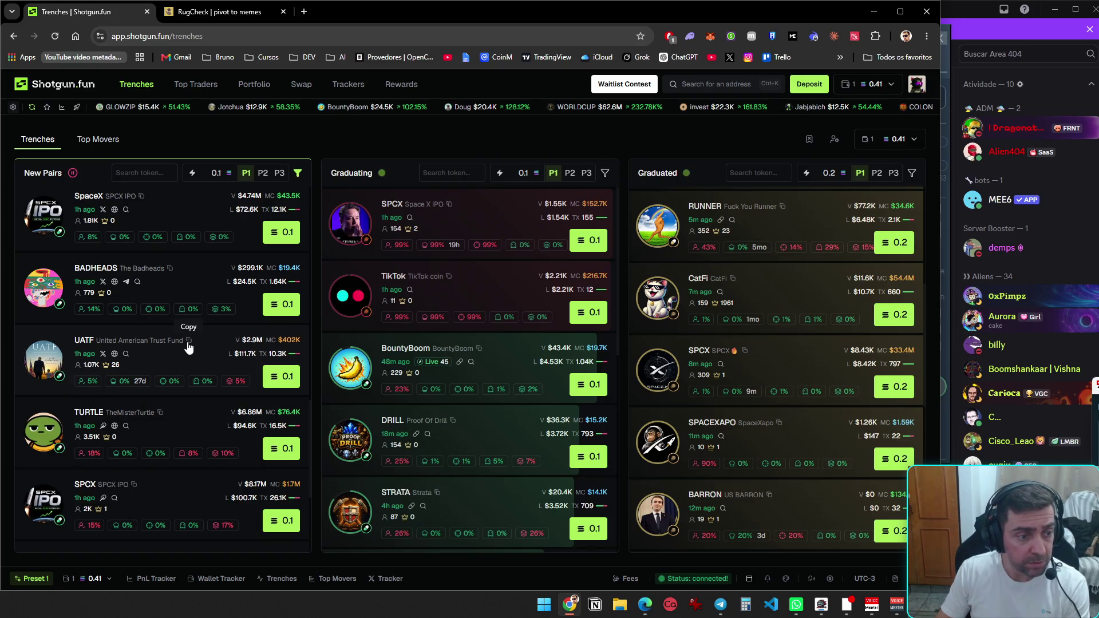
scroll(189, 345, "down", 3)
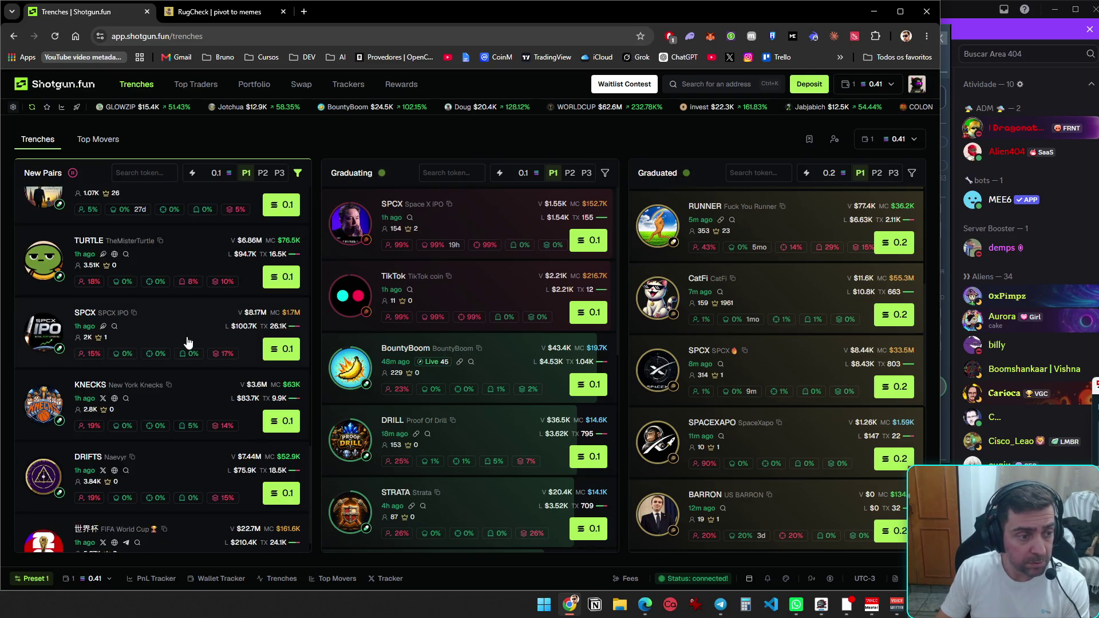
scroll(189, 344, "down", 1)
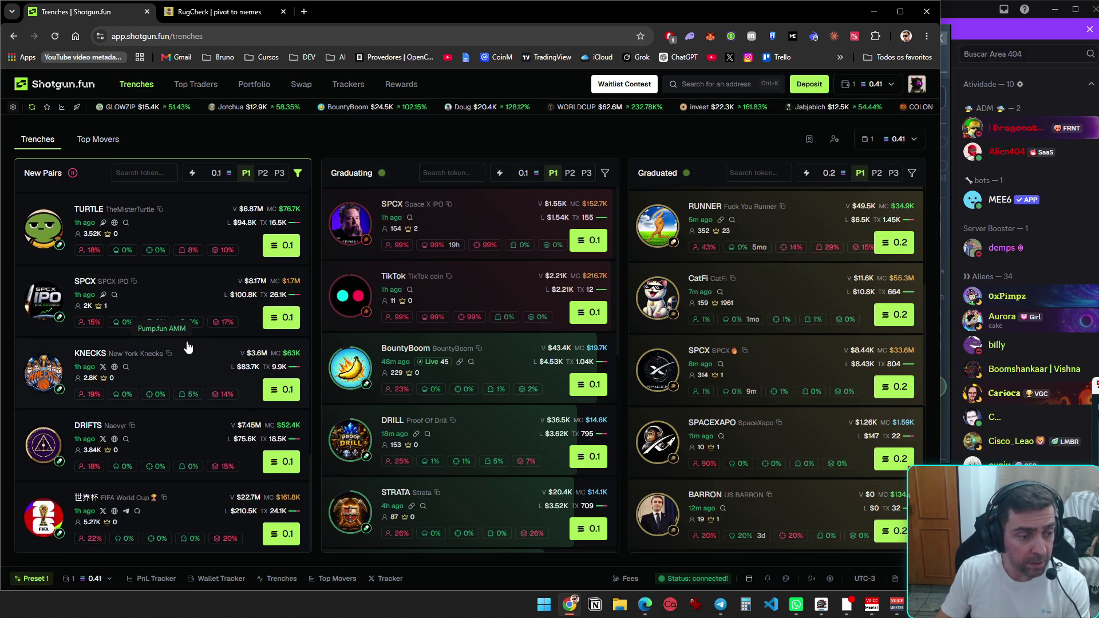
scroll(189, 347, "up", 10)
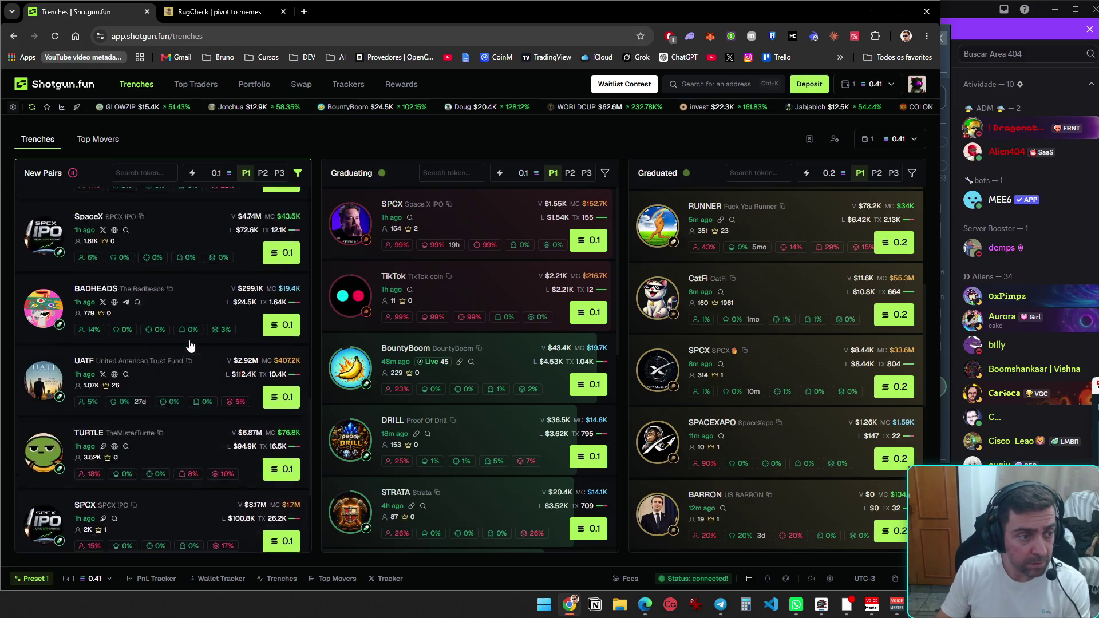
scroll(191, 345, "up", 3)
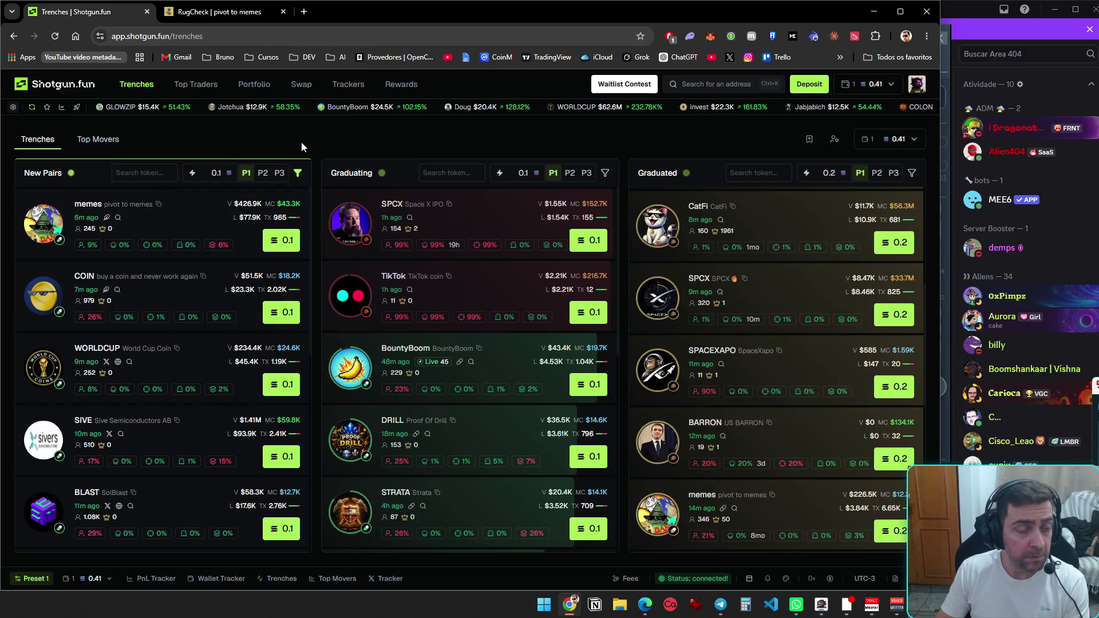
left_click(297, 172)
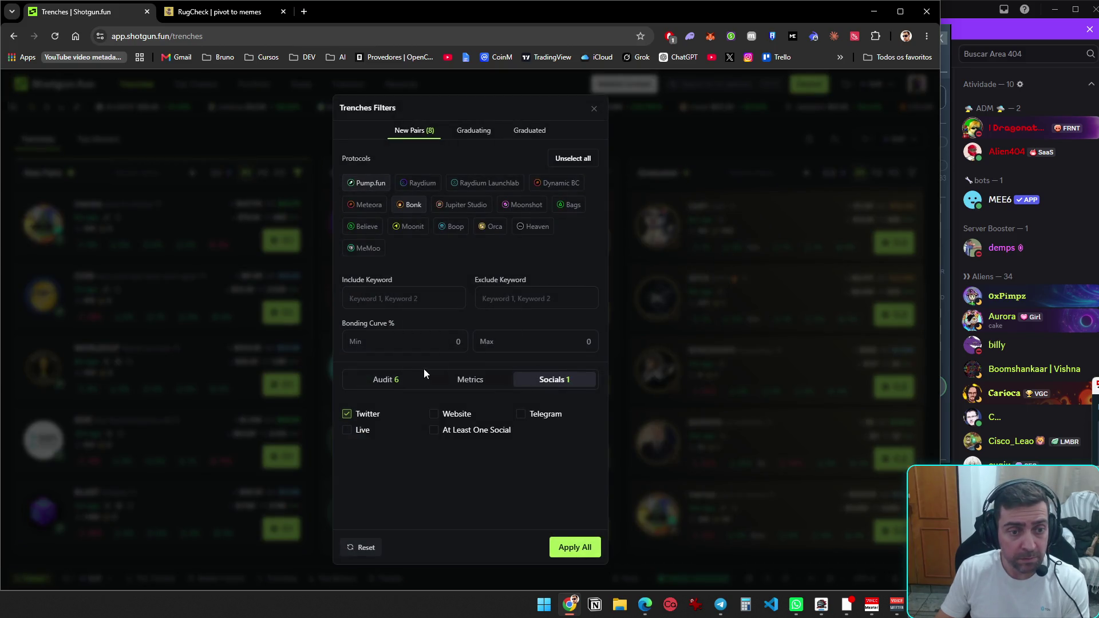
- Change the New Pairs Audit Age Max from 119 to 50 minutes and apply all filters
left_click(392, 380)
scroll(575, 411, "down", 3)
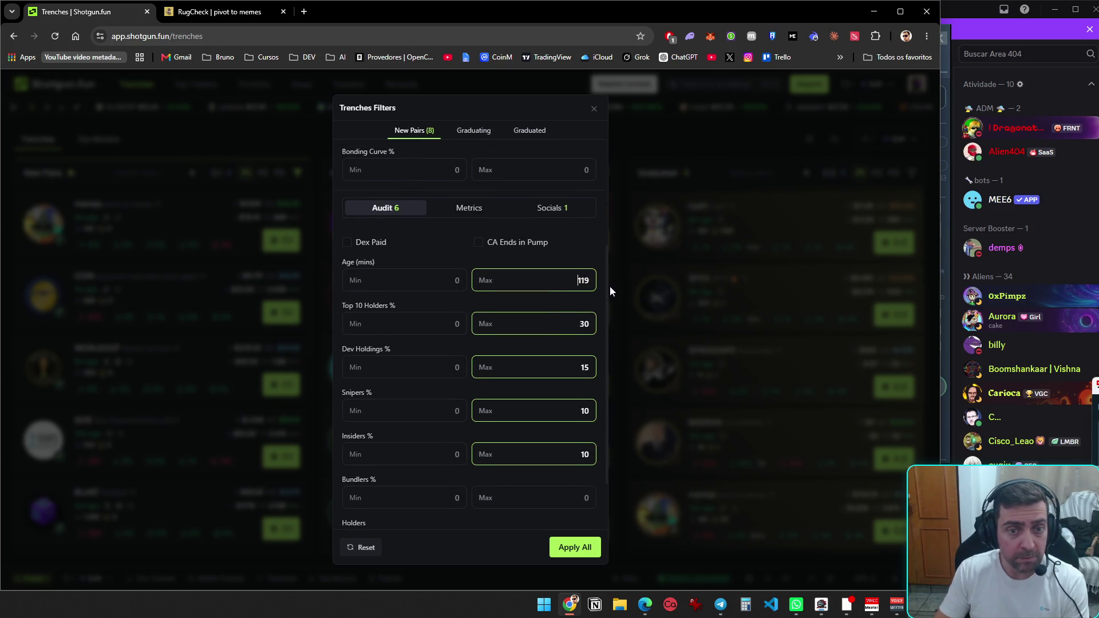
key("BackSpace")
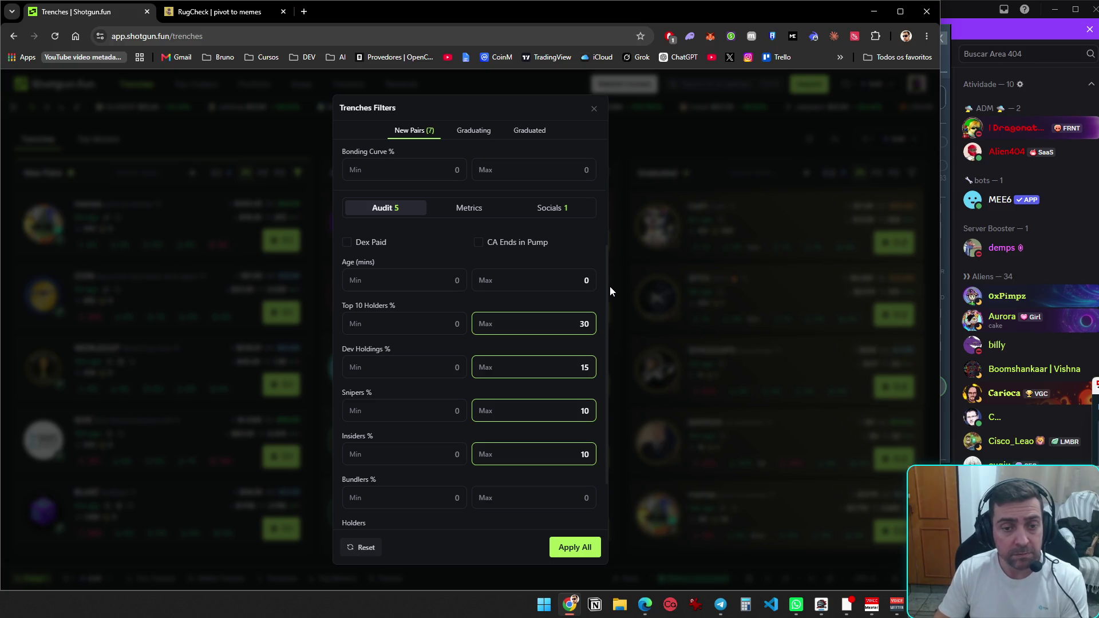
type("50")
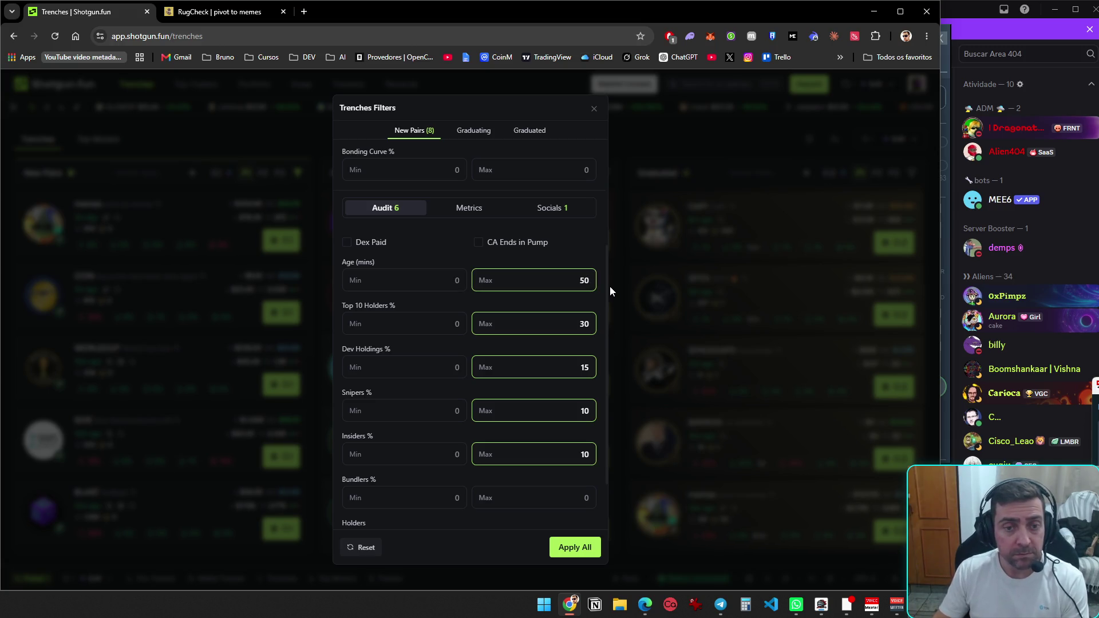
left_click(562, 552)
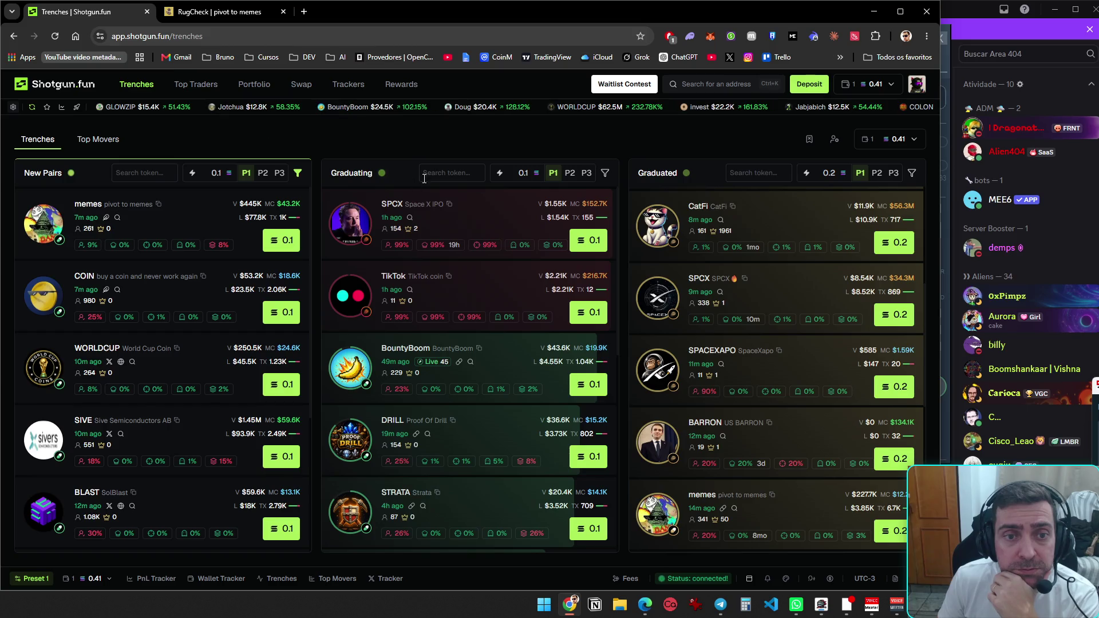
- Re-enable the Volume metric on token cards, toggle Market Cap, and close Trenches customization
left_click(834, 141)
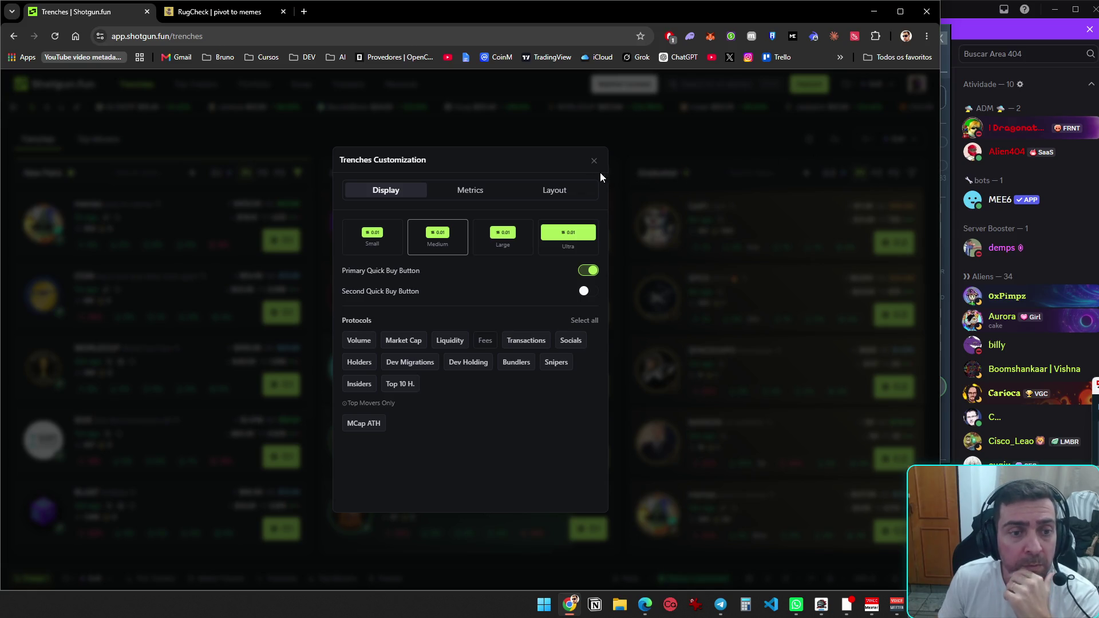
left_click(468, 190)
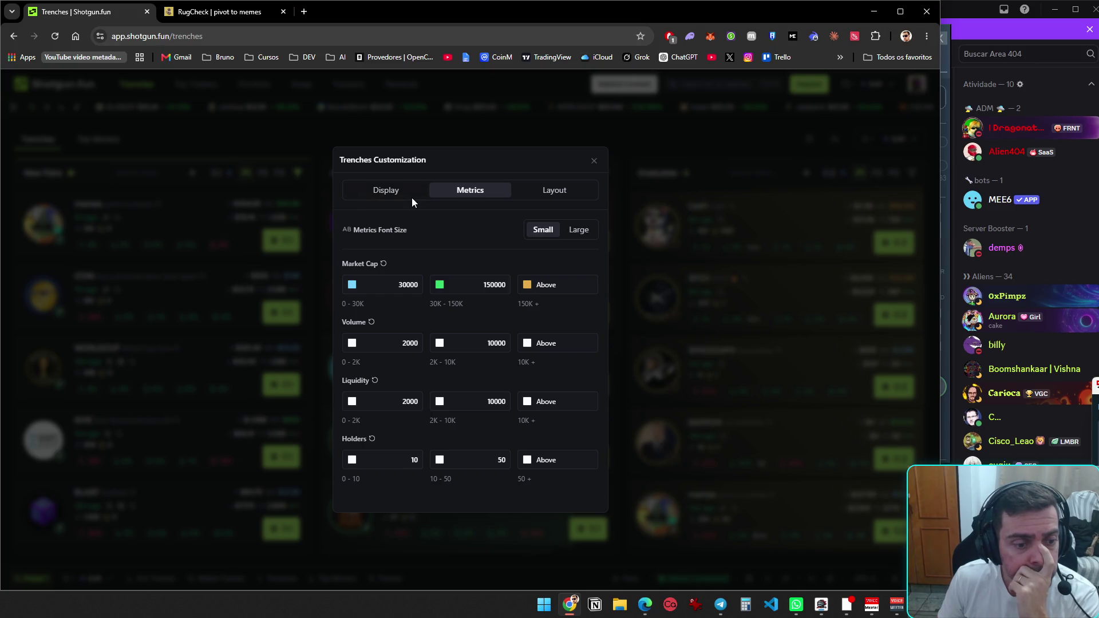
left_click(387, 198)
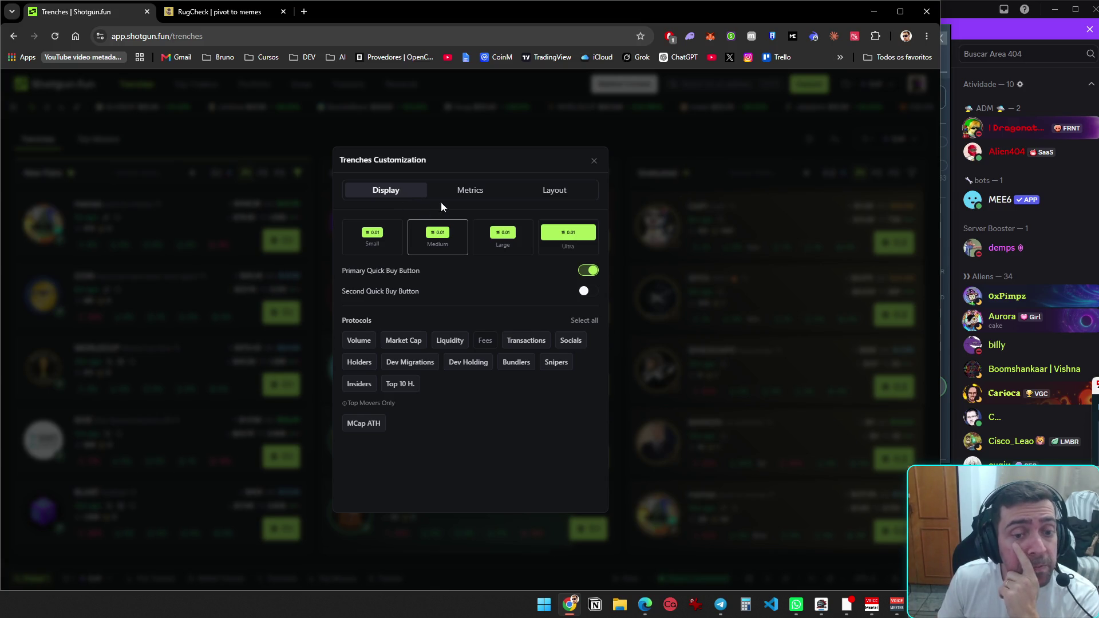
left_click(356, 346)
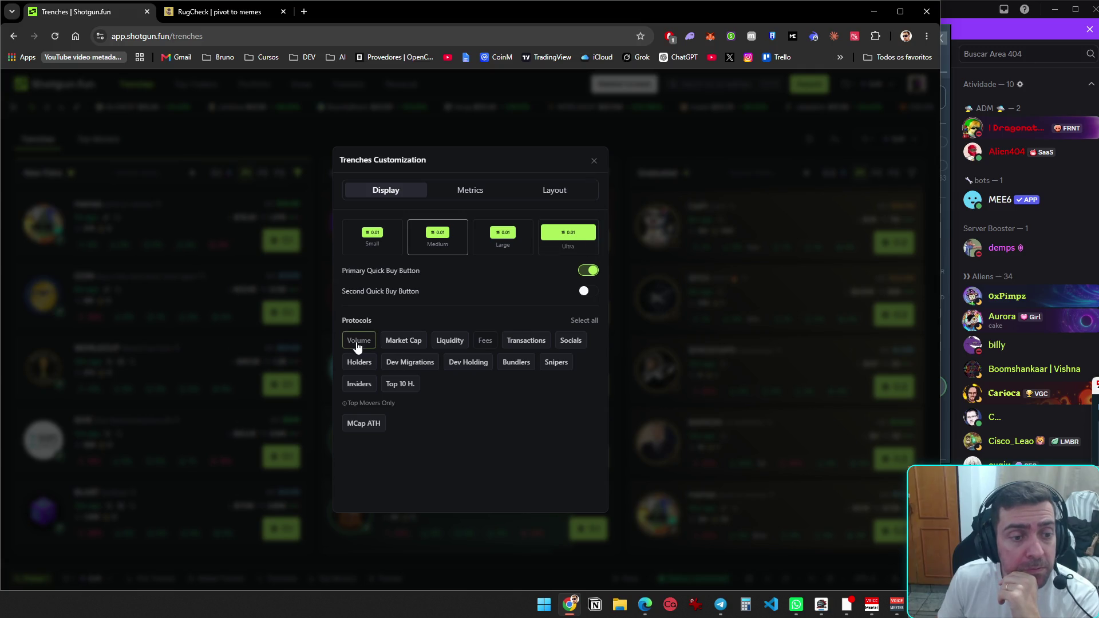
left_click(357, 342)
left_click(365, 343)
left_click(365, 343)
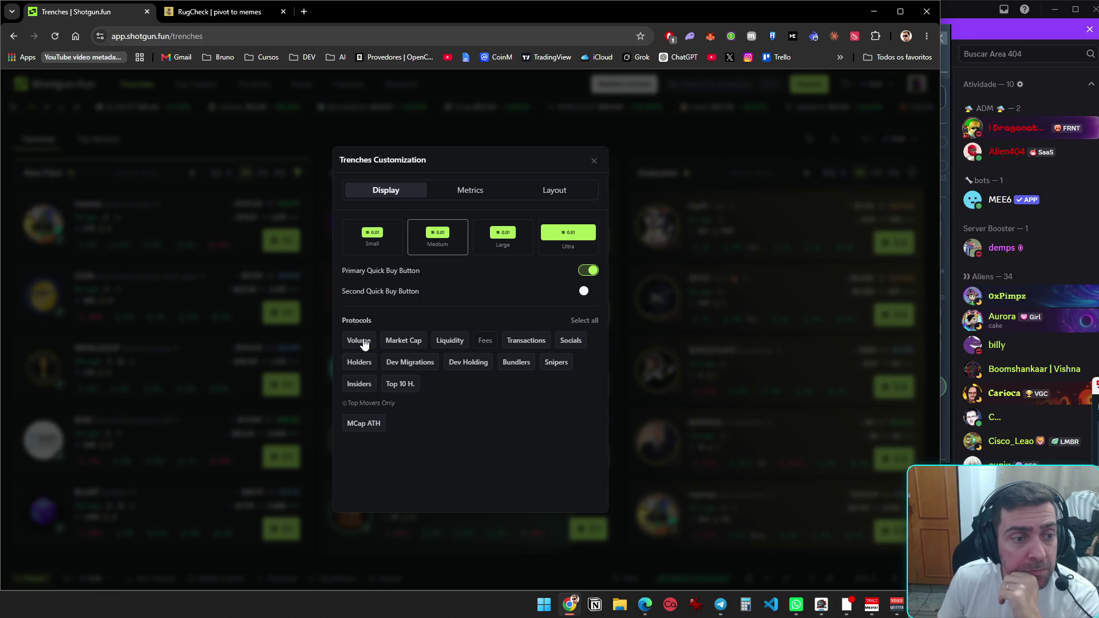
left_click(399, 343)
left_click(399, 342)
left_click(593, 161)
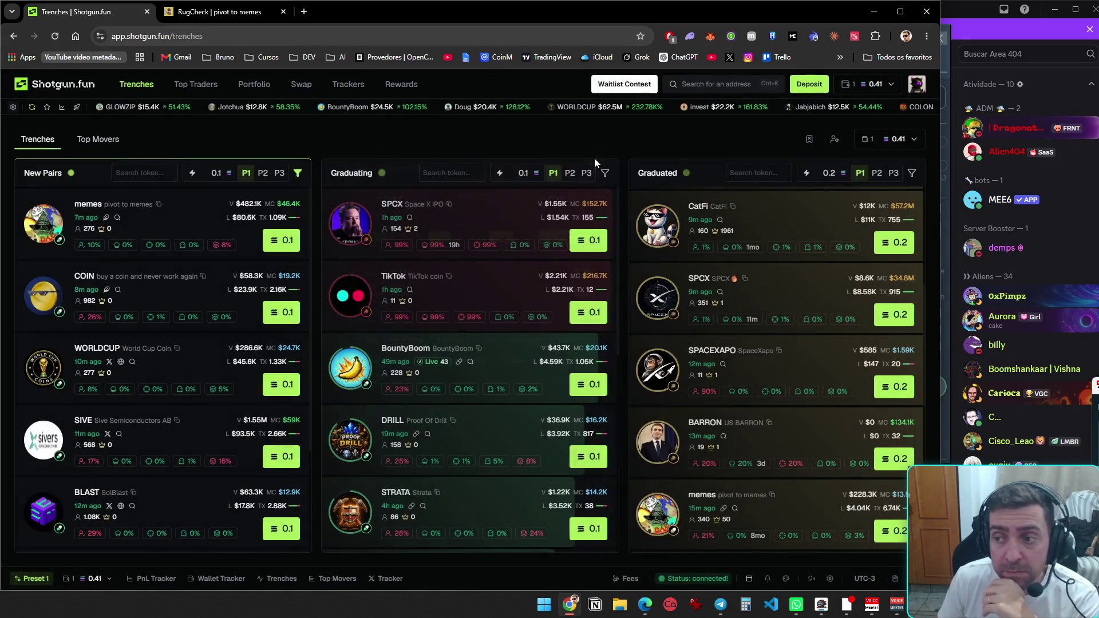
- Set the New Pairs Age Max to 5 minutes, apply the filters, and reload the page
left_click(297, 172)
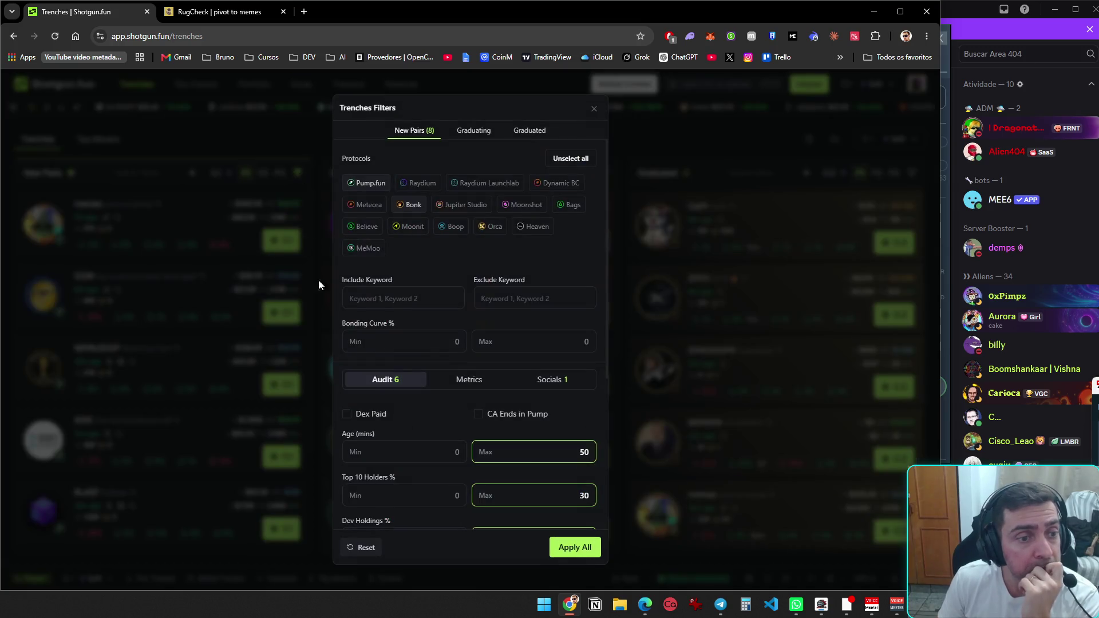
type("5")
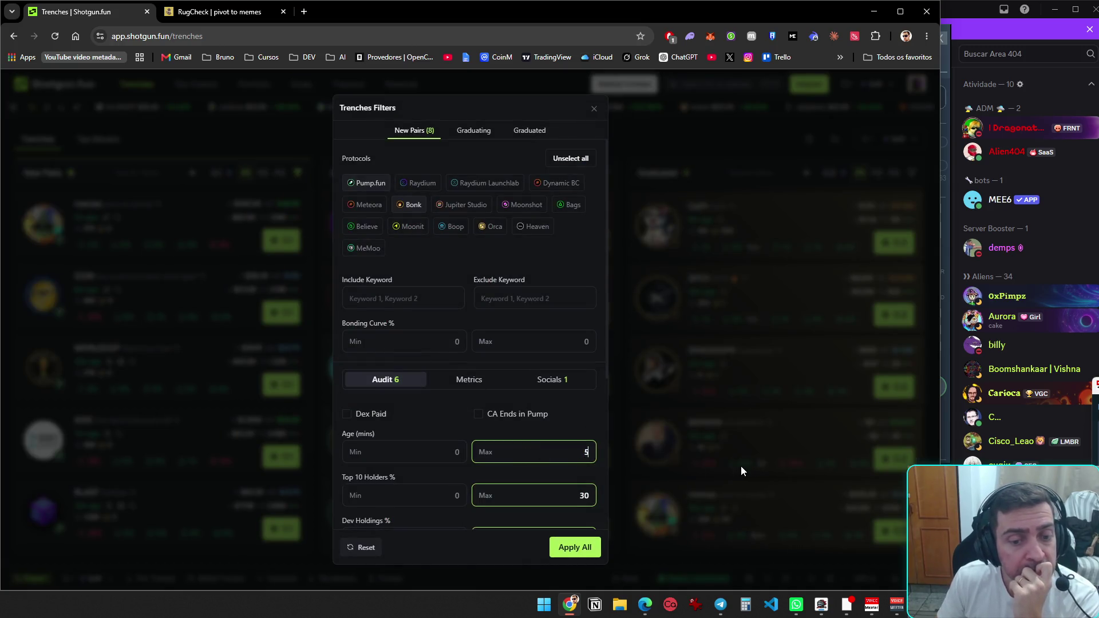
left_click(555, 556)
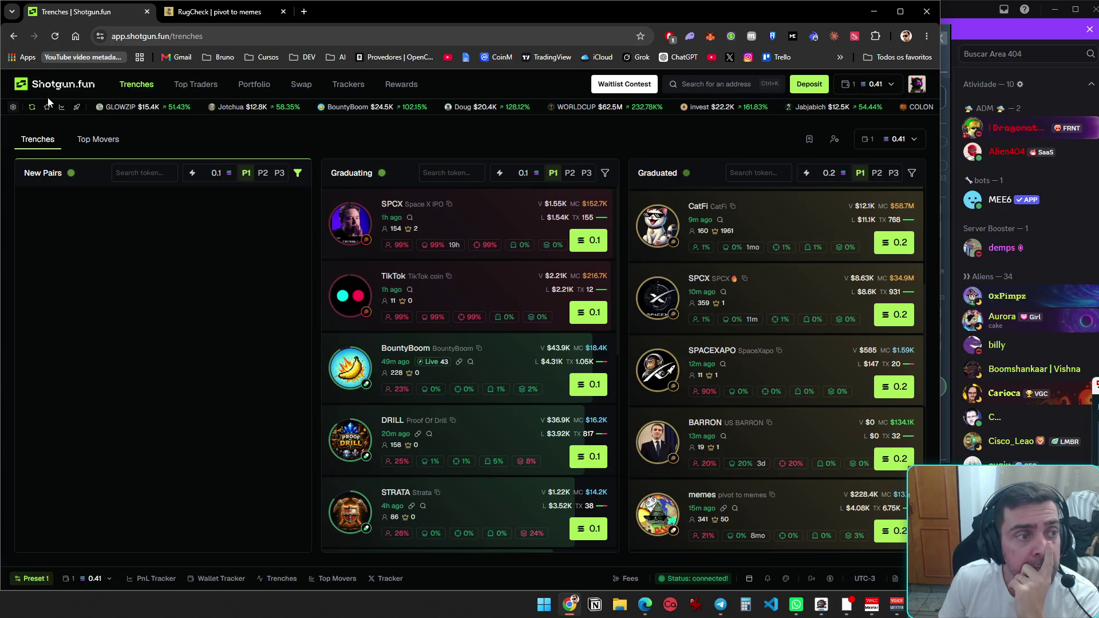
left_click(58, 39)
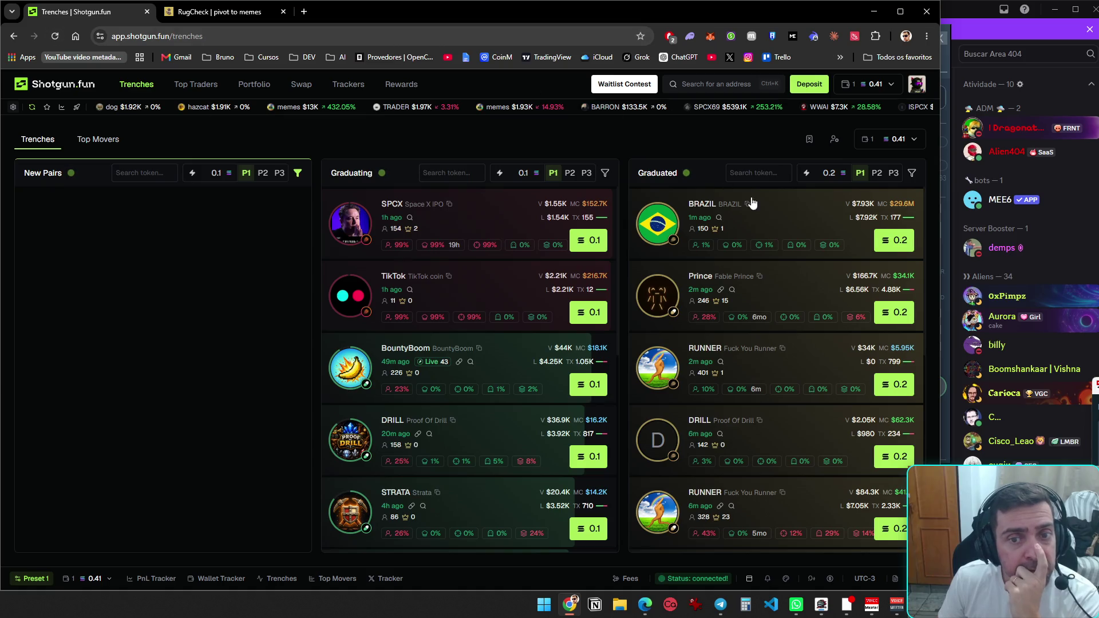
- Look over the BRAZIL token's trade page, then return to the Trenches overview
left_click(778, 225)
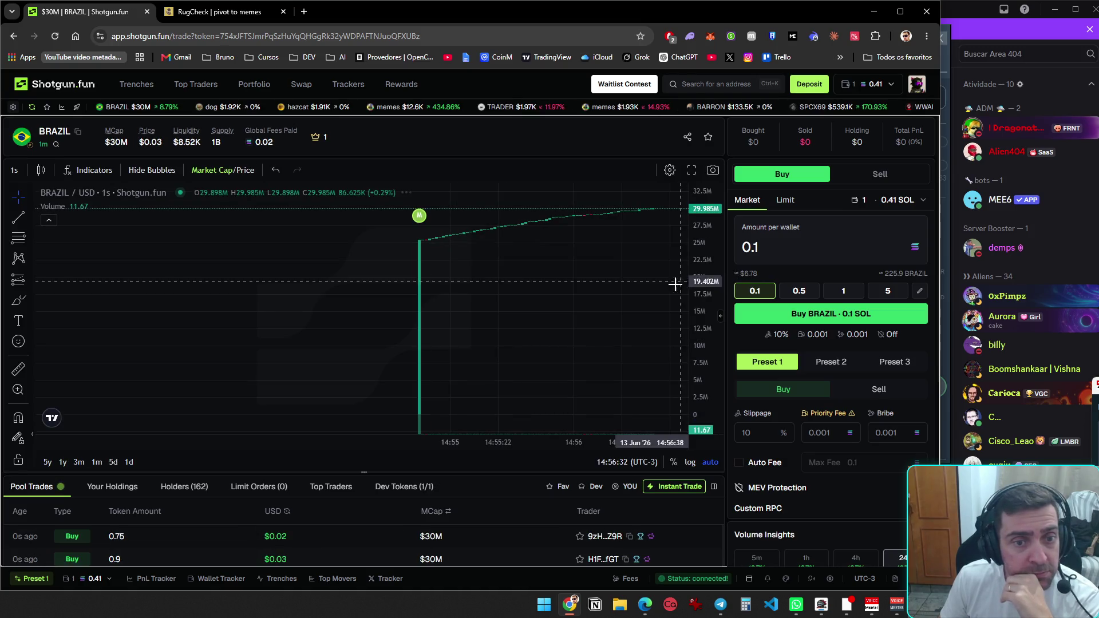
scroll(748, 376, "down", 1)
scroll(748, 384, "down", 5)
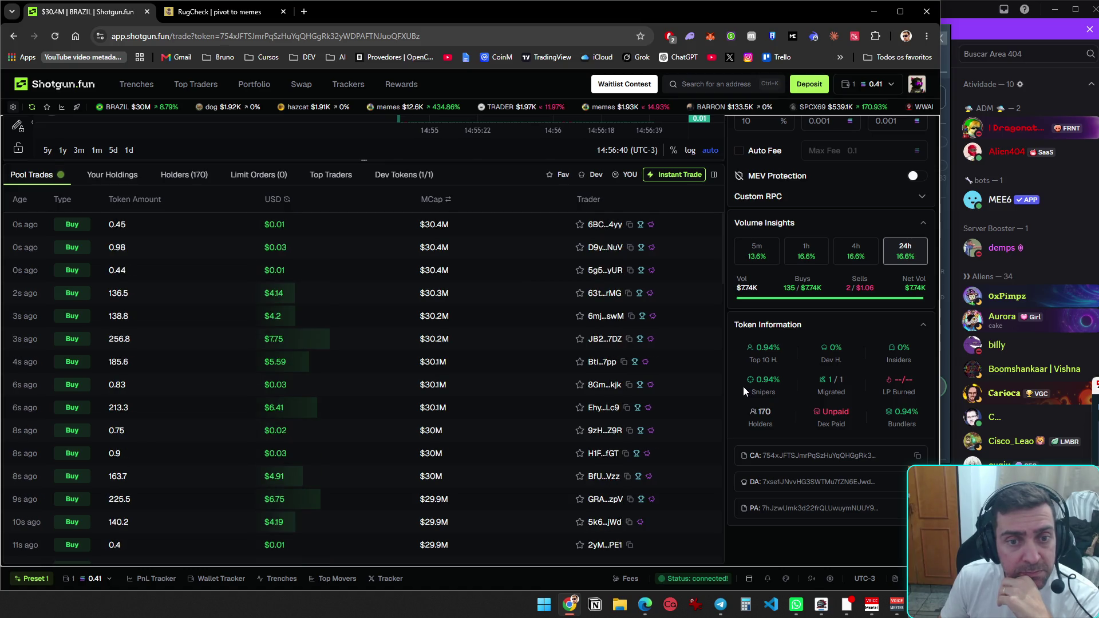
scroll(741, 387, "up", 5)
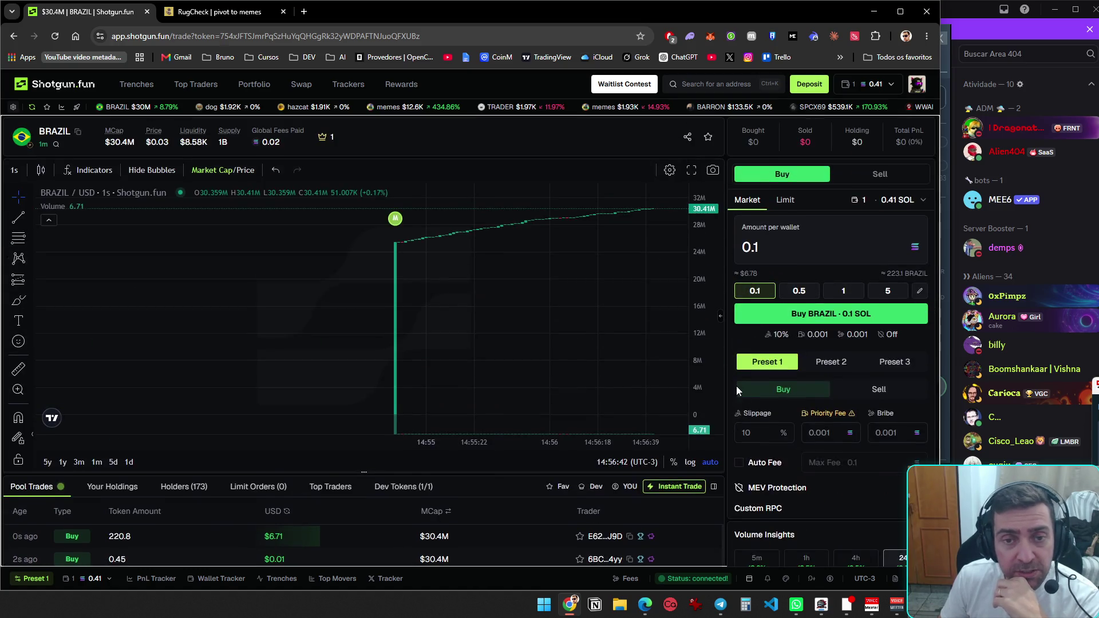
left_click(52, 84)
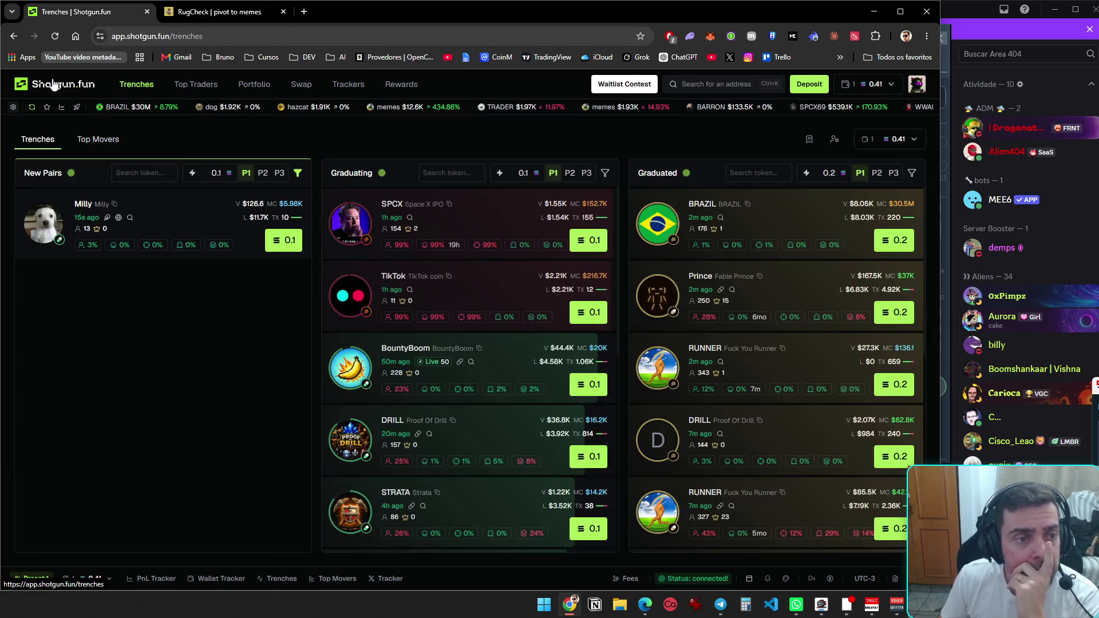
- Open the new Milly token's trade page and take its address from the URL to RugCheck
left_click(175, 215)
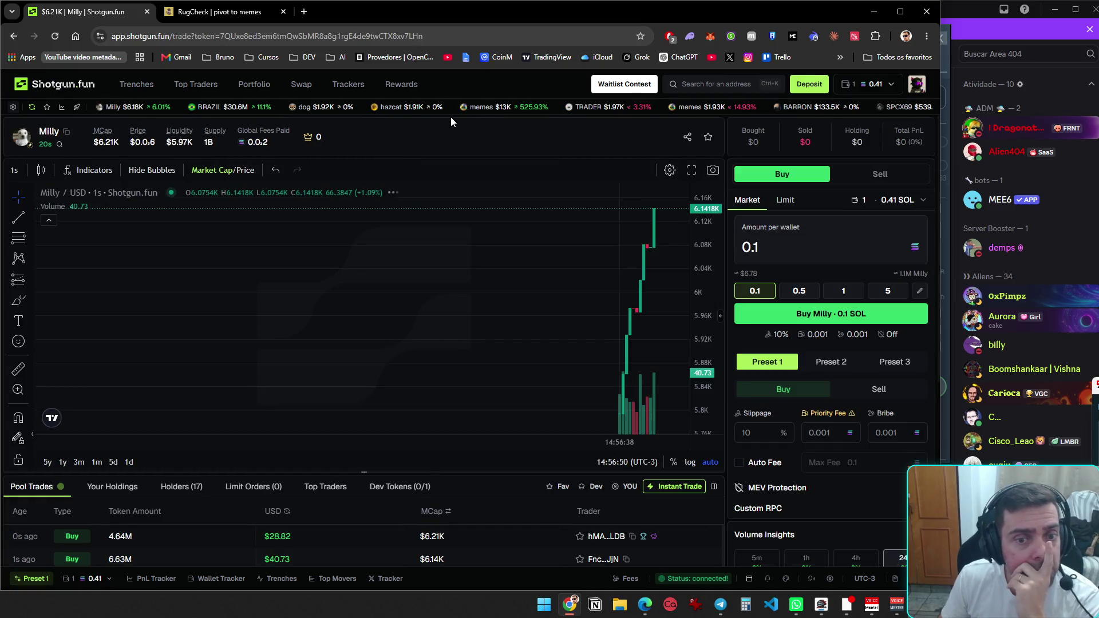
double_click(377, 37)
left_click(250, 15)
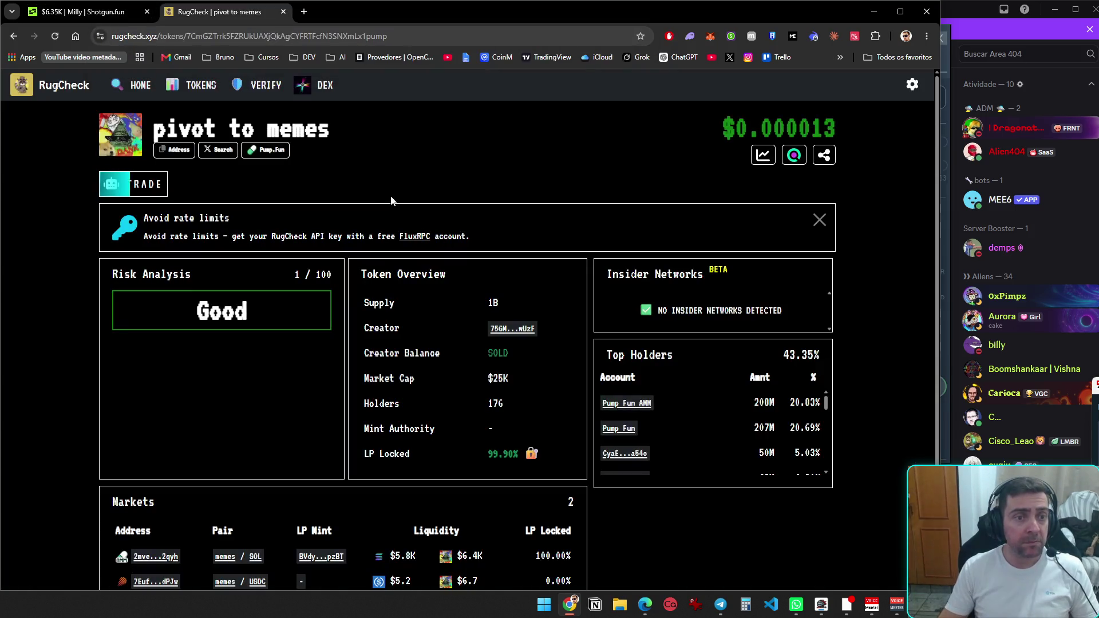
- Run a RugCheck risk check on the Milly address, showing Danger at 61/100
left_click(141, 85)
left_click(435, 229)
left_click(461, 257)
left_click(524, 295)
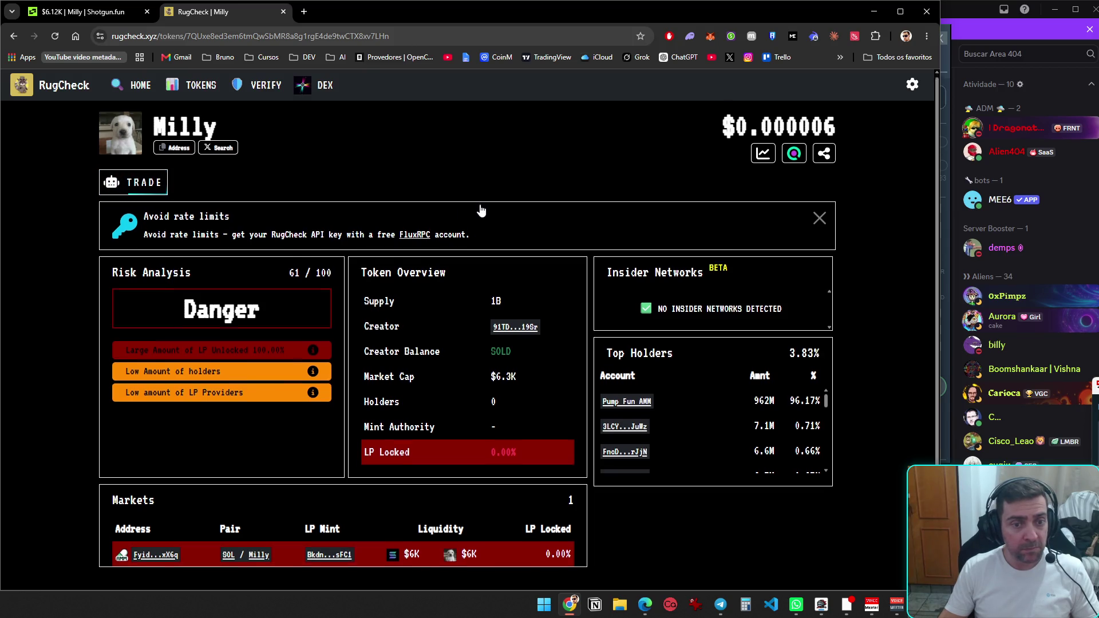
scroll(638, 305, "down", 1)
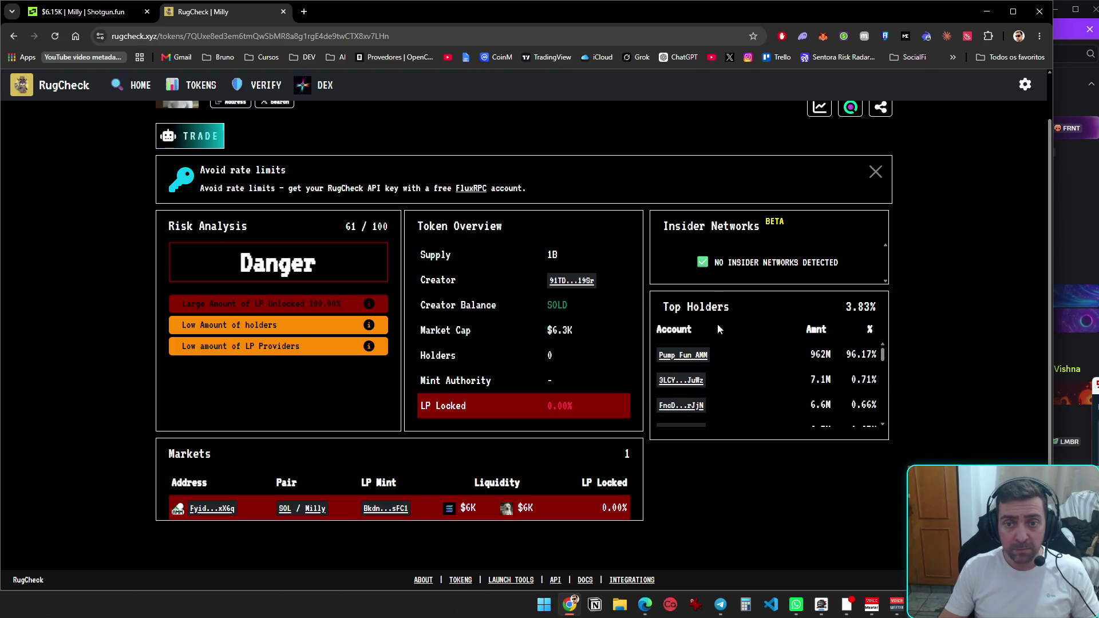
scroll(498, 218, "up", 1)
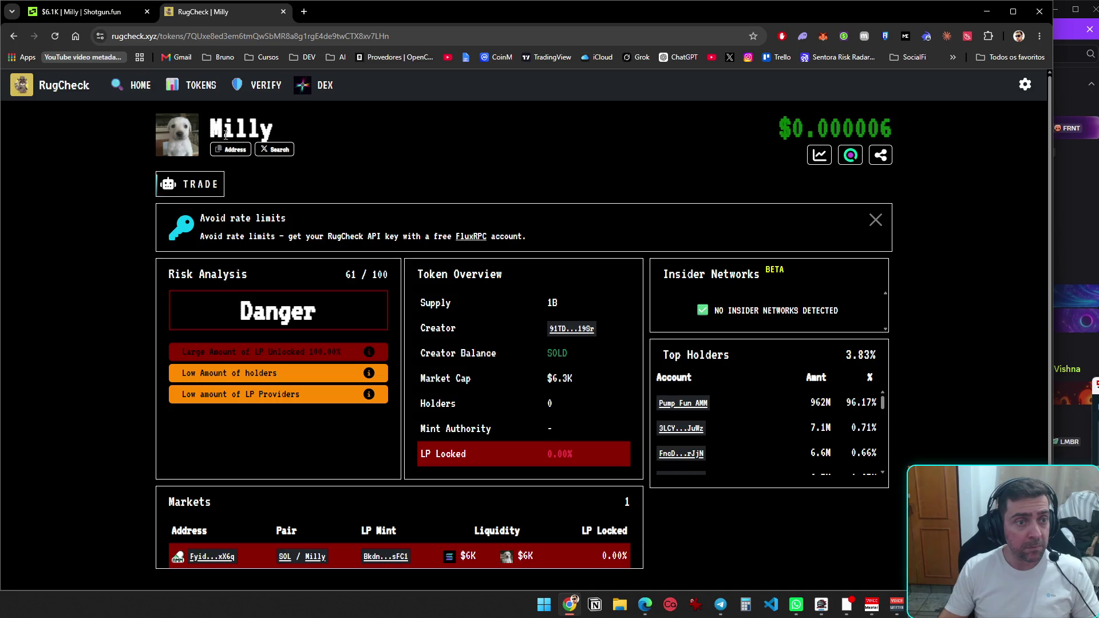
- Browse RugCheck's Home, BTS, Tokens, Verify and DEX sections, then return to Milly on Shotgun.fun
left_click(50, 92)
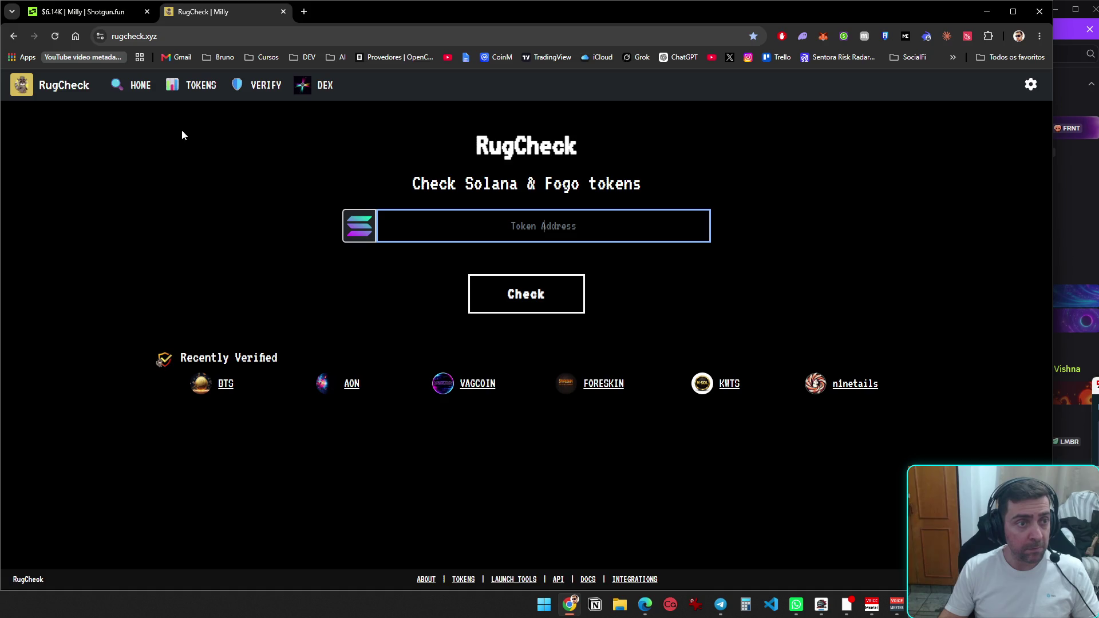
left_click(225, 385)
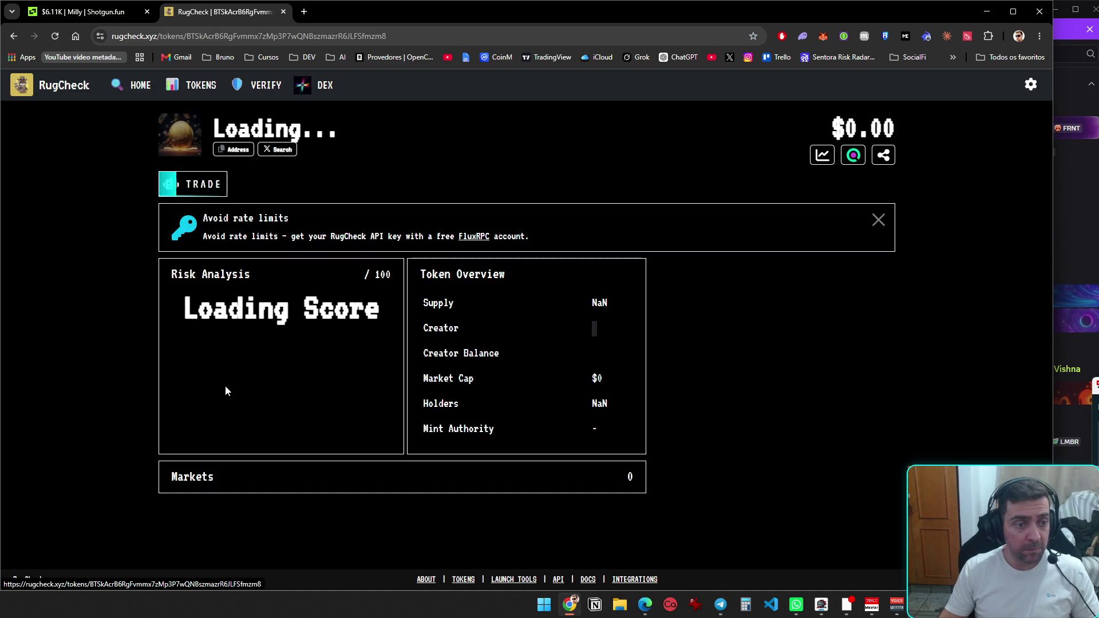
left_click(194, 98)
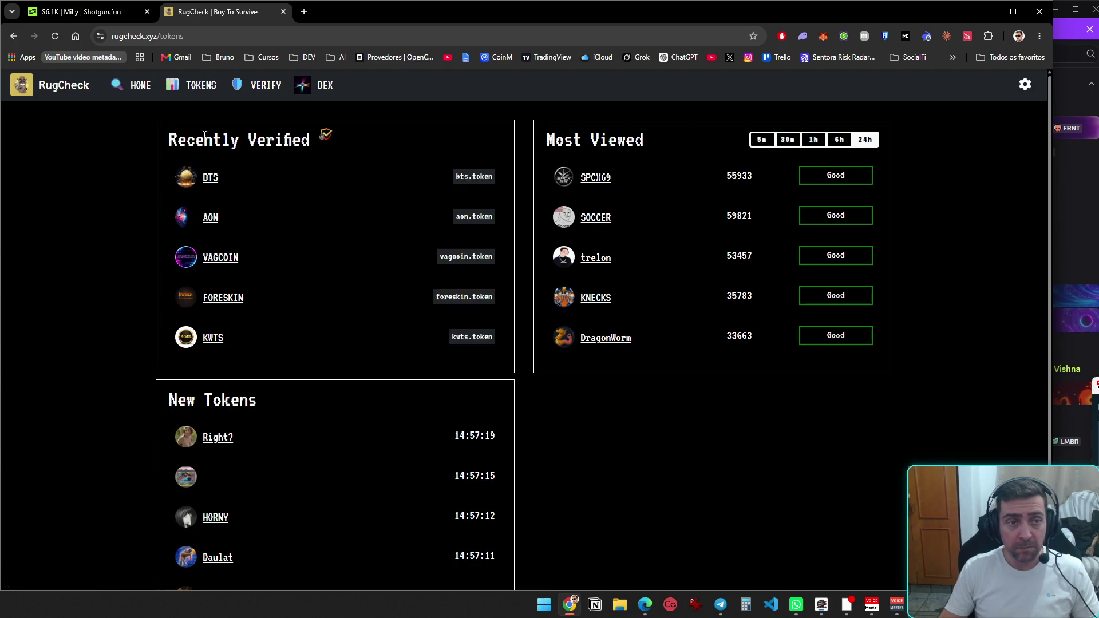
left_click(260, 86)
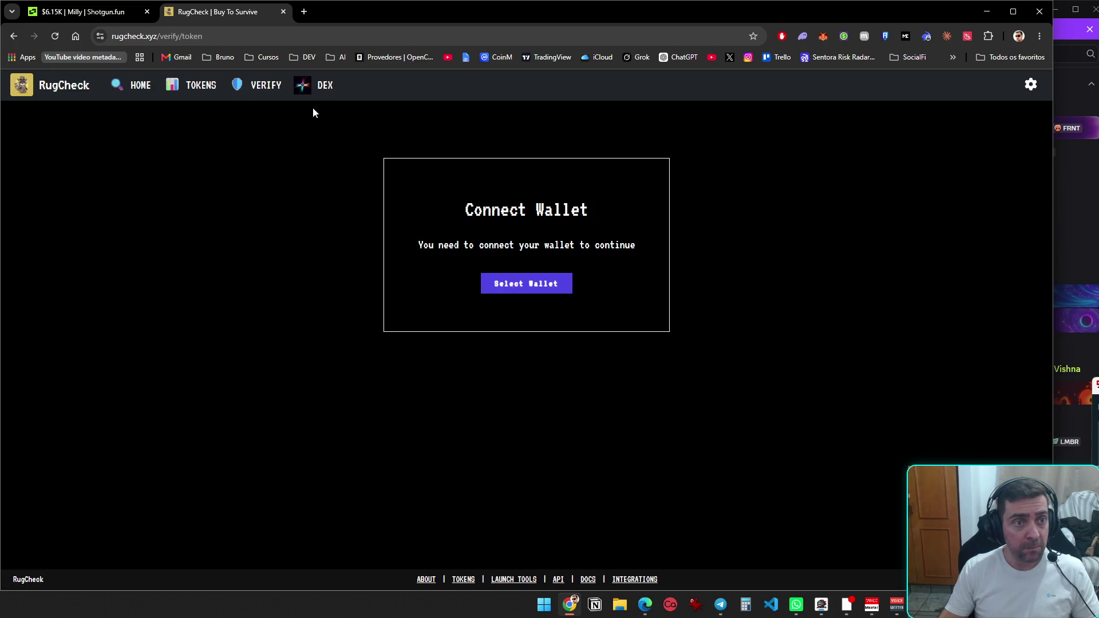
left_click(316, 86)
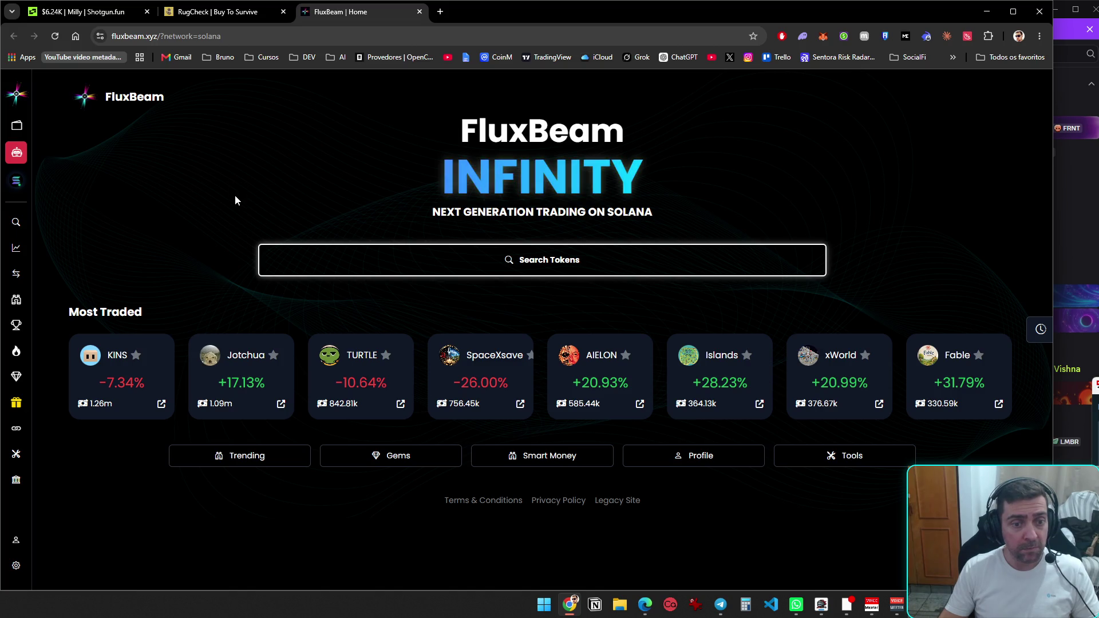
left_click(419, 12)
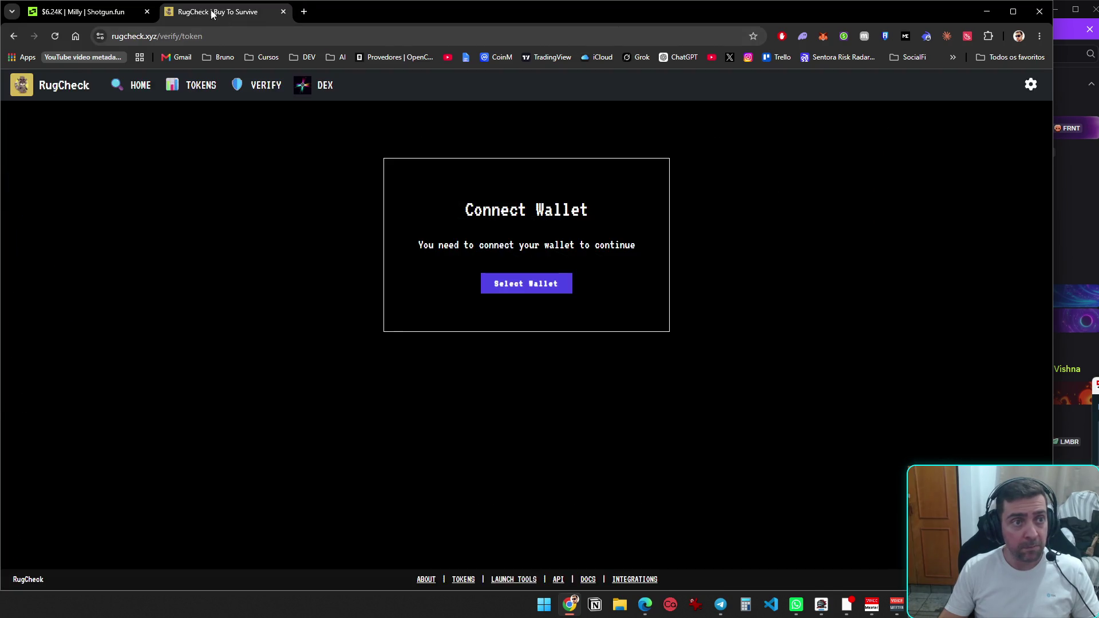
left_click(104, 19)
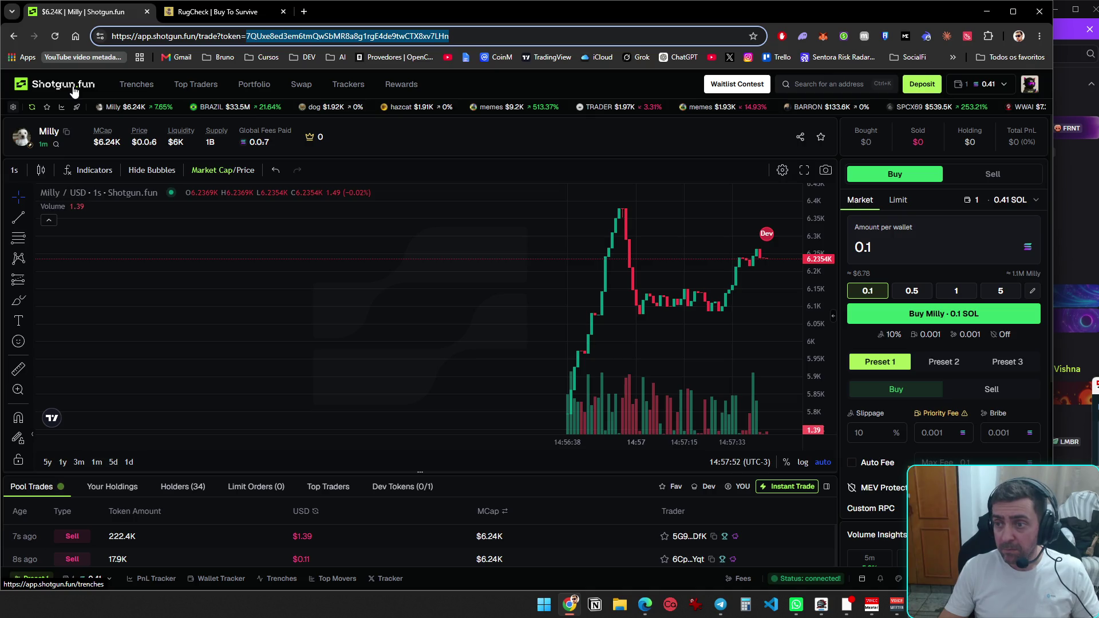
- Return to the Trenches overview, reapply the New Pairs filters, and switch to Discord
left_click(74, 91)
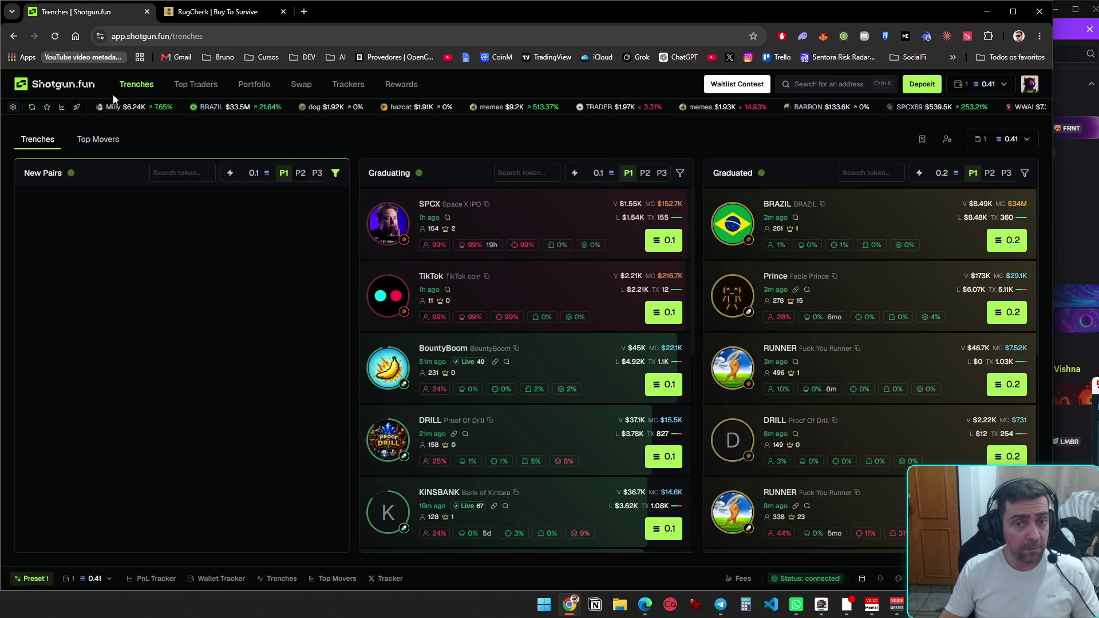
mouse_move(118, 100)
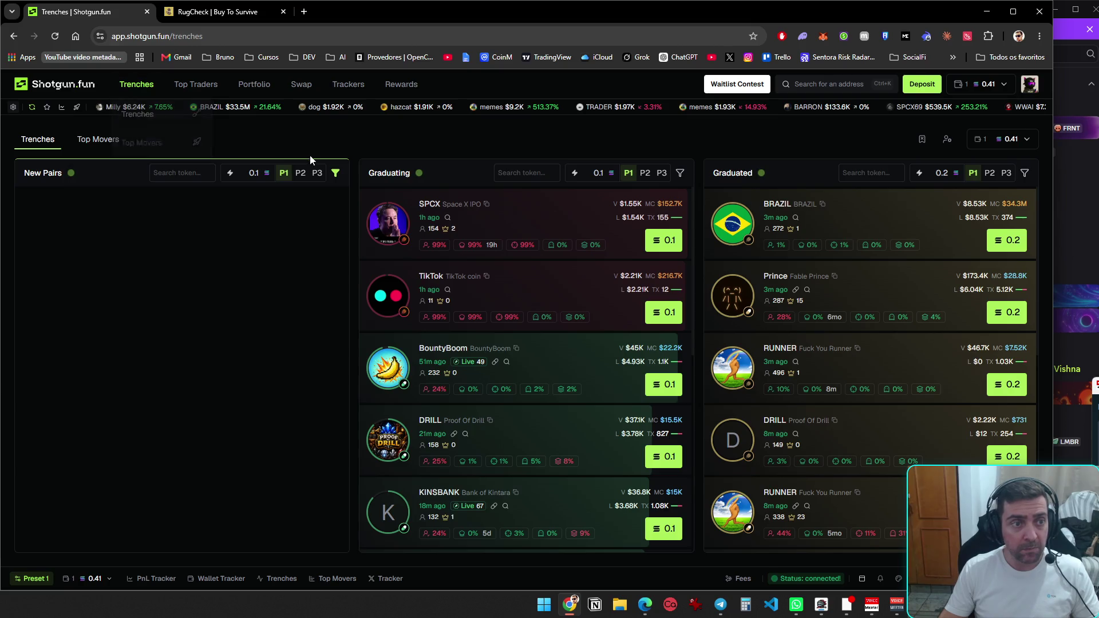
left_click(336, 173)
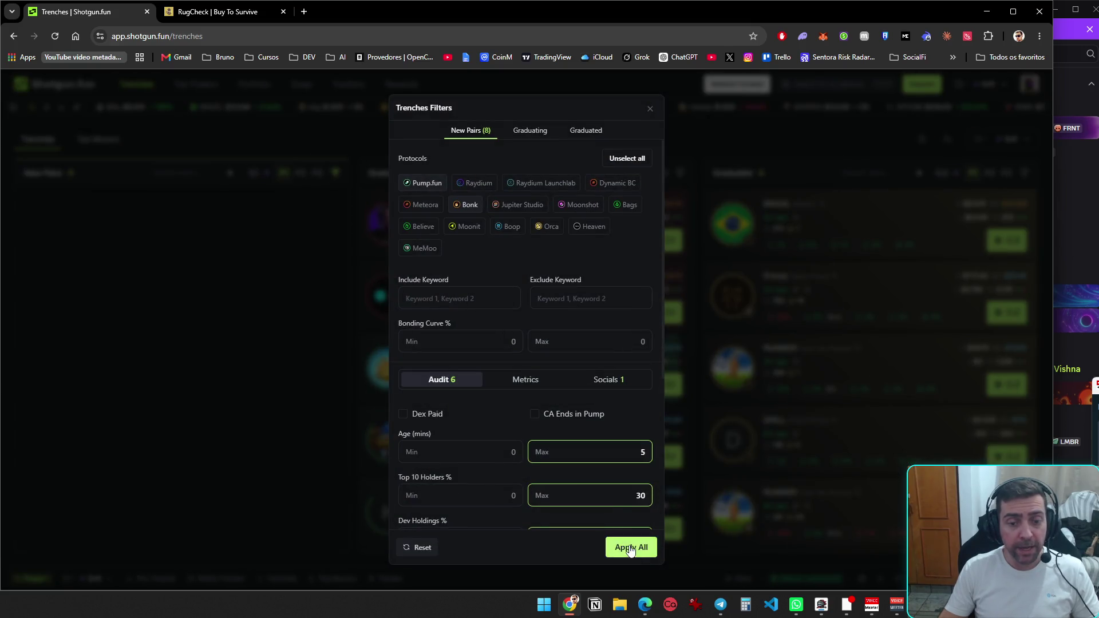
left_click(630, 548)
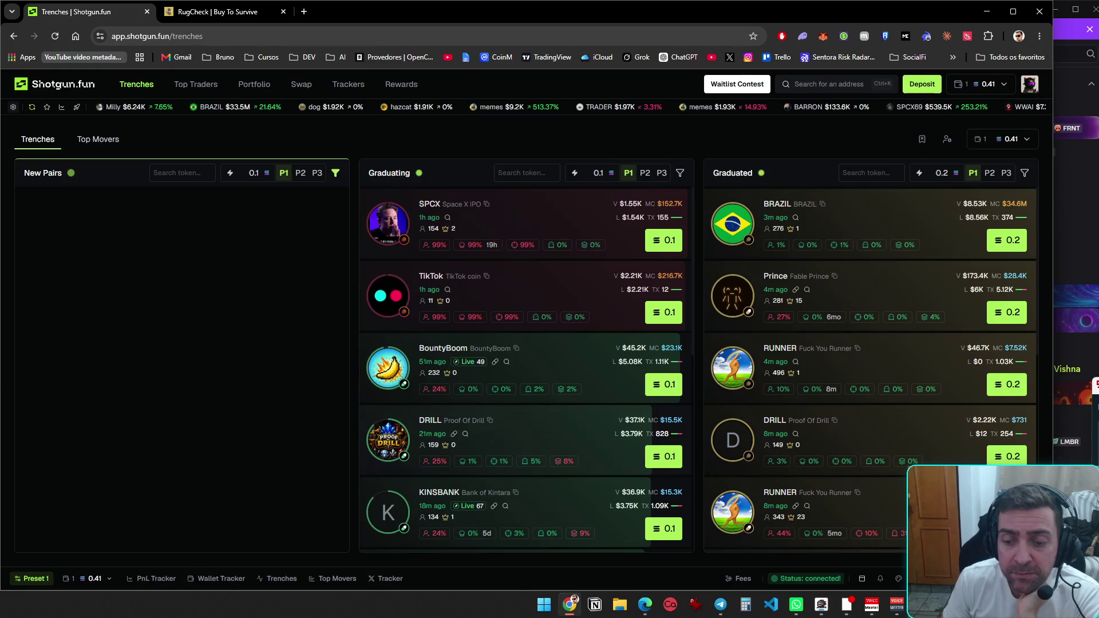
key("alt+Tab")
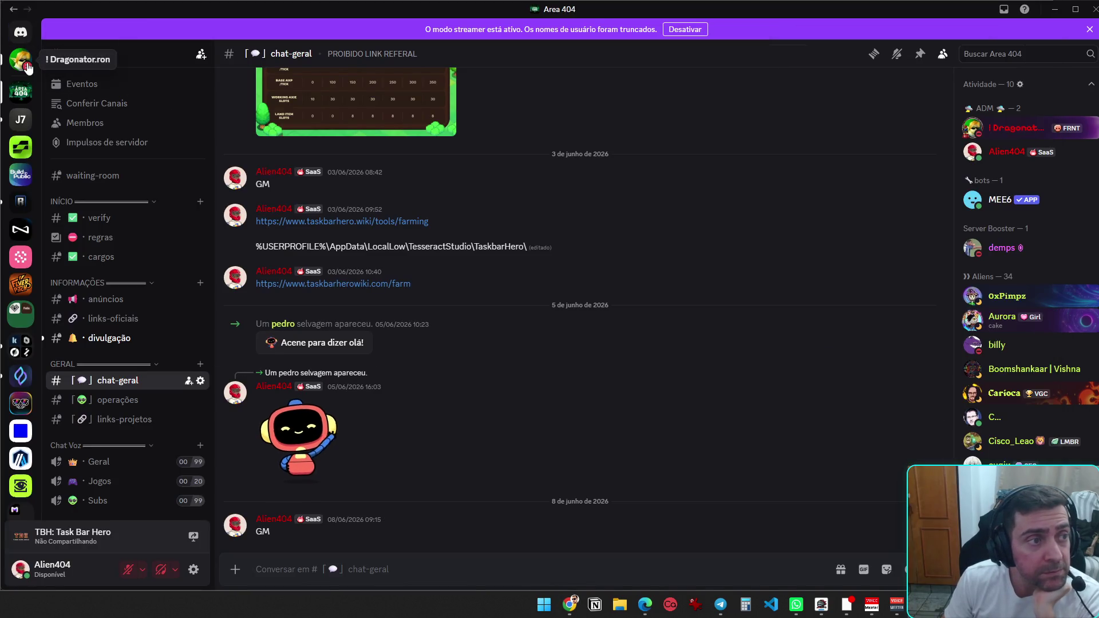
- Reply in the DM with 'opa boa' and 'eu achei a info aqui, vc mesmo tinha me passado rs'
left_click(21, 59)
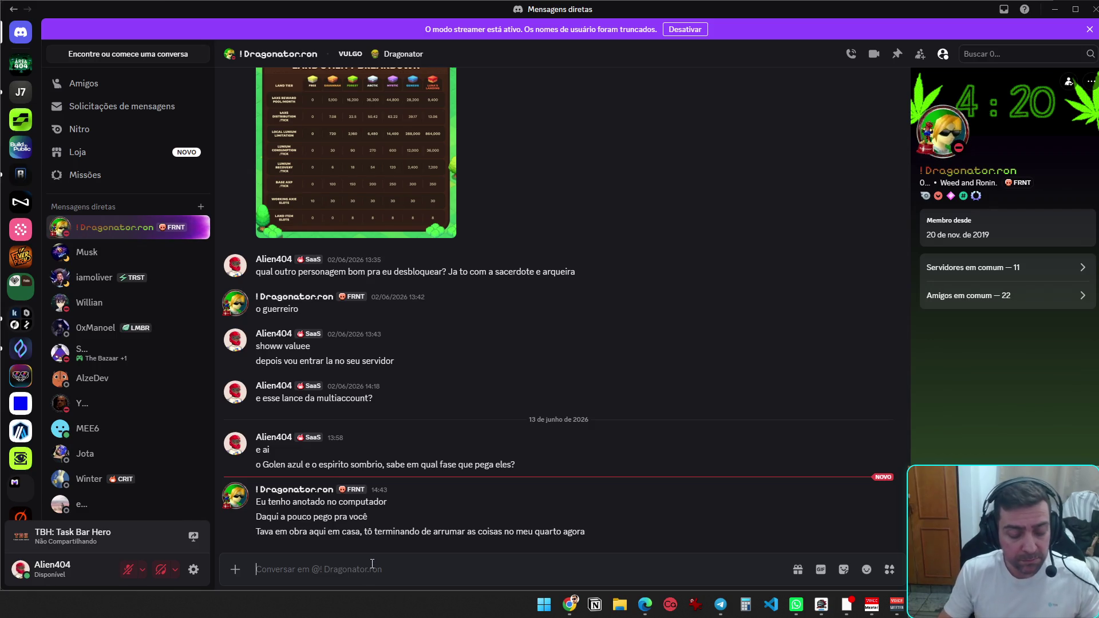
type("opa boa")
key("Return")
type("eu ")
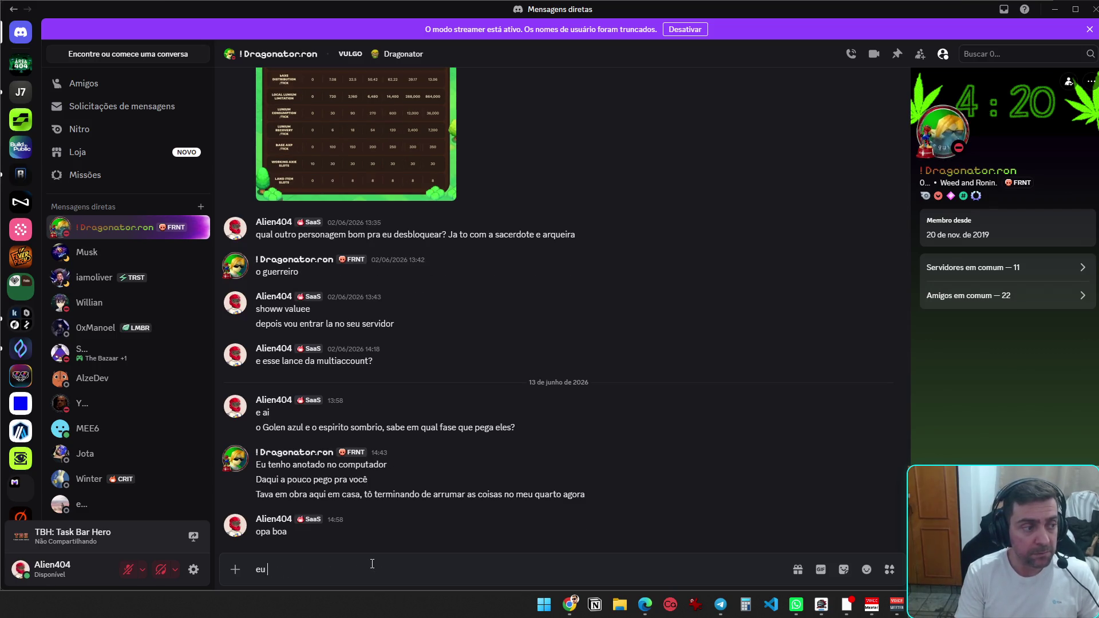
type("achei a info aqui")
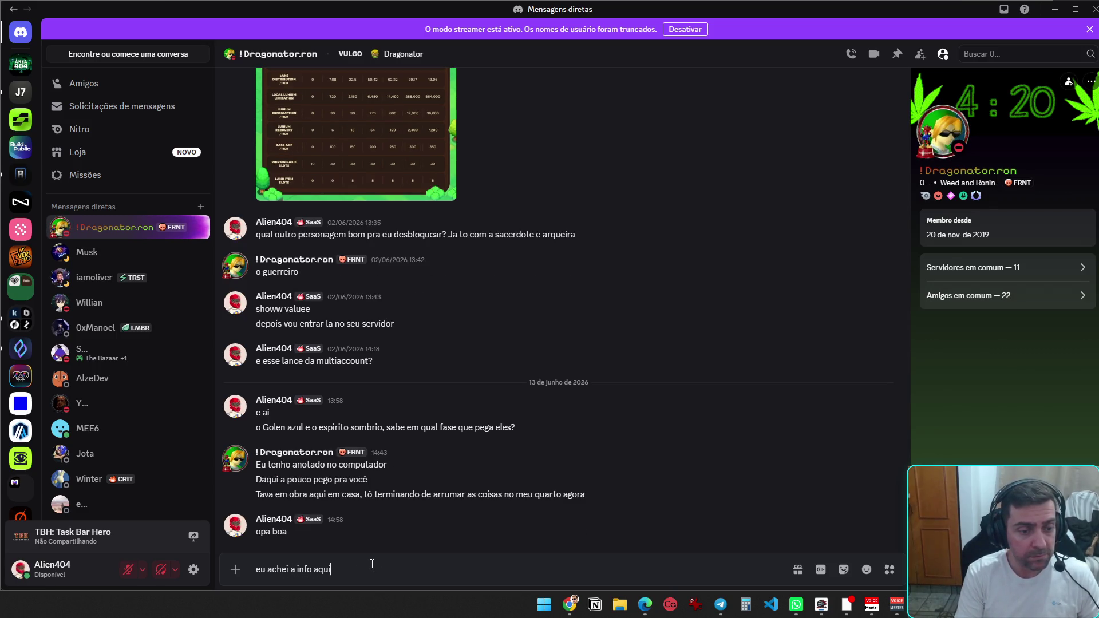
type(", vc mesmo tinha me pas")
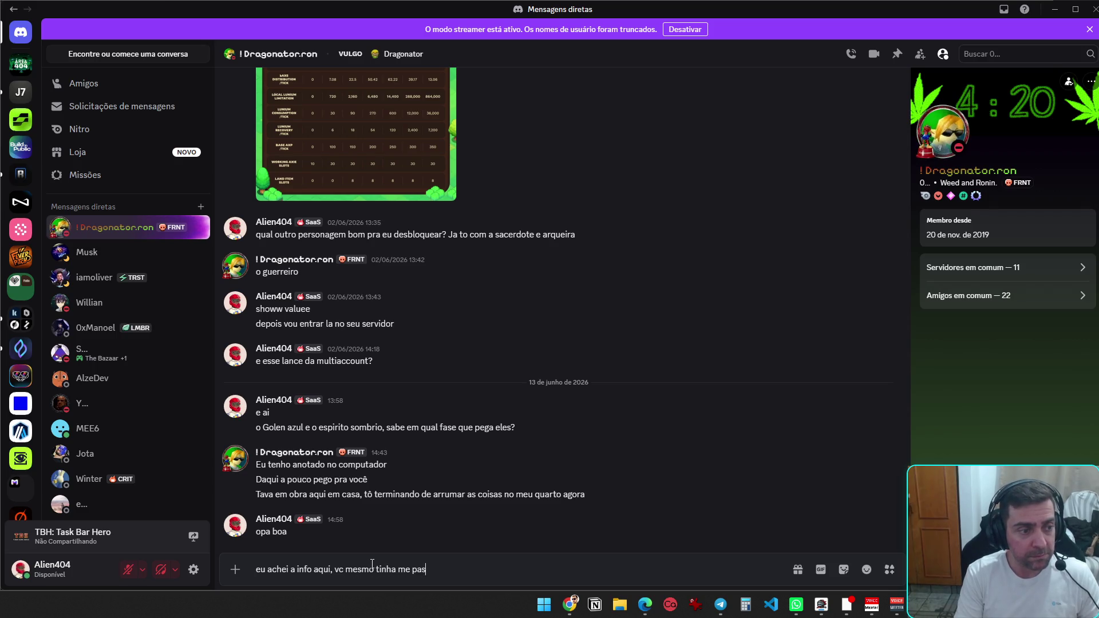
type("sado rs")
key("Return")
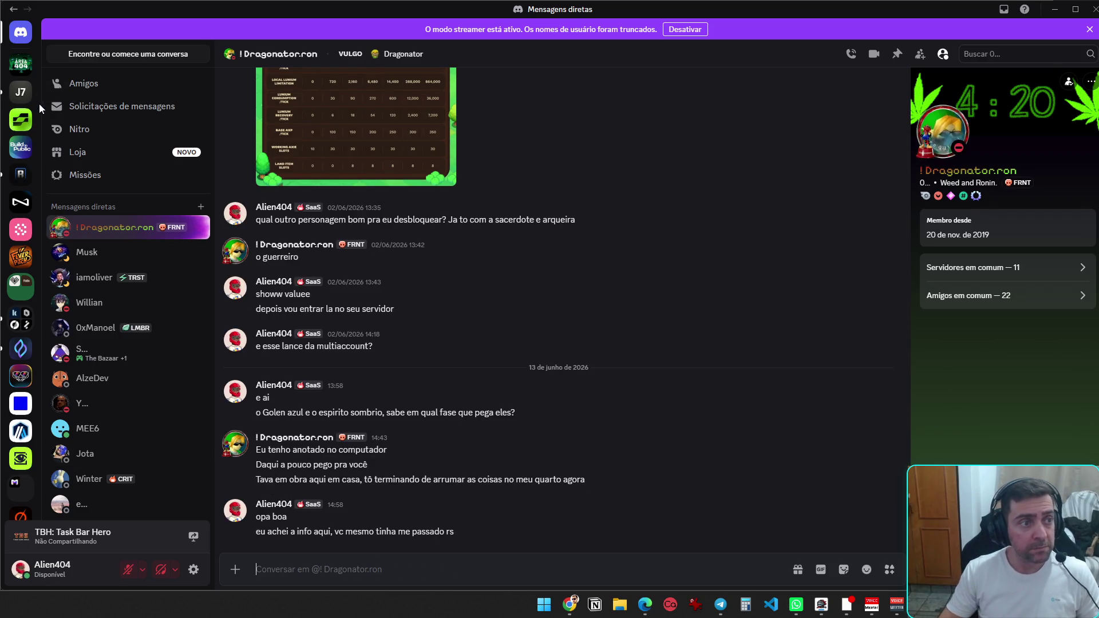
left_click(20, 73)
key("alt+Tab")
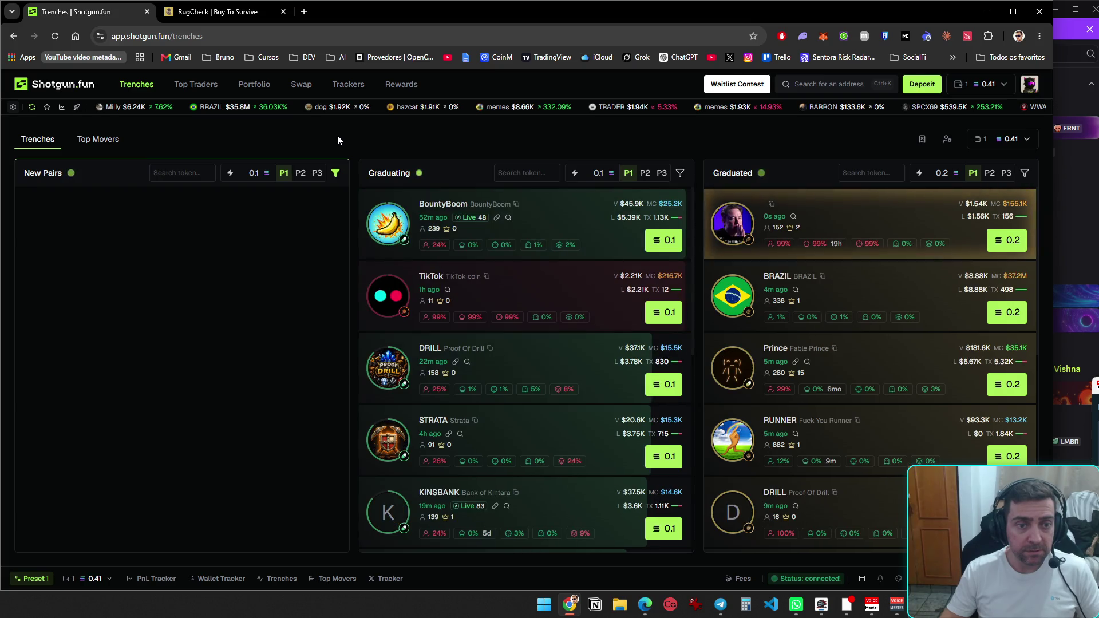
- Reapply the unchanged New Pairs filters, then load globo.com in a new tab
left_click(335, 173)
left_click(631, 547)
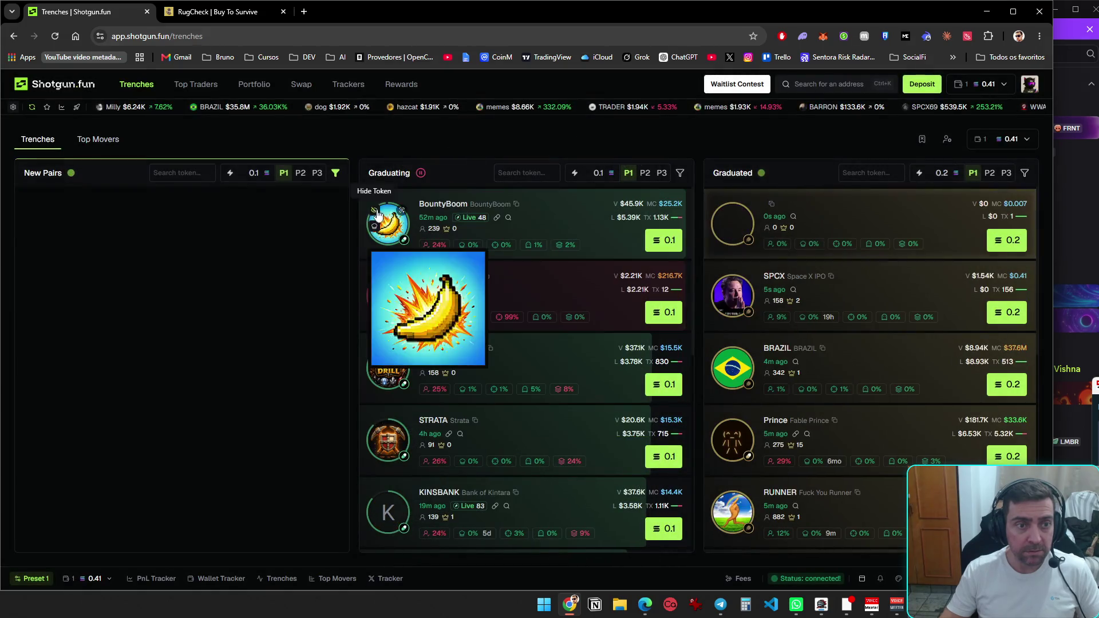
left_click(335, 173)
left_click(612, 552)
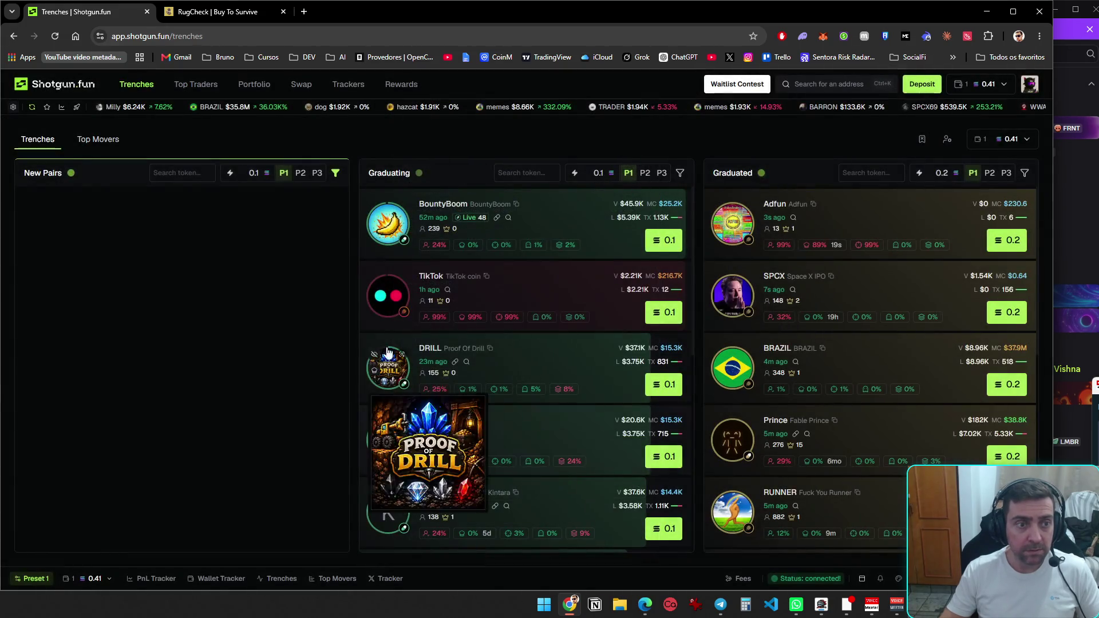
left_click(337, 173)
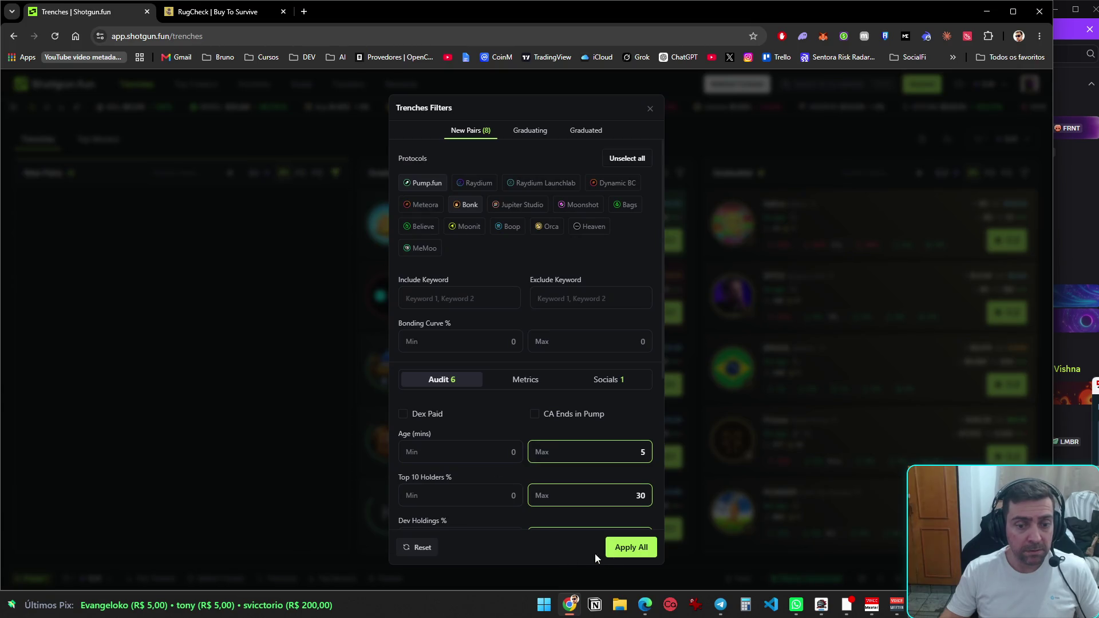
left_click(616, 549)
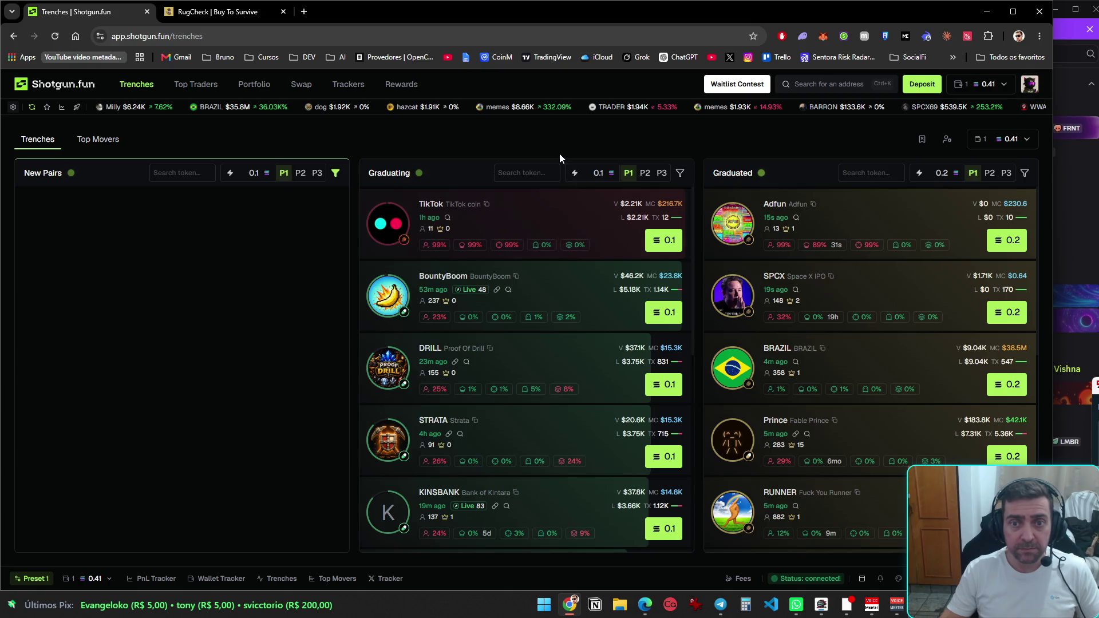
left_click(304, 12)
left_click(258, 308)
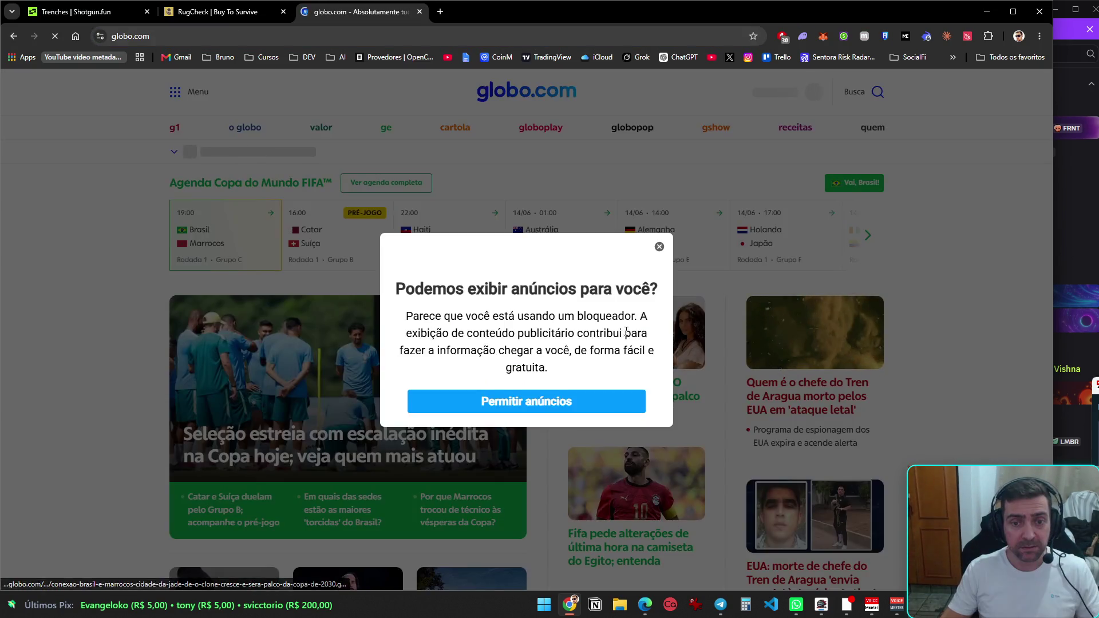
- Dismiss globo.com's ad-blocker notice and scroll through the homepage
left_click(659, 241)
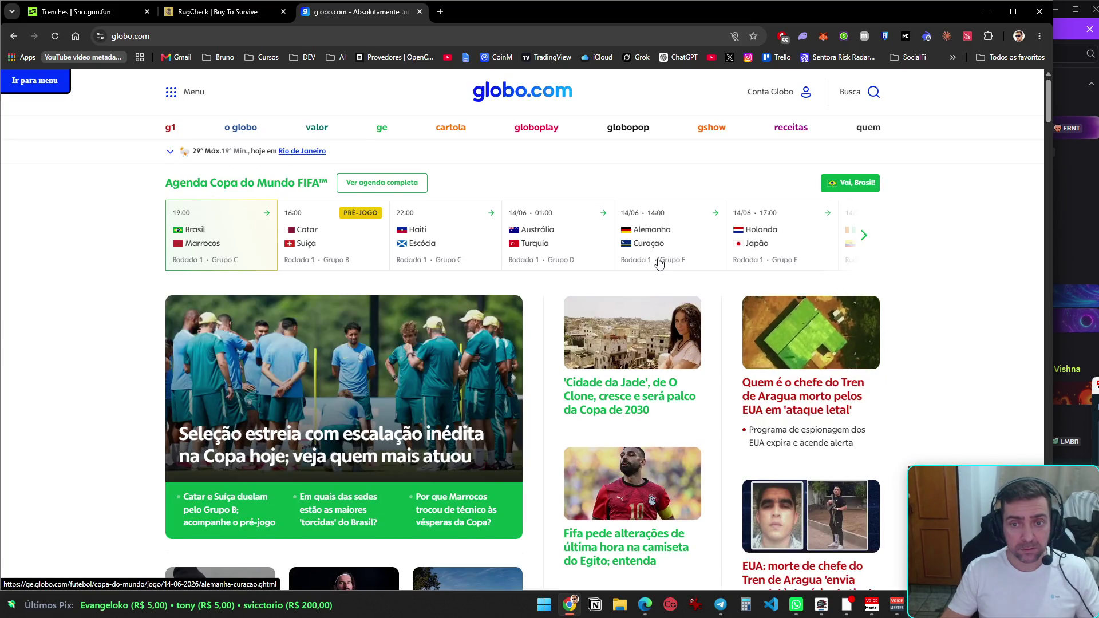
scroll(660, 262, "down", 4)
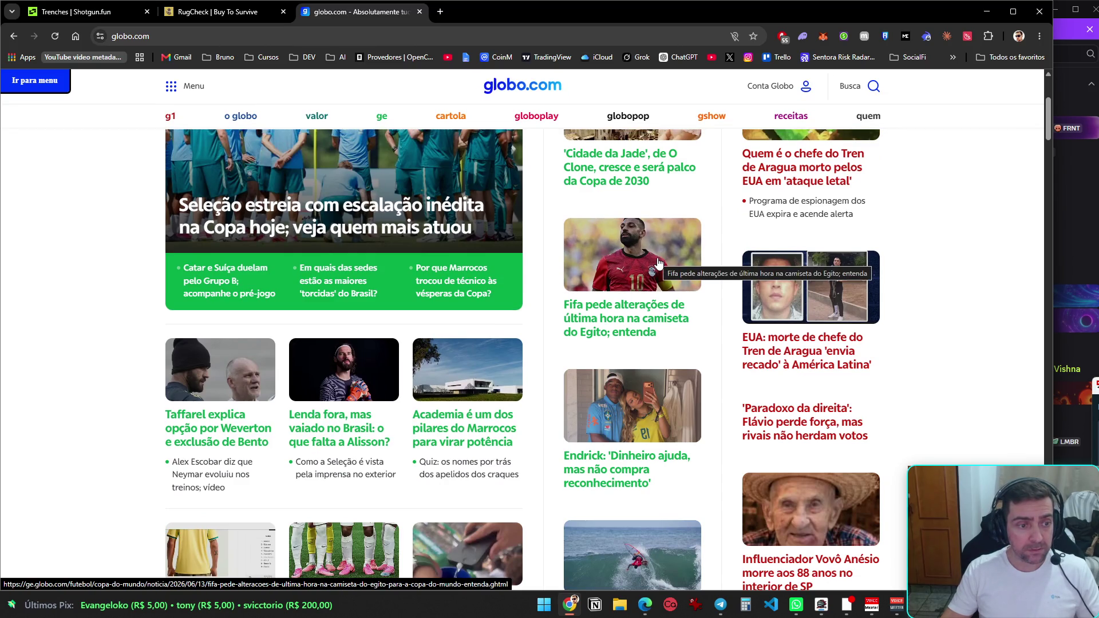
scroll(632, 364, "down", 6)
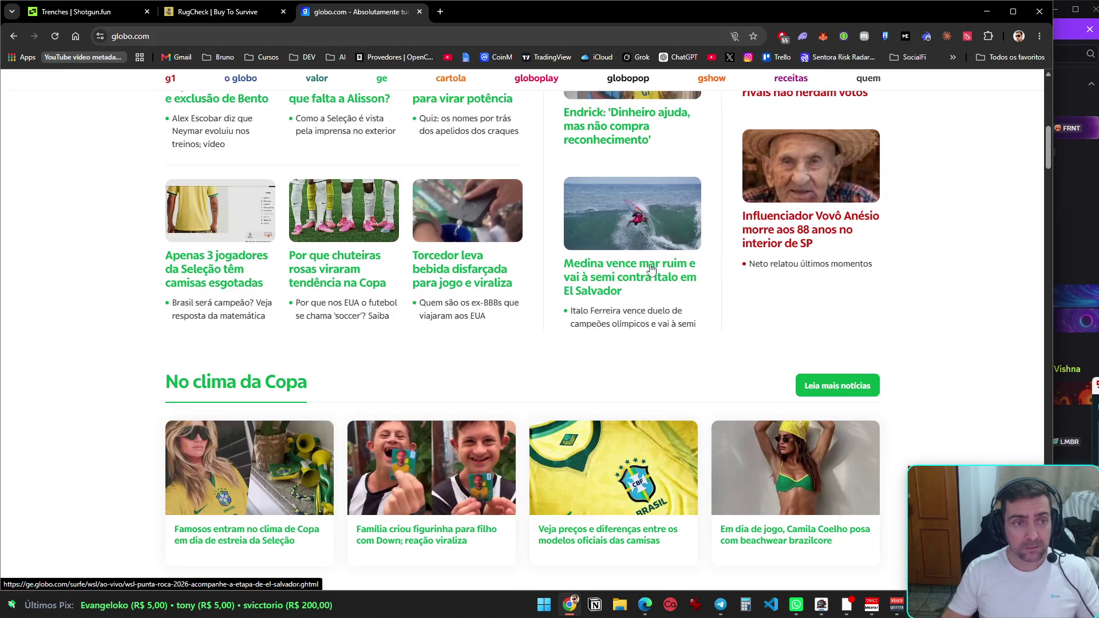
- Load cnn.com, scroll its homepage, and narrow the browser window to free space on the right
left_click(471, 39)
type("cnn.com")
key("Return")
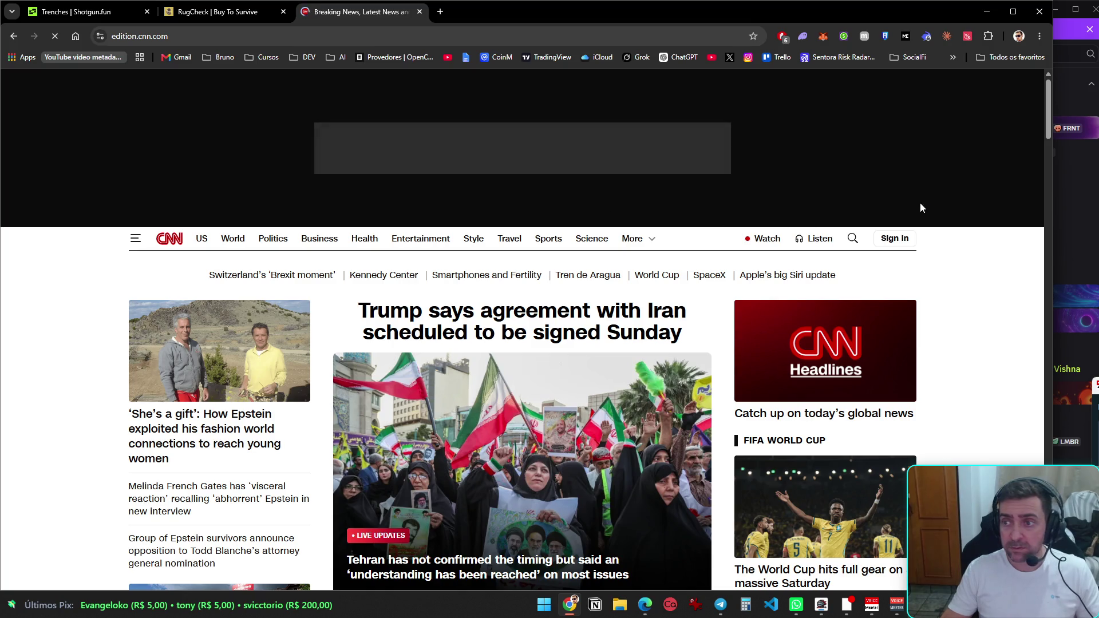
scroll(921, 207, "down", 4)
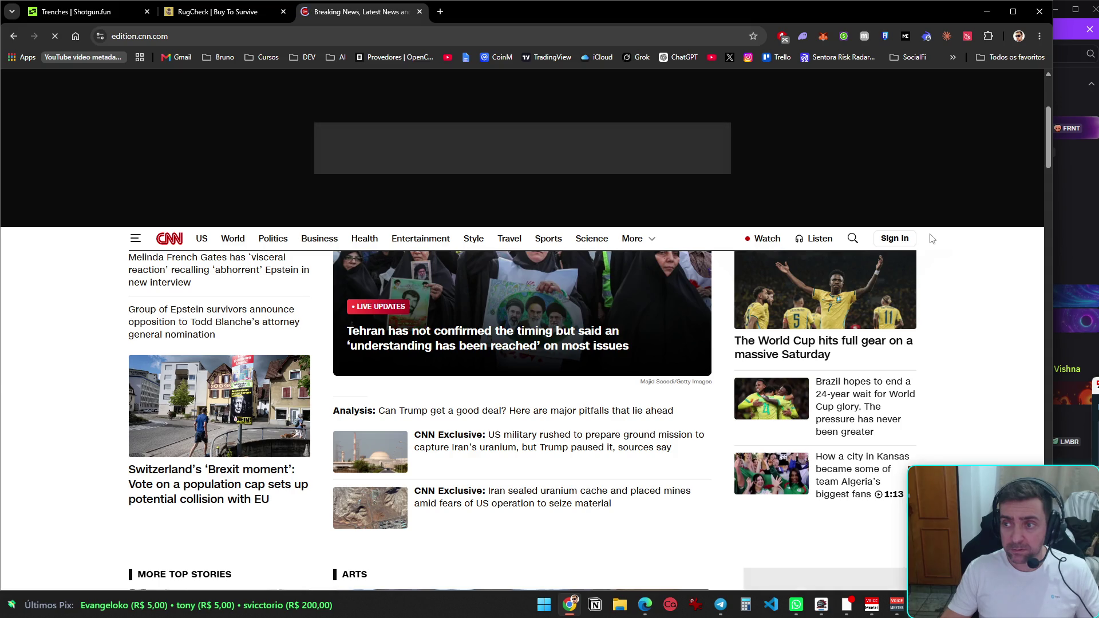
scroll(930, 255, "down", 4)
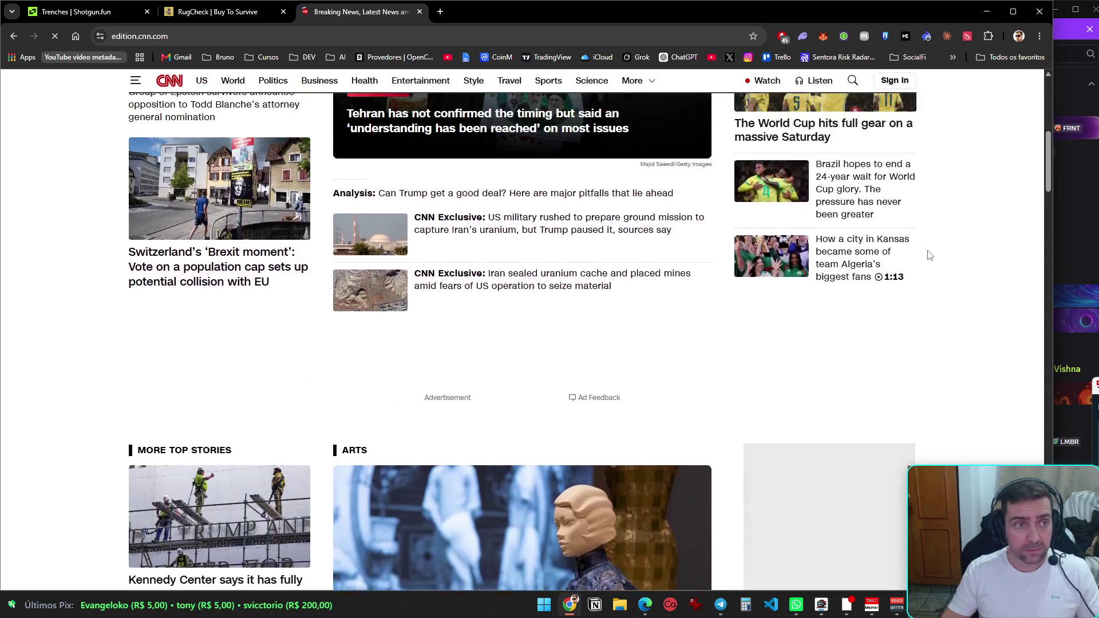
scroll(930, 255, "down", 6)
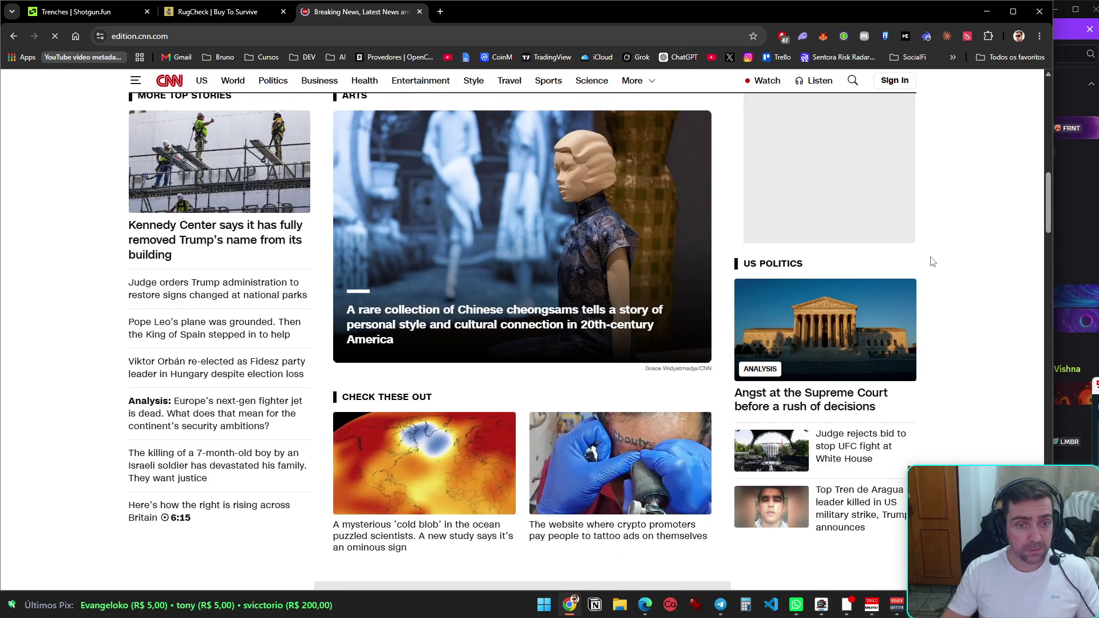
scroll(933, 262, "down", 3)
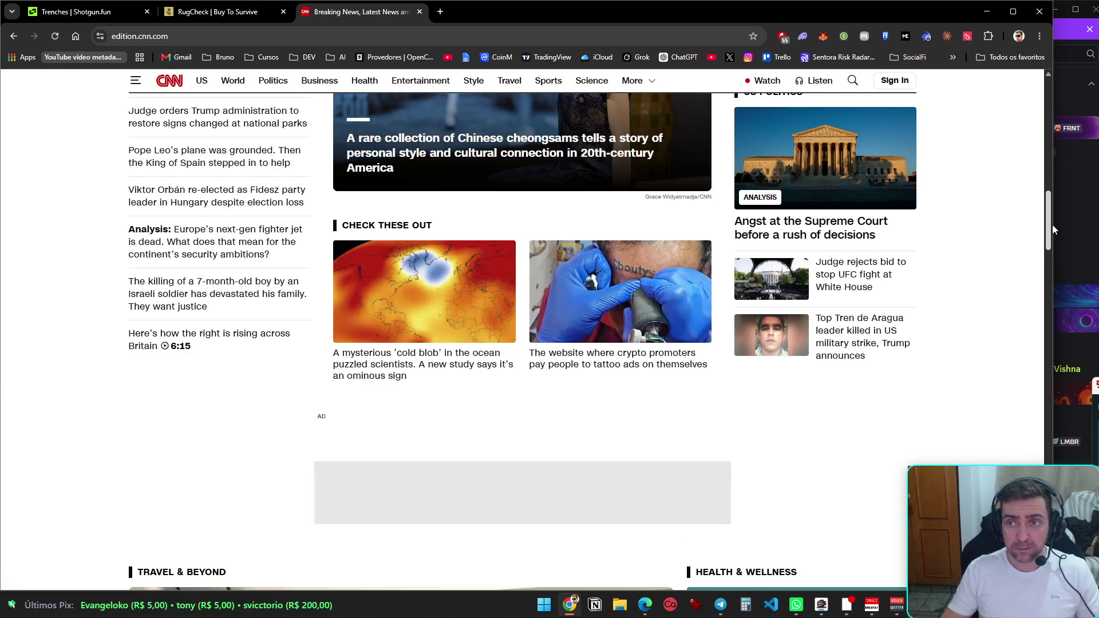
left_click_drag(1056, 225, 806, 235)
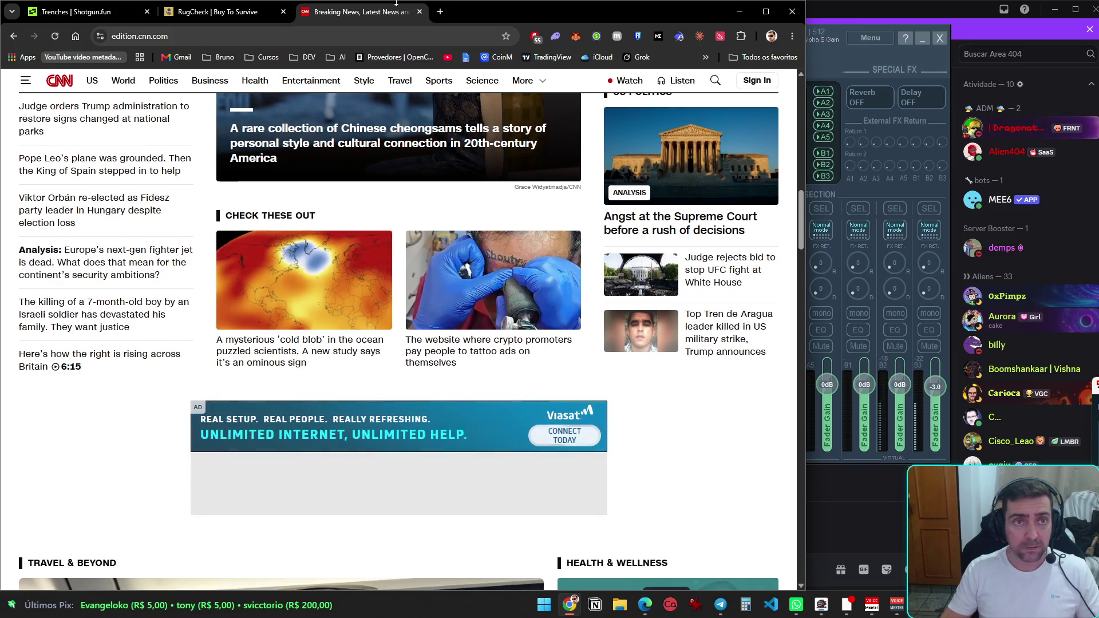
left_click(440, 12)
- Load j7tracker in its own window and place it beside a wider Shotgun.fun window
type("j7tracker")
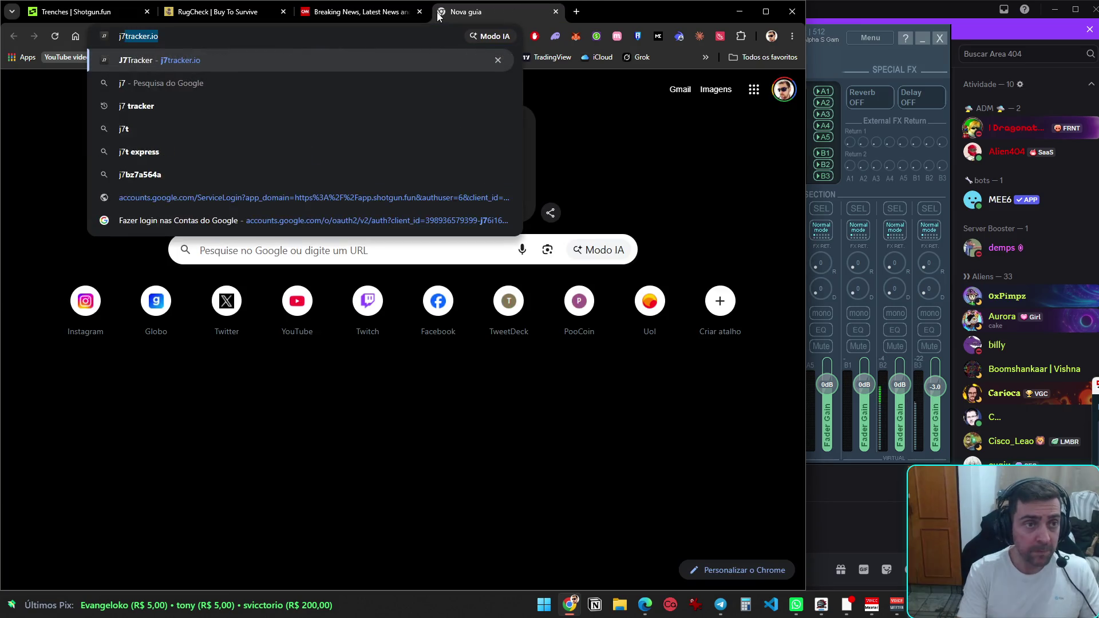
key("Return")
mouse_move(439, 16)
left_mouse_down()
mouse_move(479, 79)
mouse_move(564, 77)
mouse_move(742, 5)
mouse_move(951, 43)
left_mouse_up()
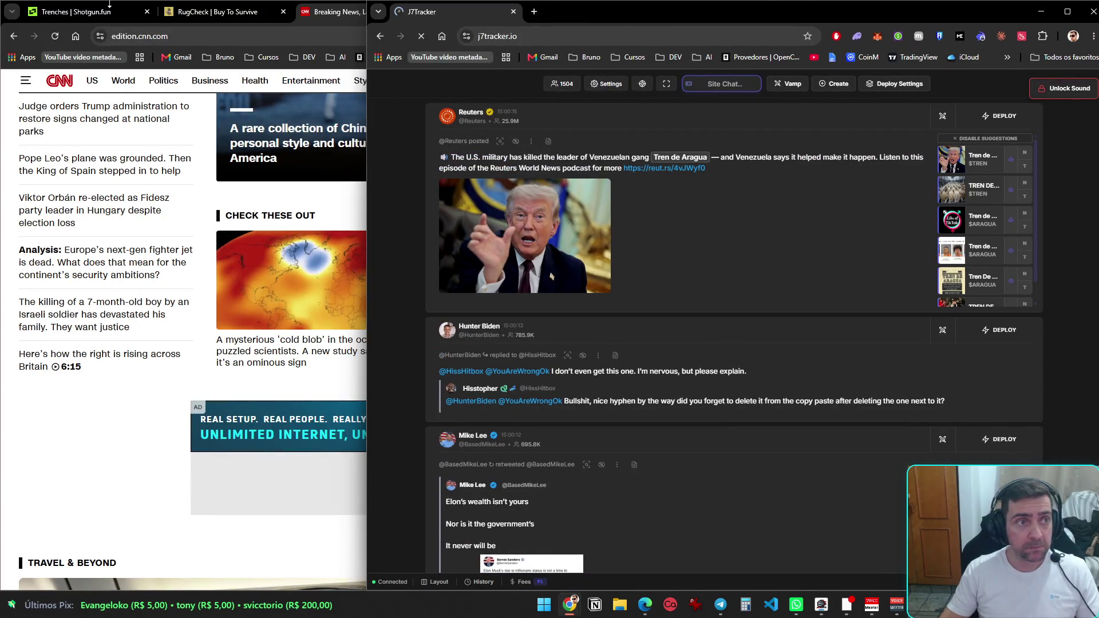
left_click(86, 12)
key("alt+Tab")
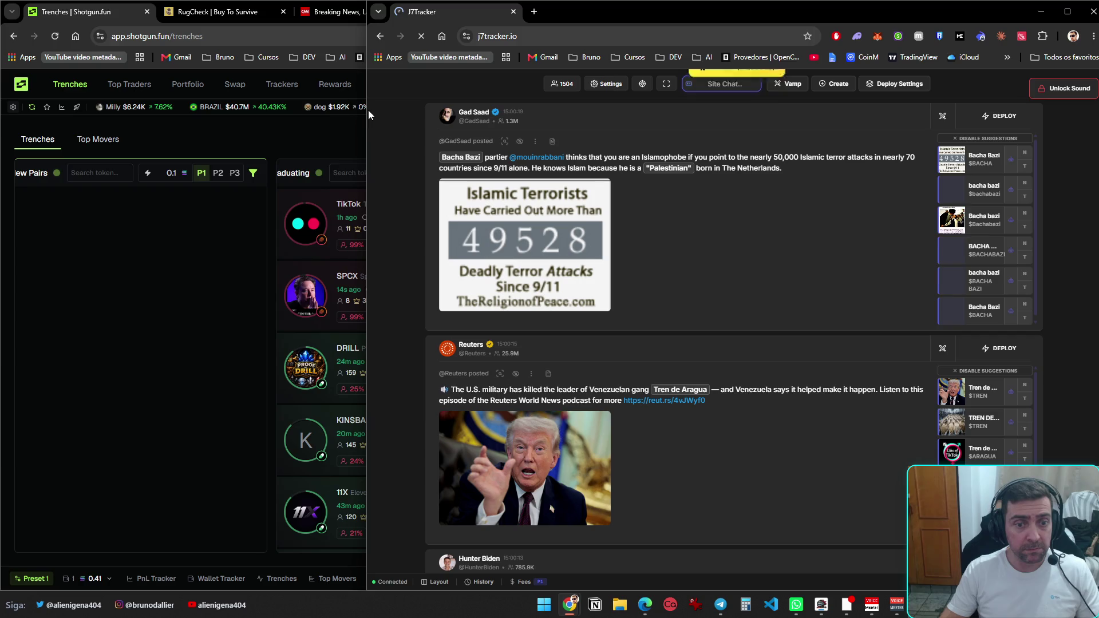
left_click_drag(440, 156, 656, 157)
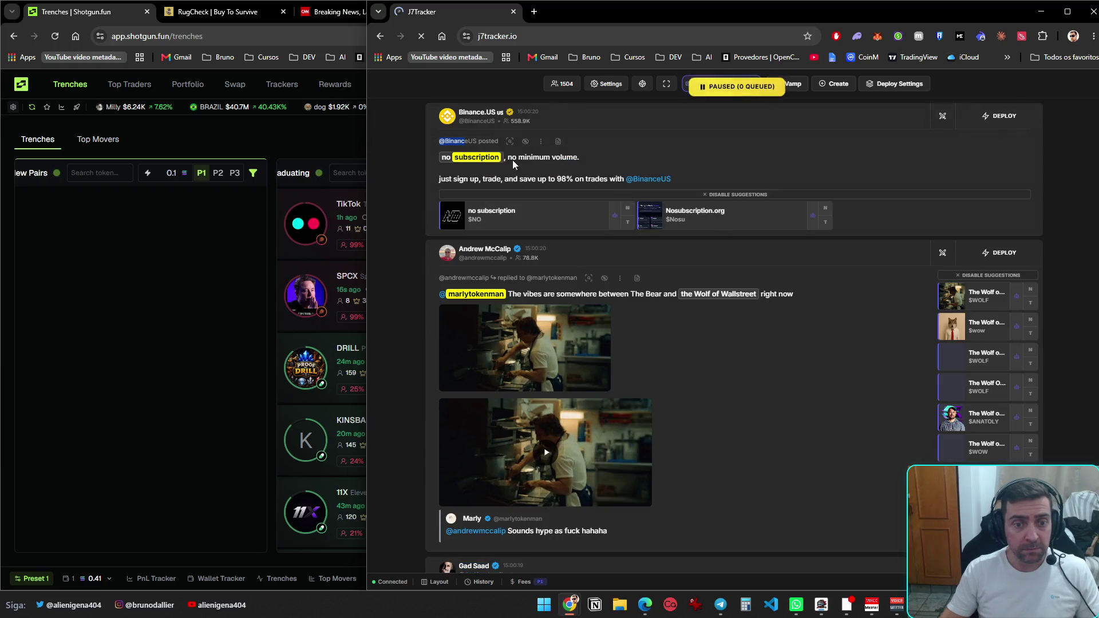
left_click_drag(367, 130, 796, 173)
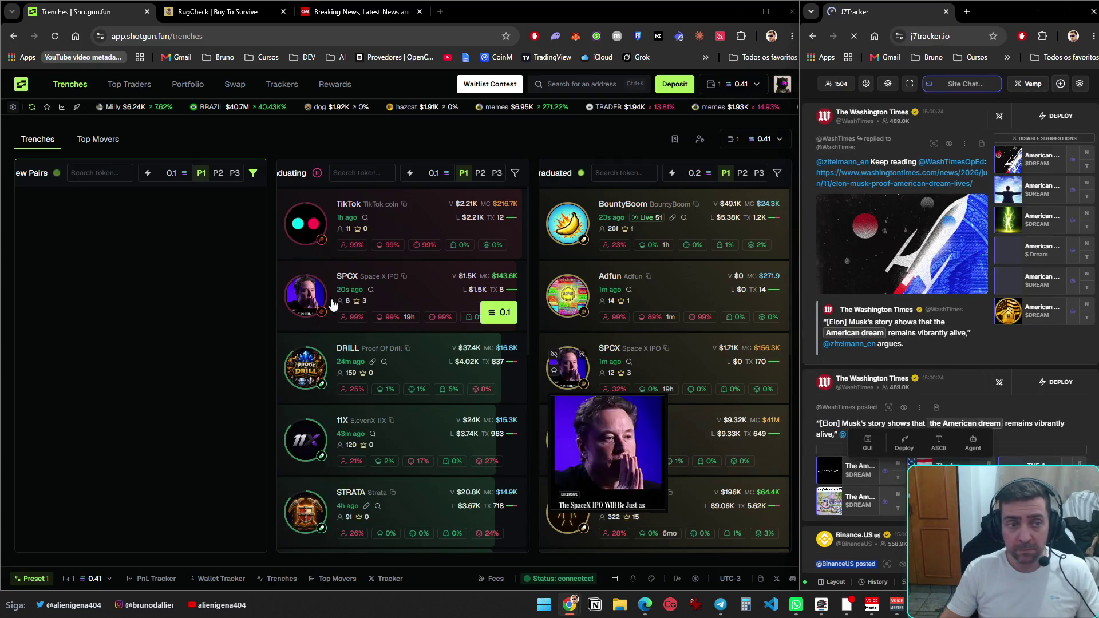
- Change the New Pairs Dev Holdings max from 15 to 20, set Snipers and Insiders max to 20, and apply all
left_click(253, 173)
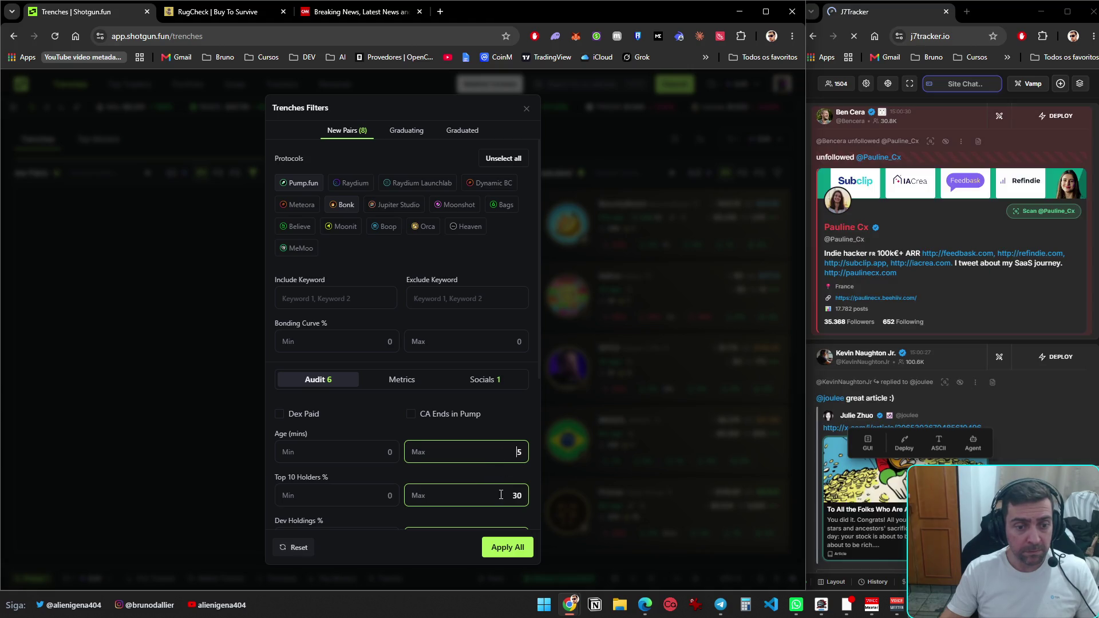
scroll(501, 495, "down", 3)
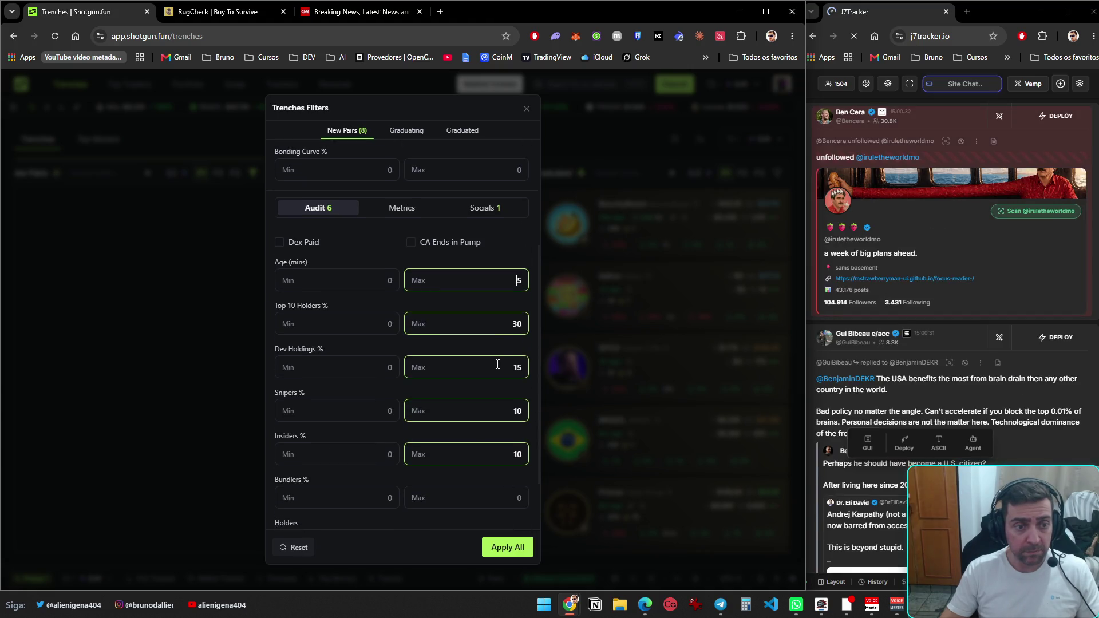
double_click(498, 364)
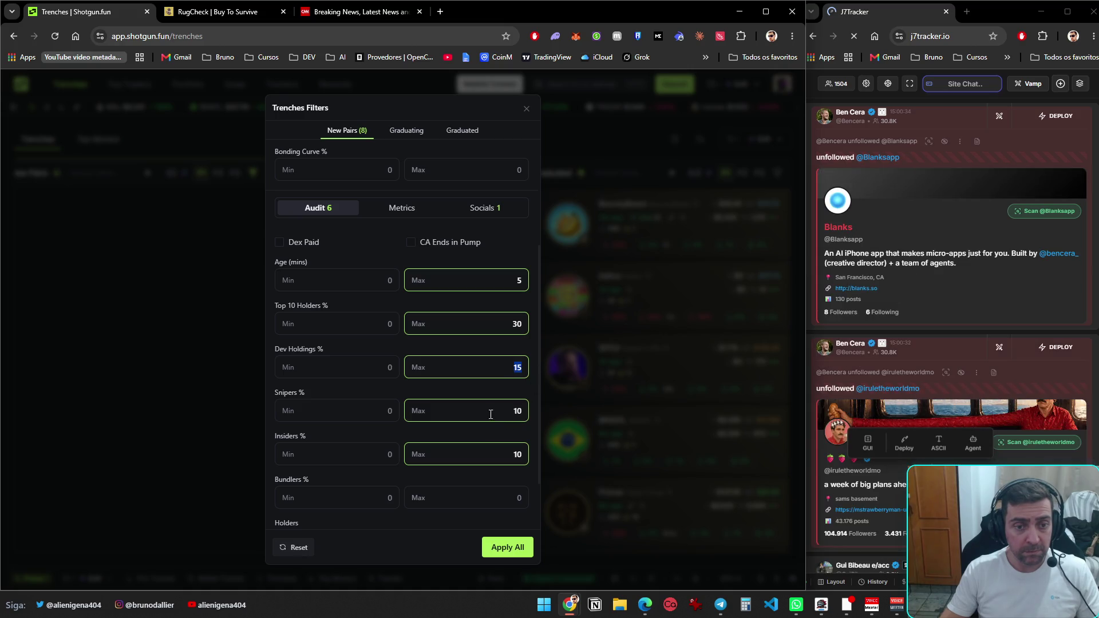
type("20")
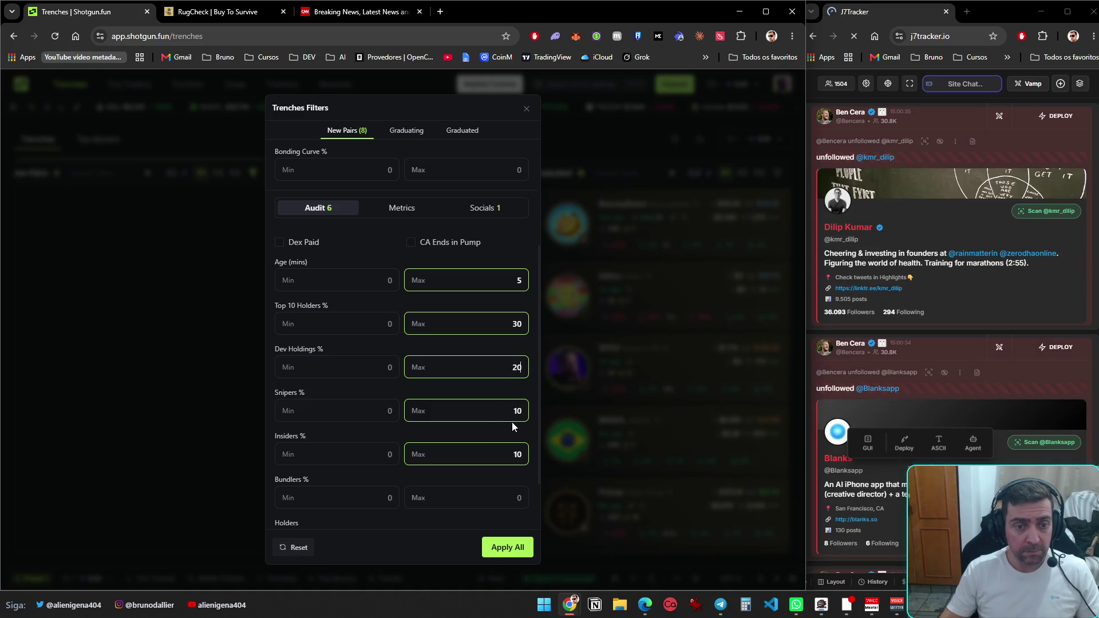
key("Left")
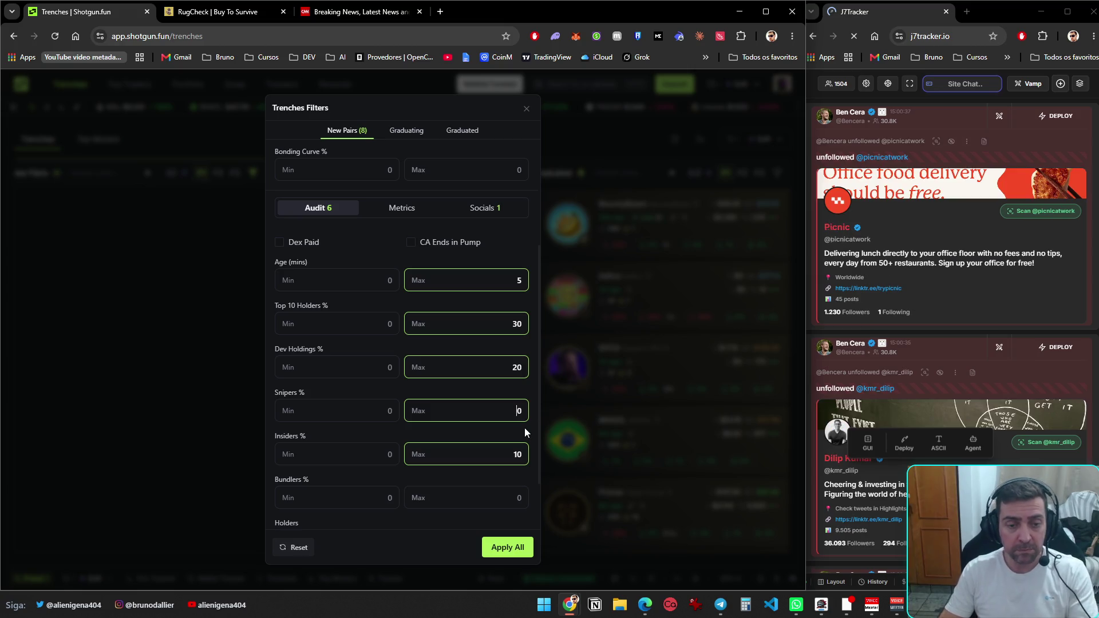
key("Delete")
type("2")
key("Tab")
key("Tab")
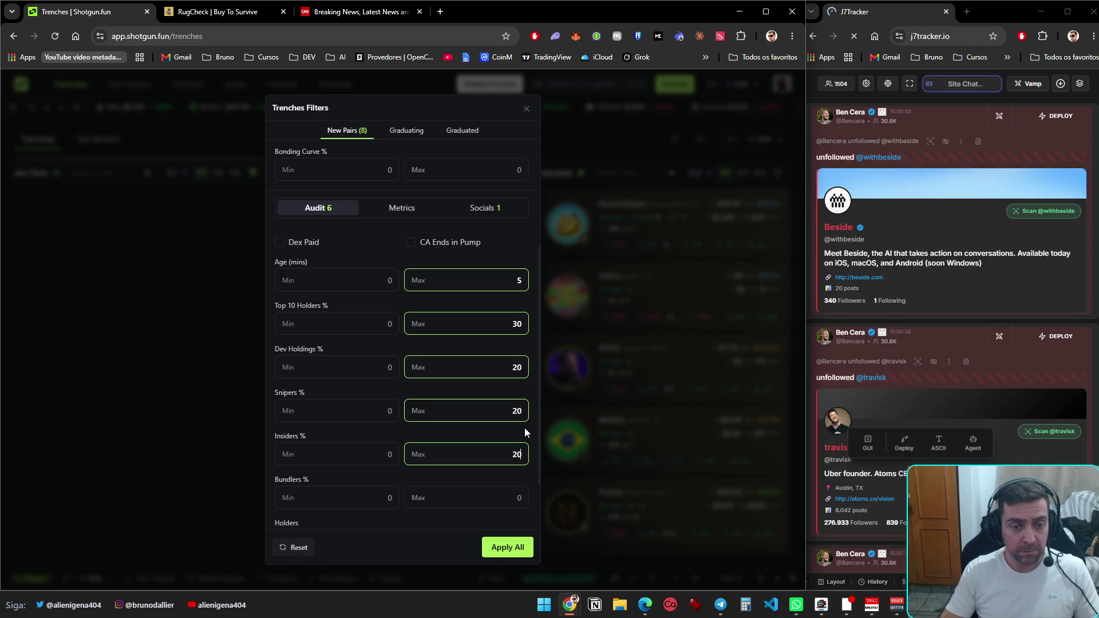
left_click(502, 548)
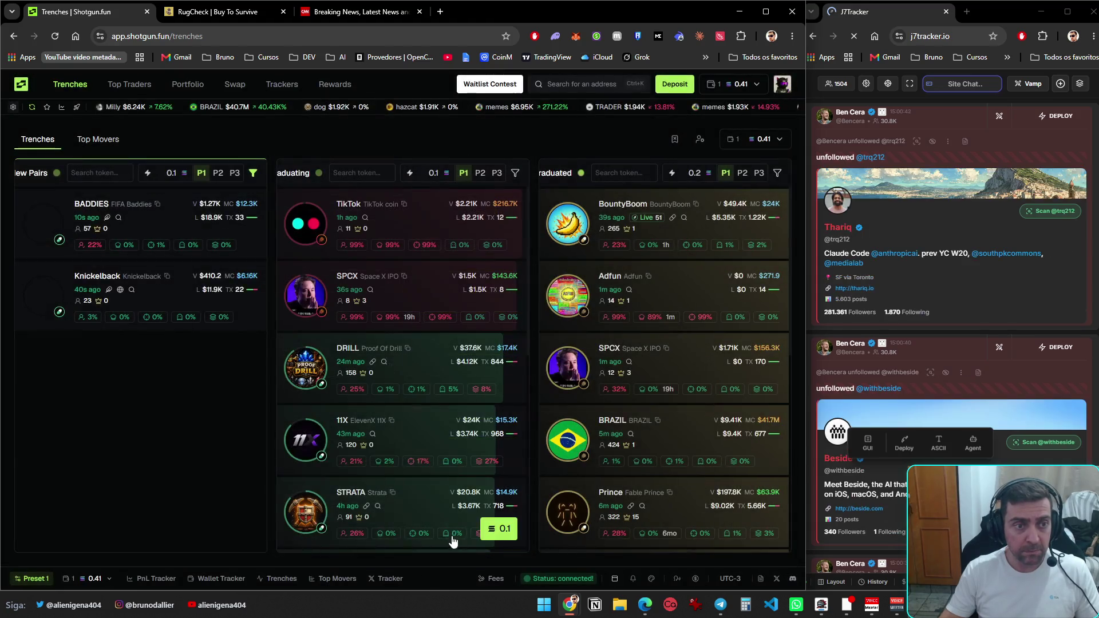
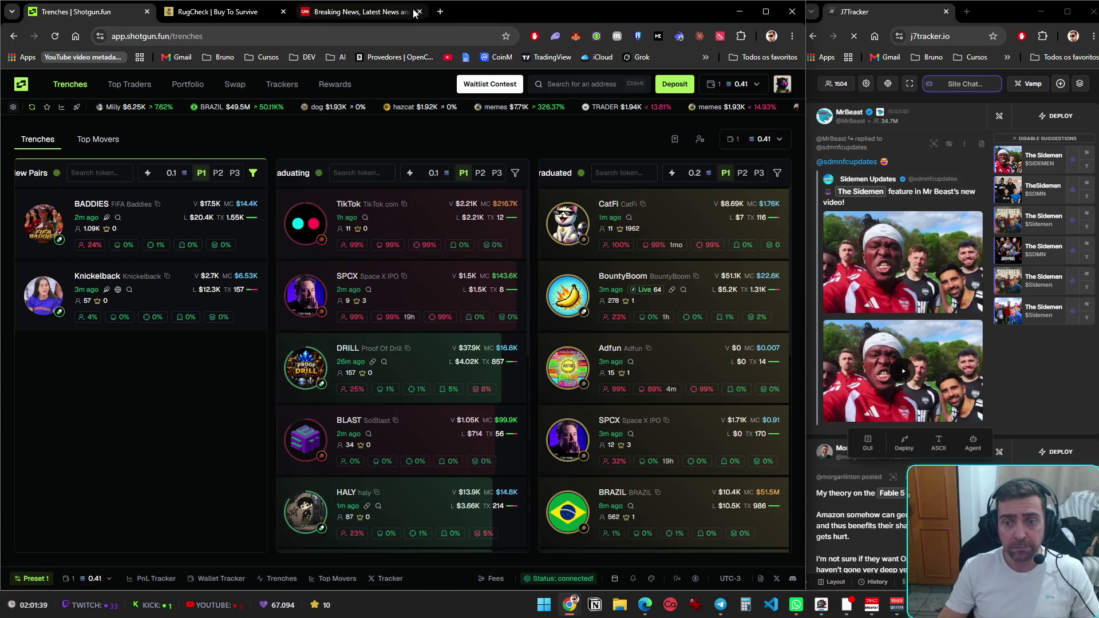
- Open X's home feed in a new tab and reapply the Trenches filters on Shotgun.fun
left_click(440, 12)
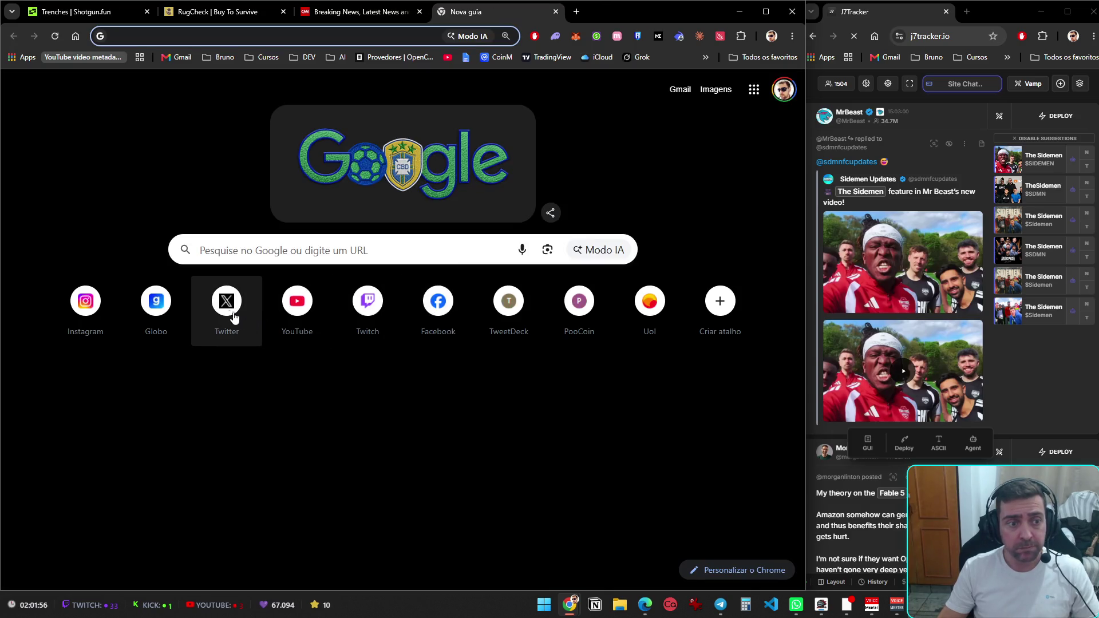
left_click(240, 312)
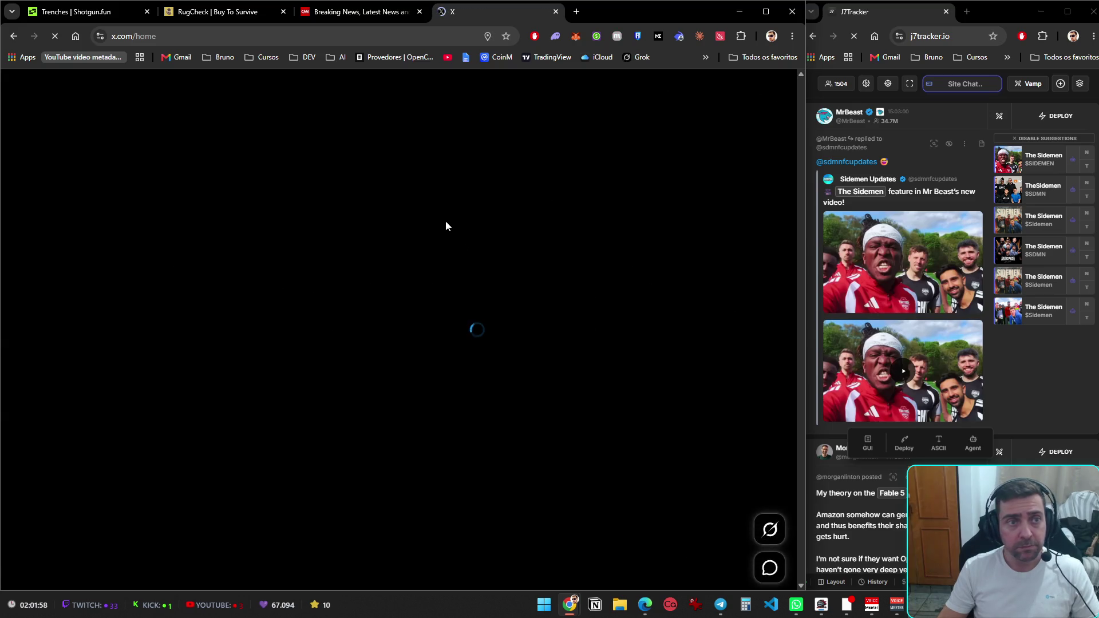
key("ctrl+1")
left_click(252, 172)
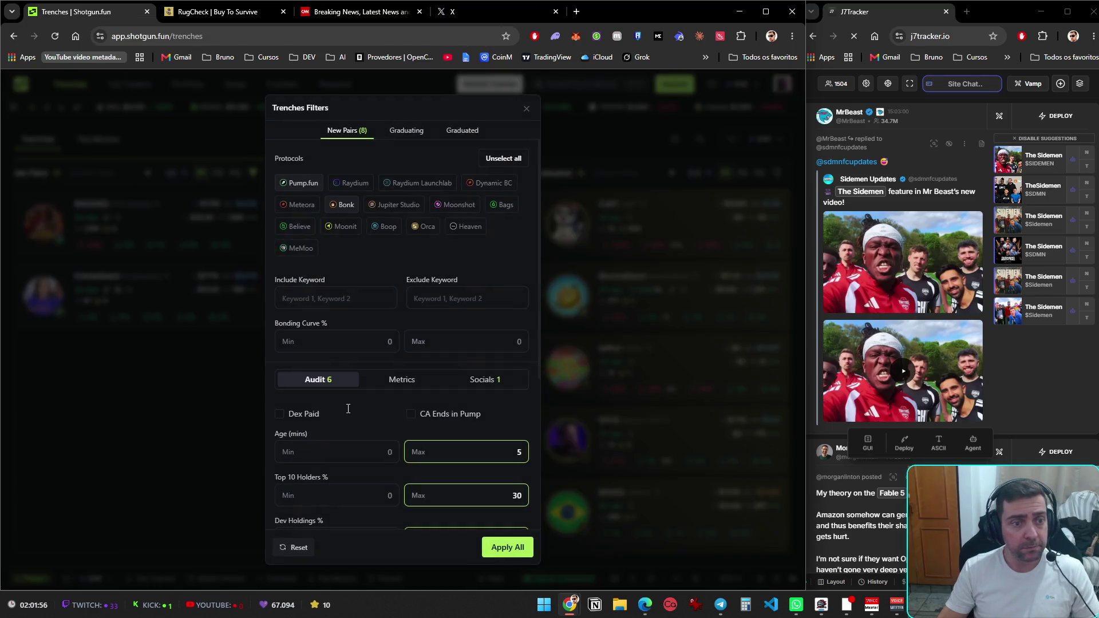
left_click(500, 549)
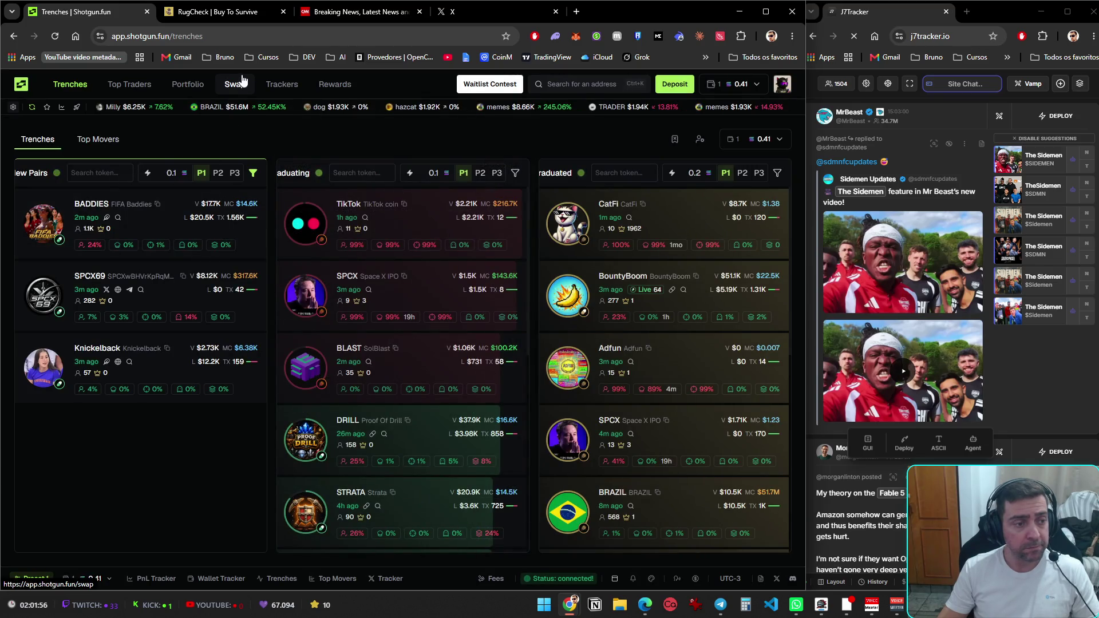
left_click(468, 15)
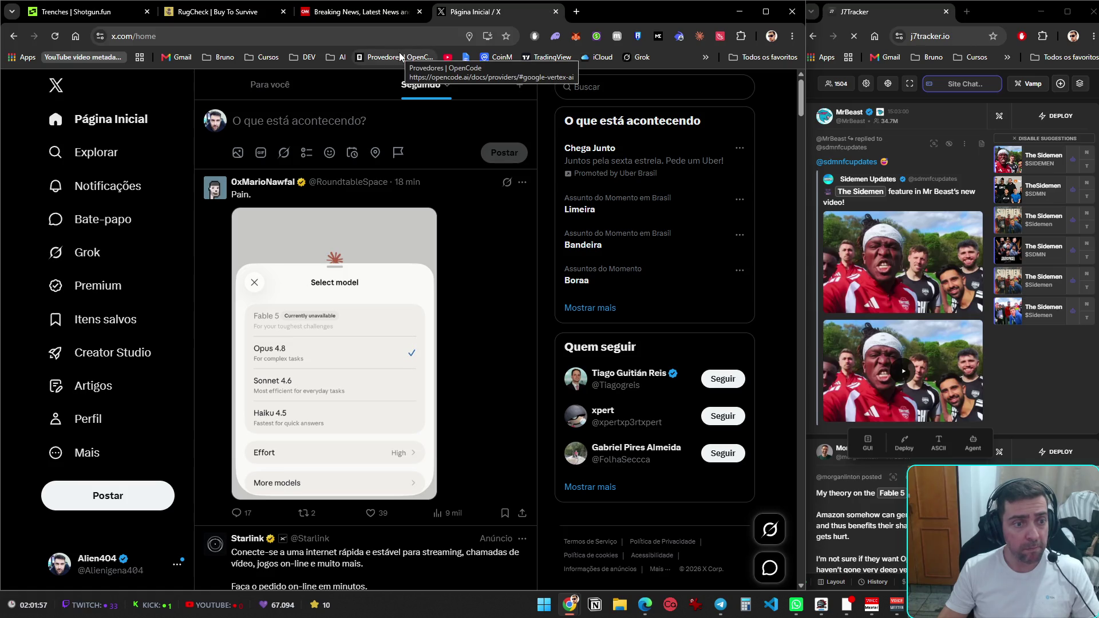
- Scroll down X's Seguindo timeline through recent posts such as Valor Econômico's
scroll(521, 213, "down", 10)
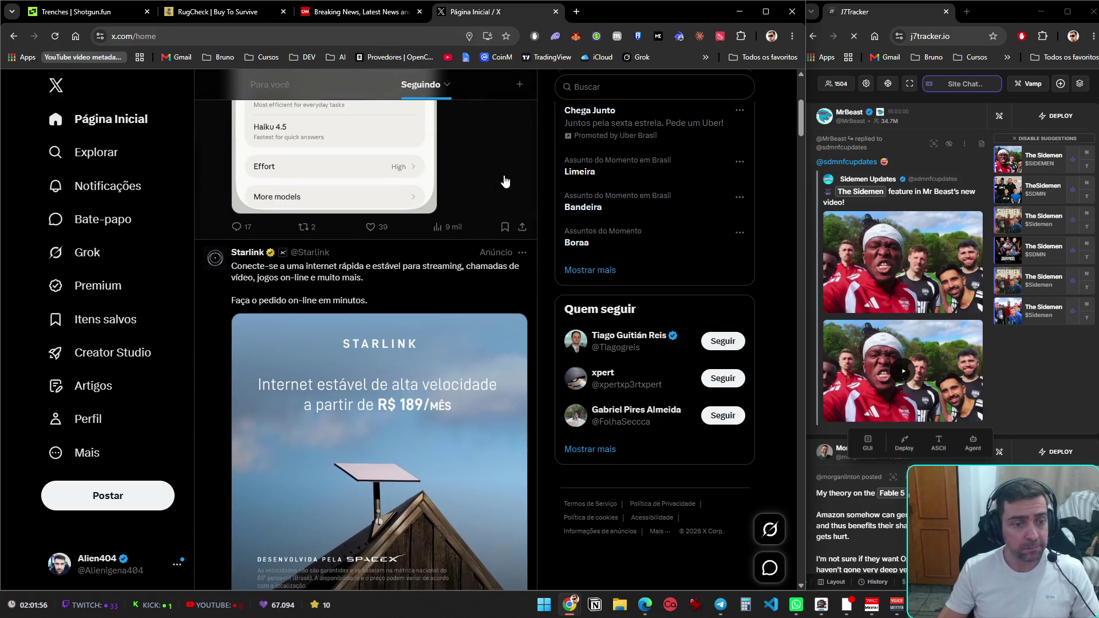
scroll(520, 213, "down", 1)
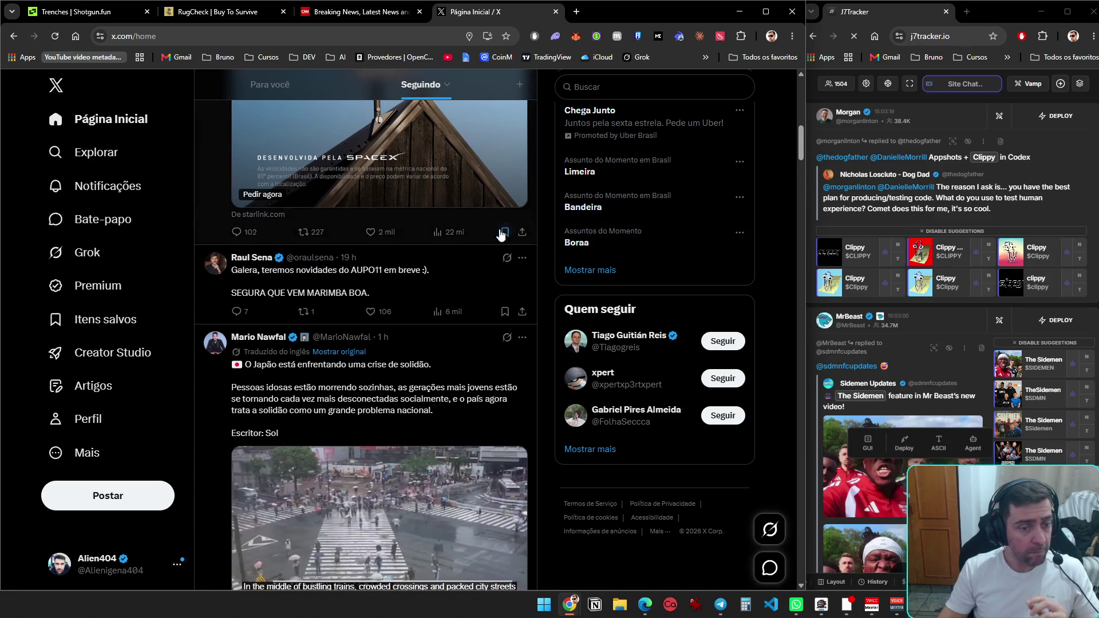
scroll(505, 250, "down", 3)
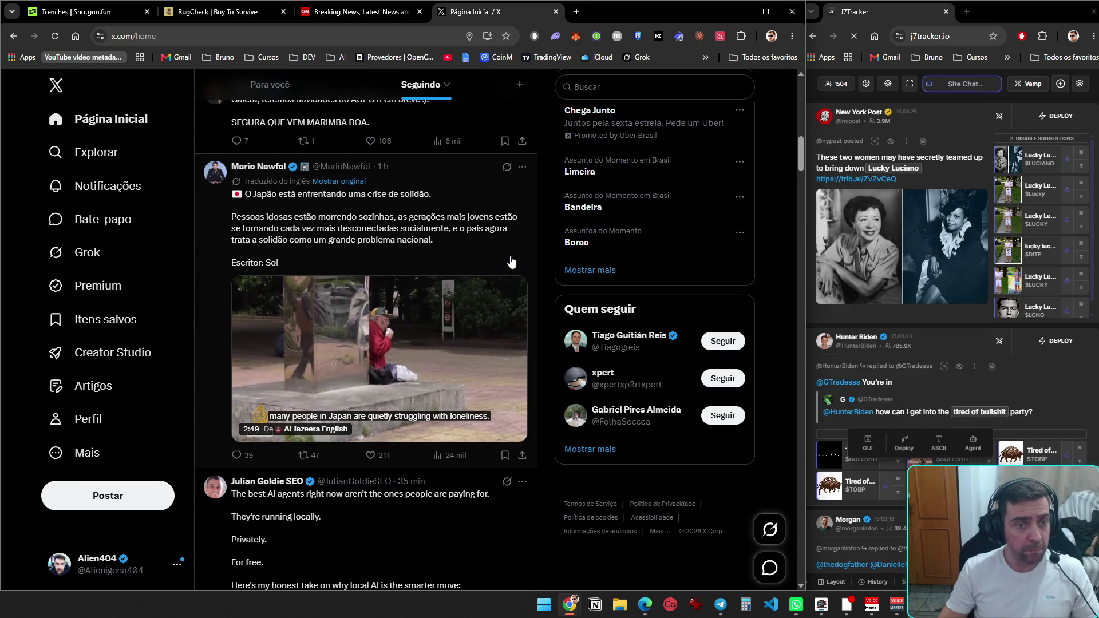
scroll(511, 262, "down", 4)
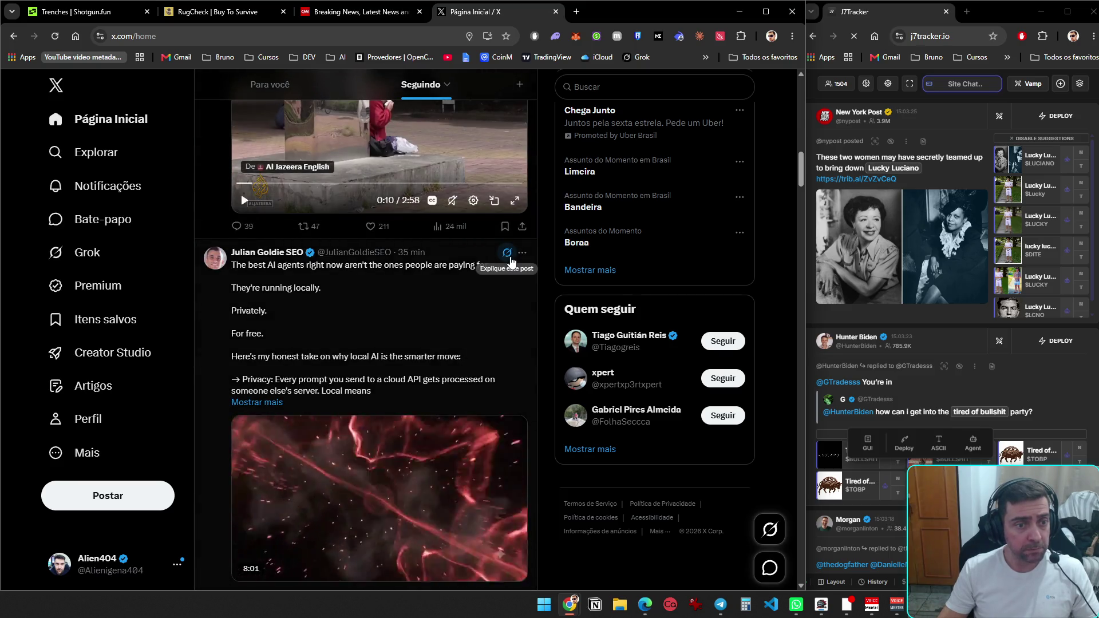
scroll(551, 327, "down", 2)
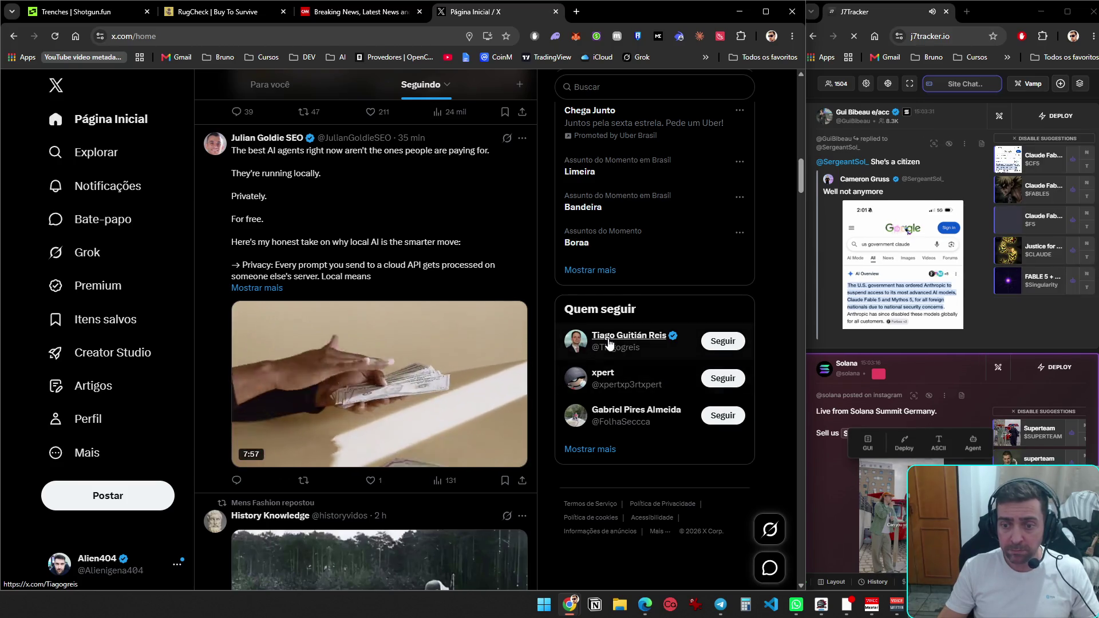
scroll(531, 310, "down", 5)
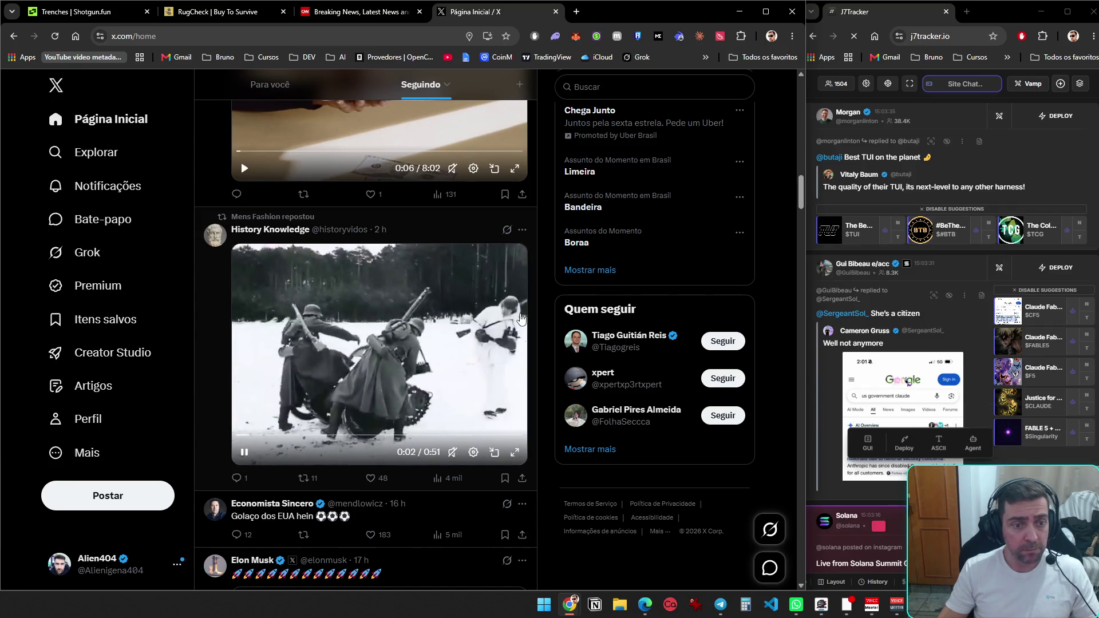
scroll(521, 319, "down", 6)
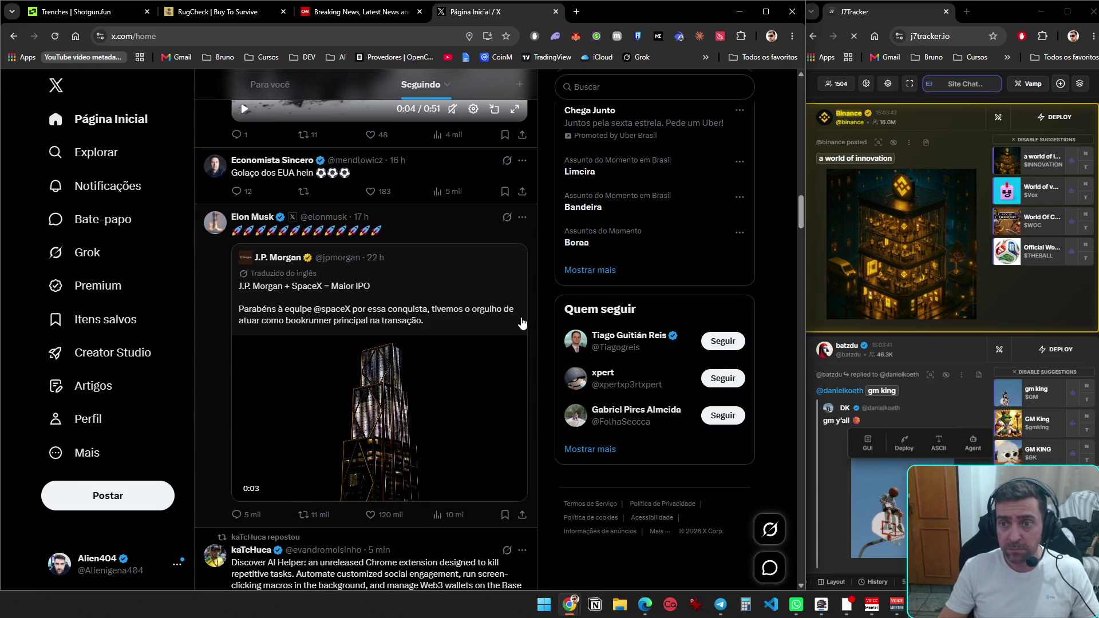
scroll(522, 324, "down", 5)
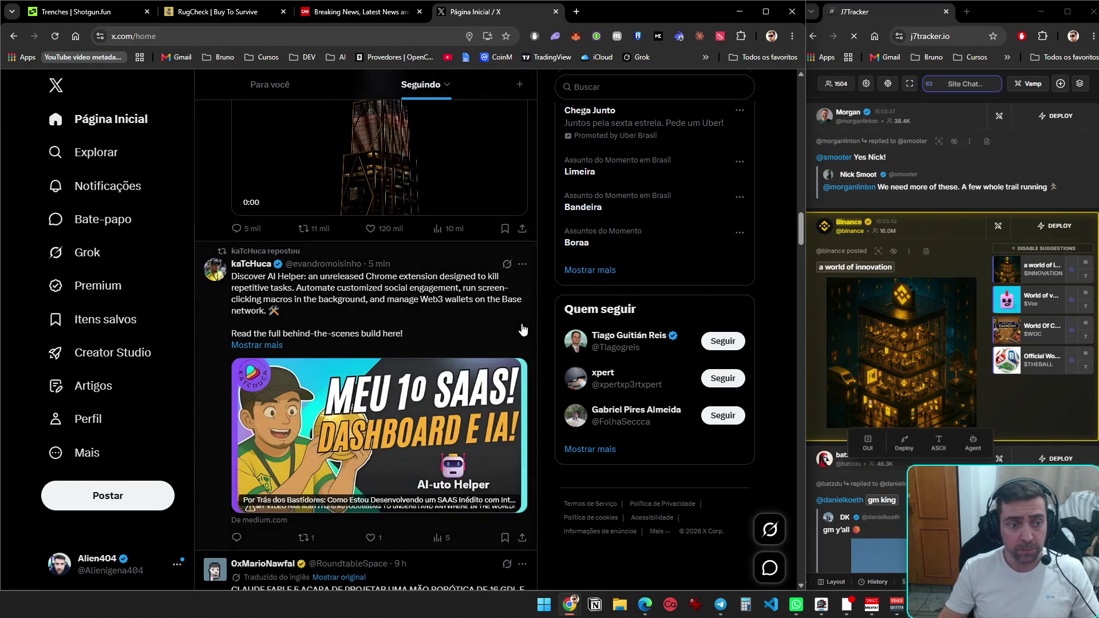
scroll(522, 329, "down", 5)
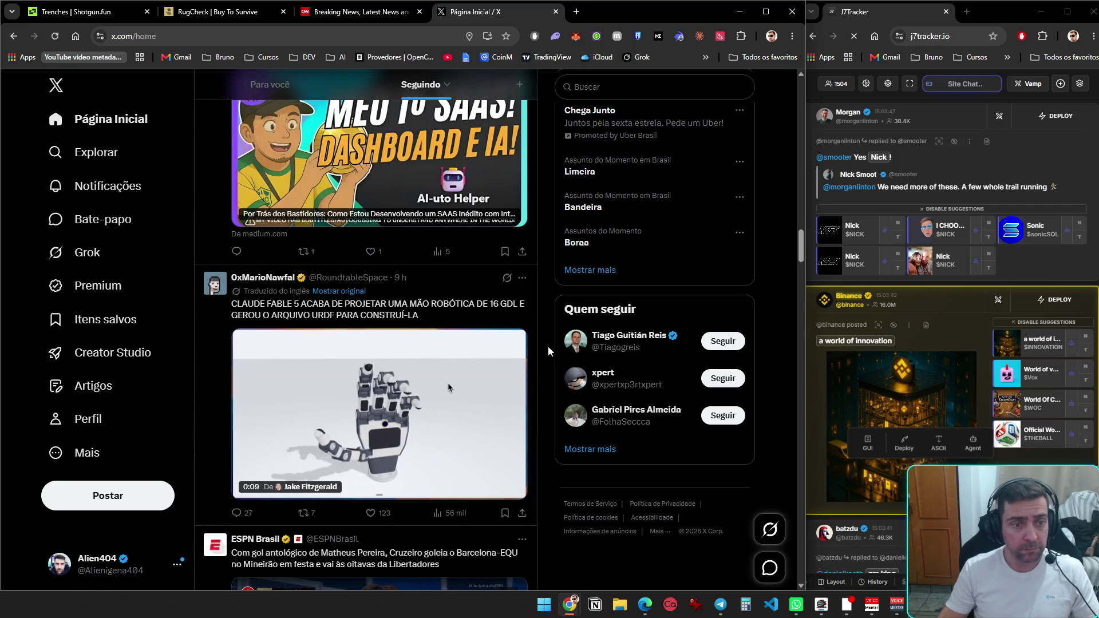
scroll(548, 345, "down", 5)
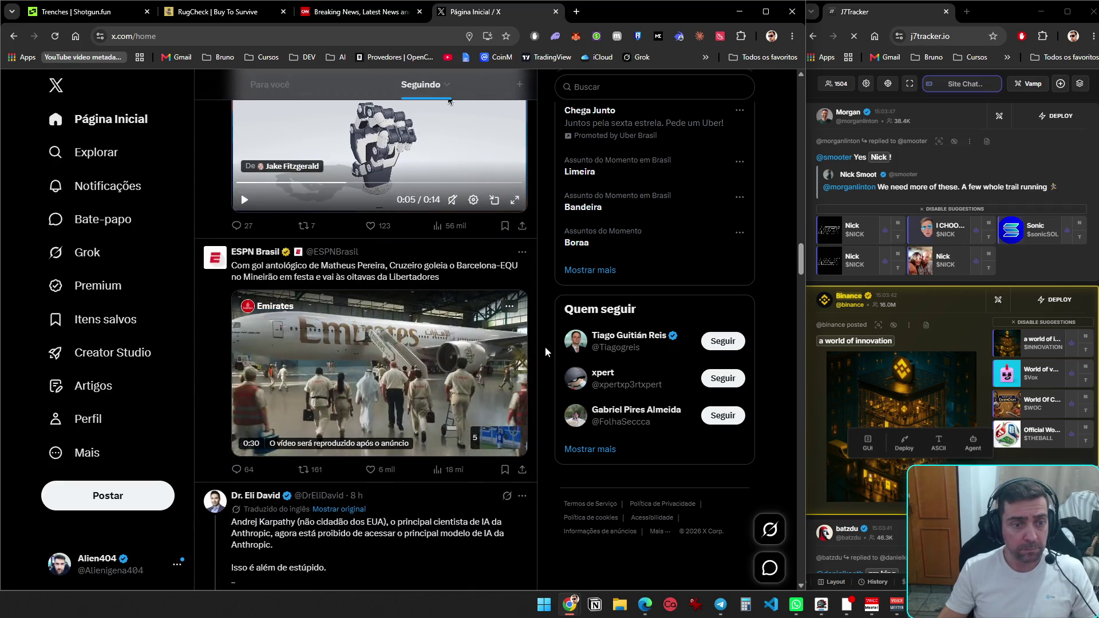
scroll(545, 347, "down", 6)
scroll(544, 348, "down", 6)
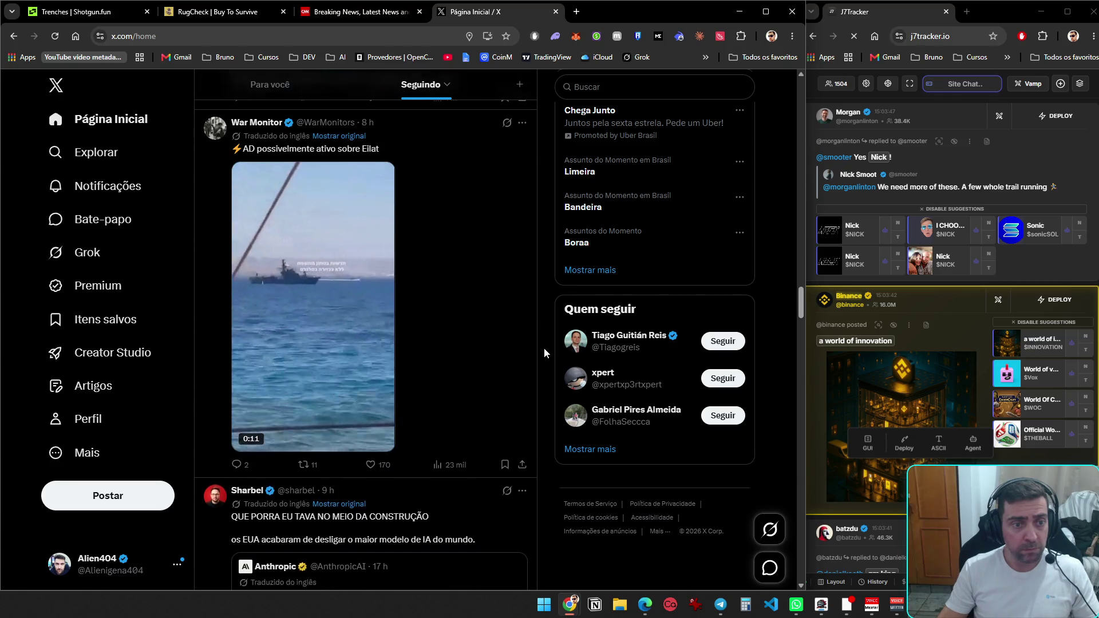
scroll(544, 348, "down", 5)
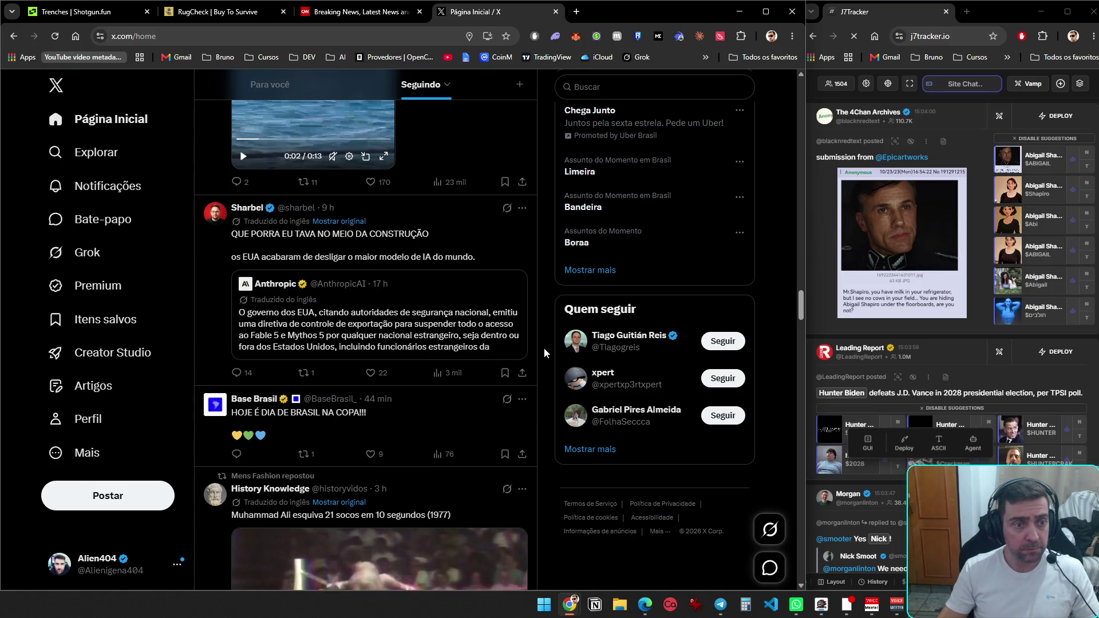
scroll(544, 348, "down", 3)
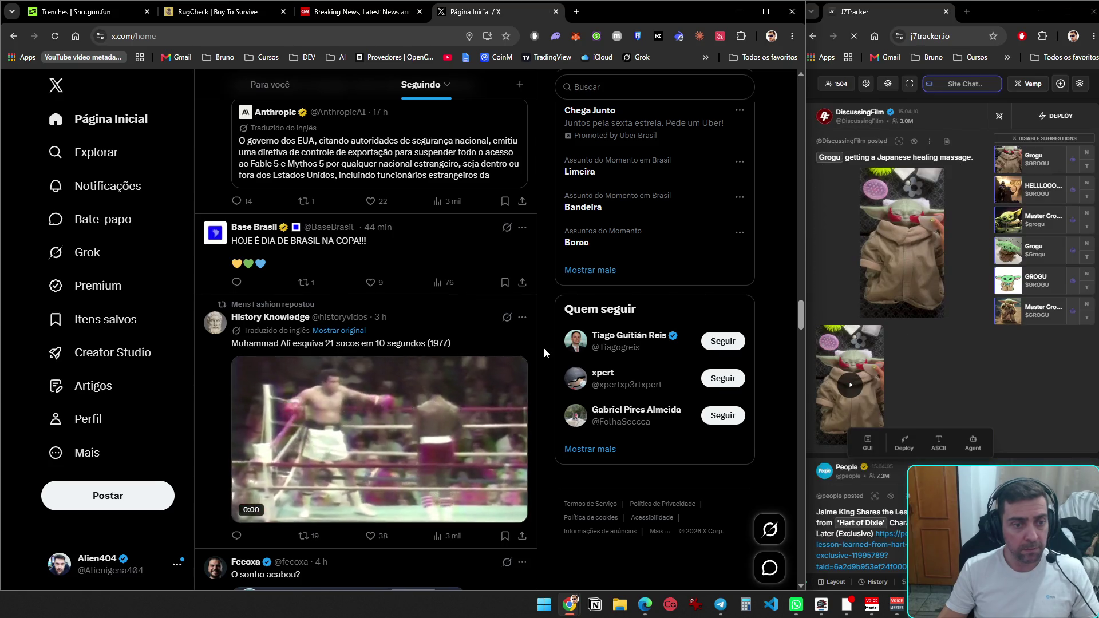
scroll(544, 348, "down", 1)
scroll(544, 348, "down", 4)
scroll(544, 349, "down", 3)
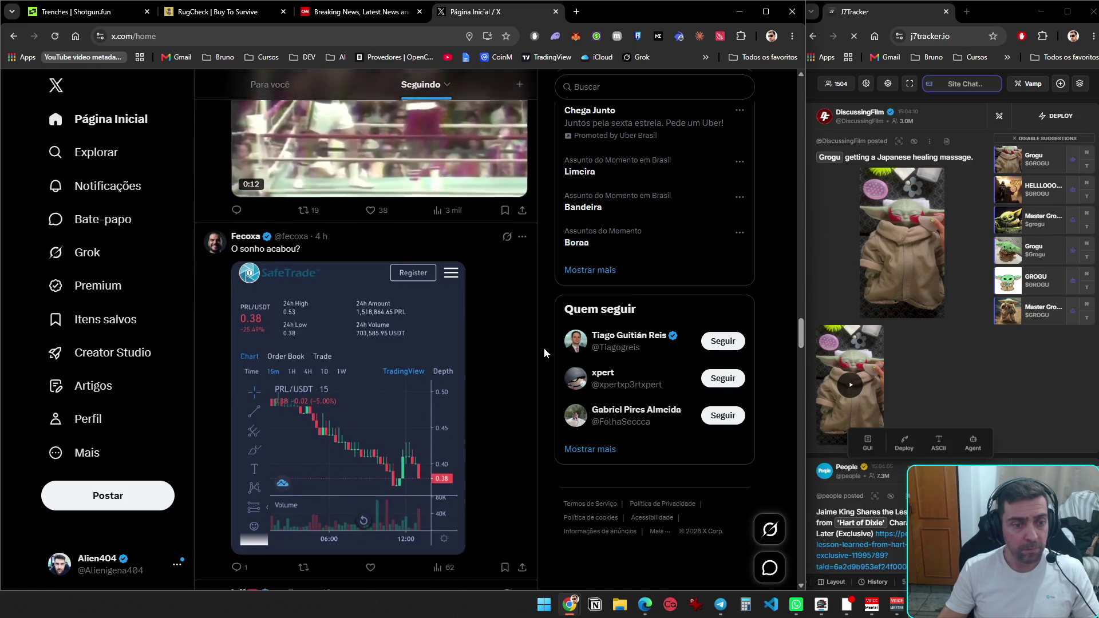
scroll(544, 349, "down", 3)
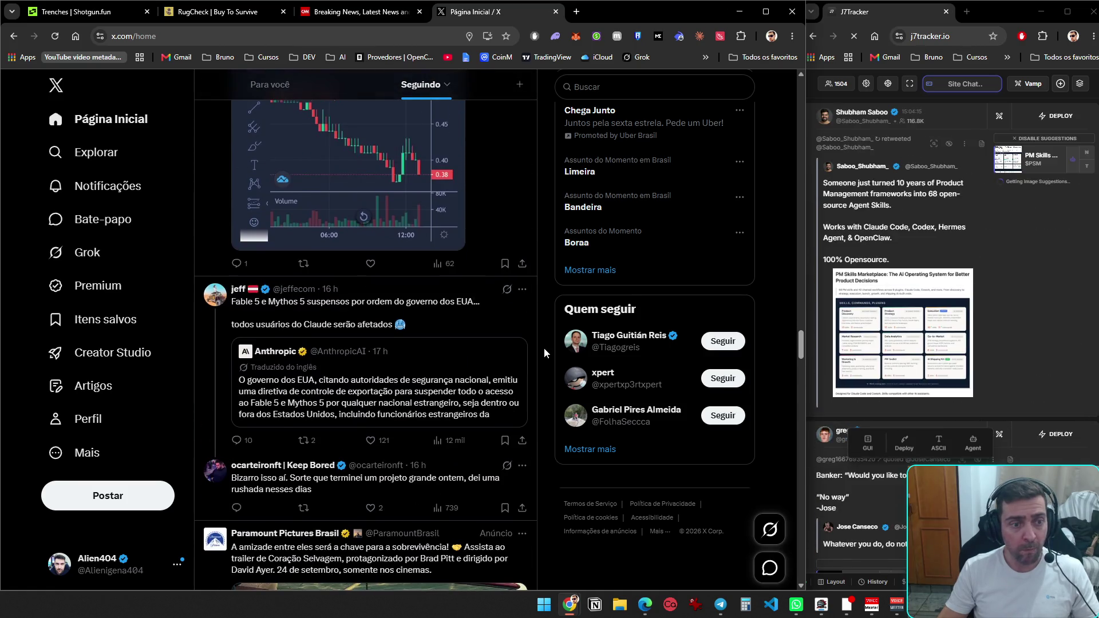
scroll(544, 348, "down", 7)
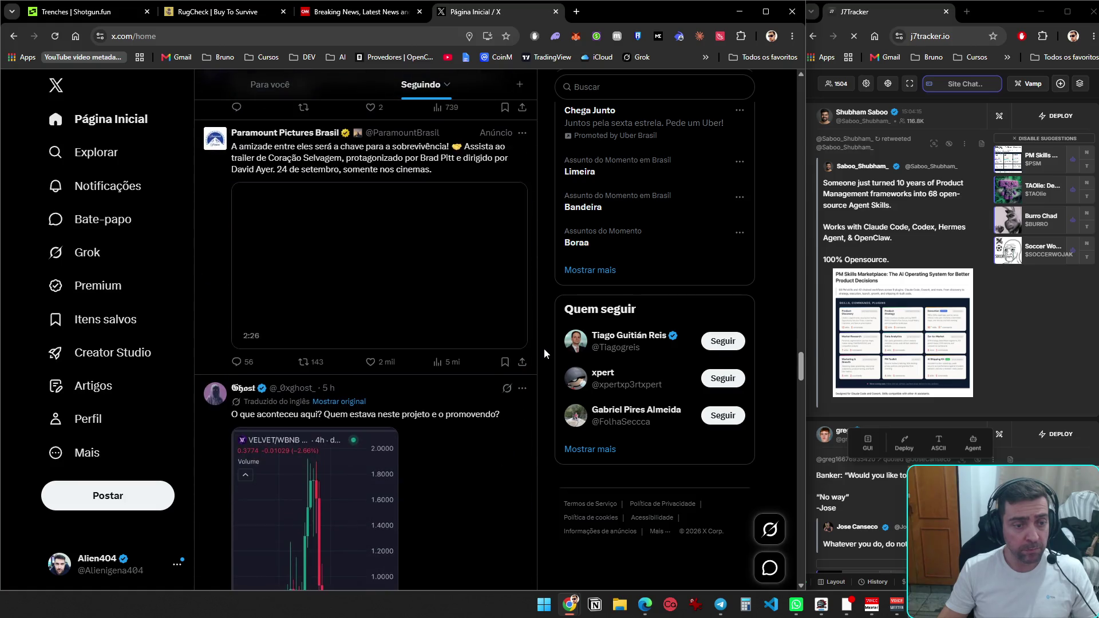
scroll(545, 350, "down", 5)
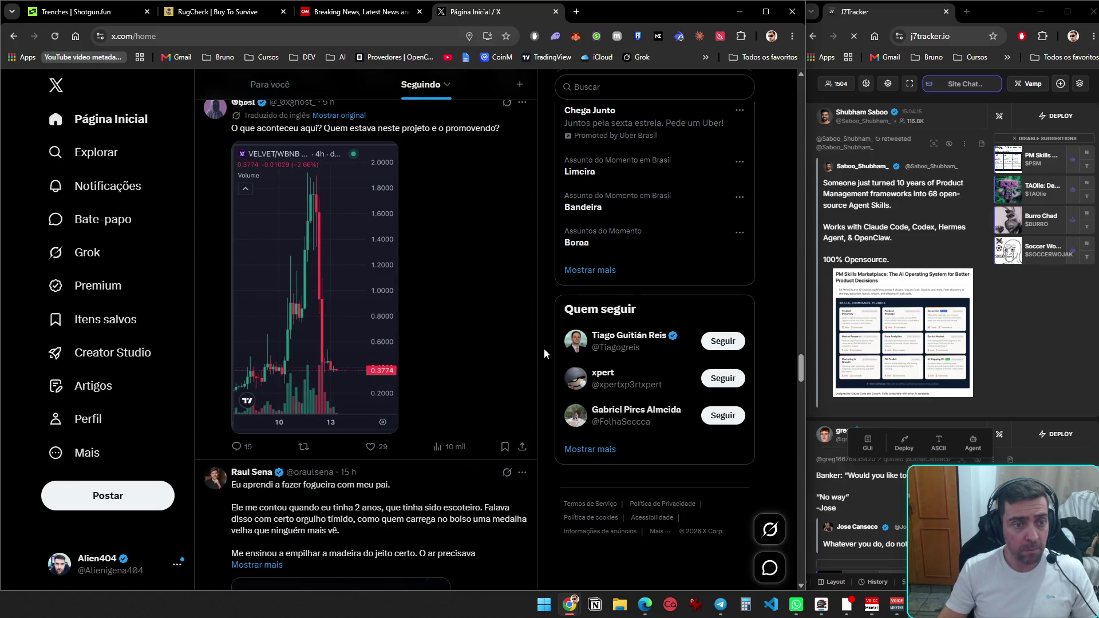
scroll(544, 348, "down", 11)
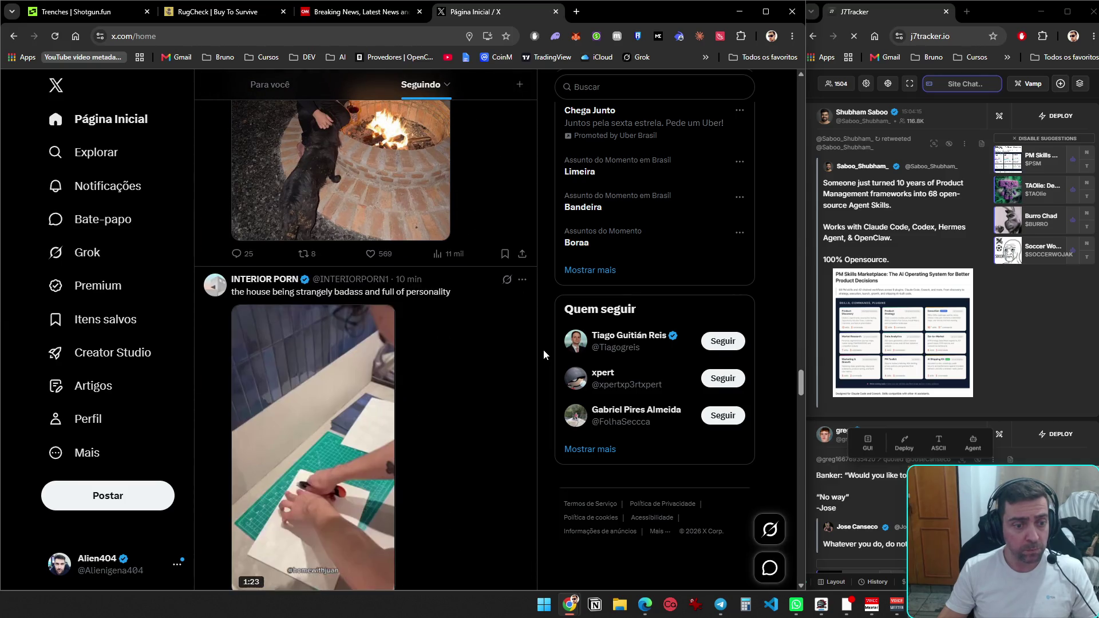
scroll(544, 349, "down", 8)
scroll(544, 350, "down", 7)
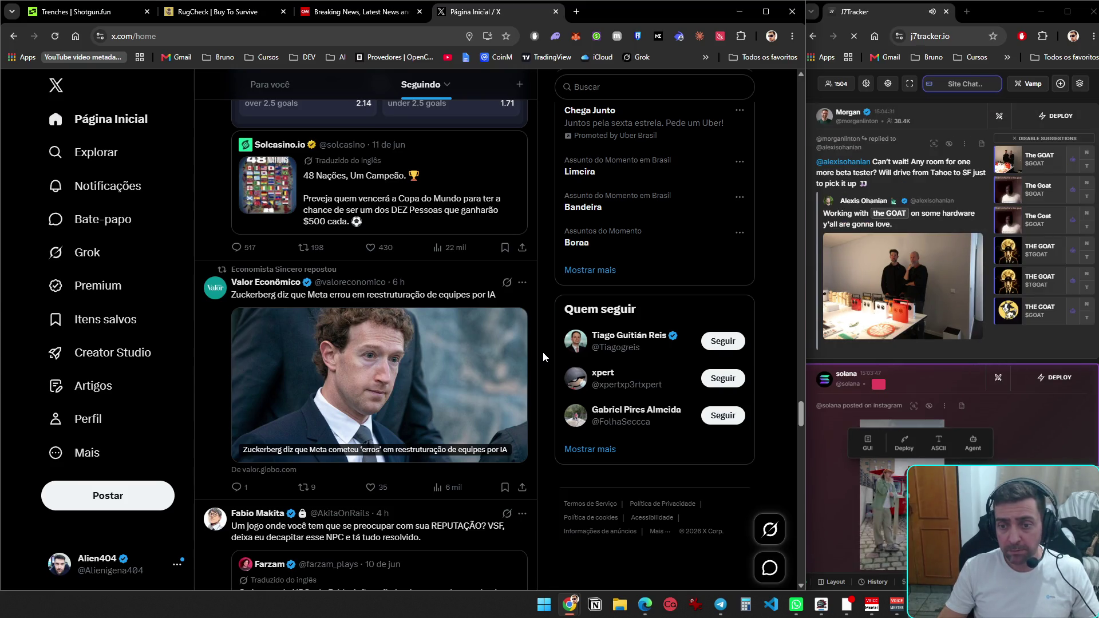
- Back on Shotgun.fun, Apply All on the New Pairs filters so HEIST appears
left_click(74, 11)
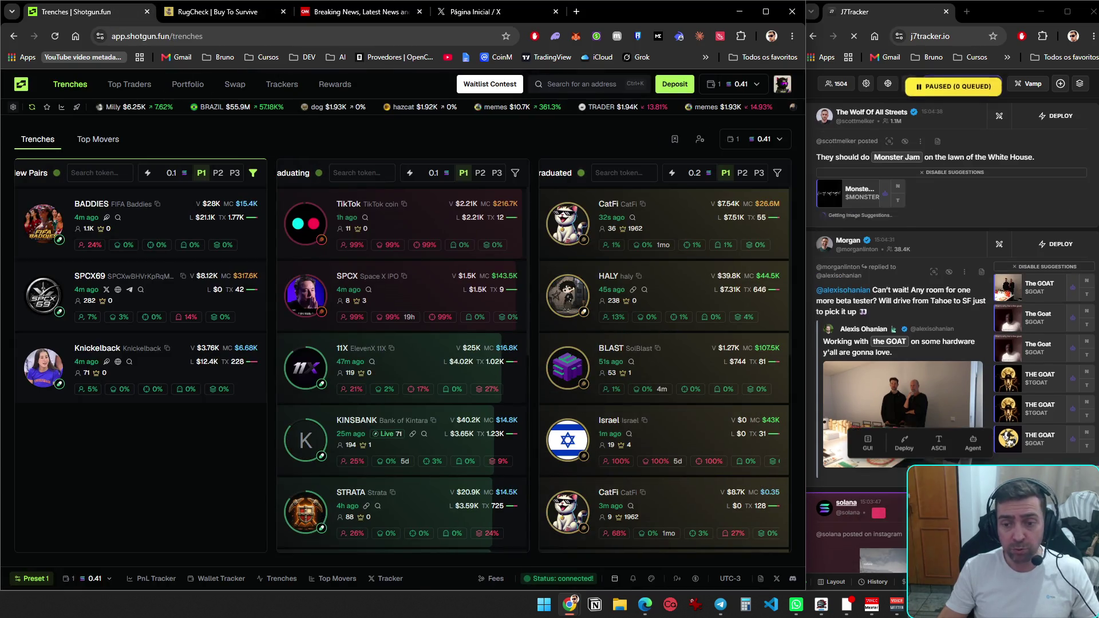
scroll(905, 431, "down", 3)
scroll(915, 385, "up", 5)
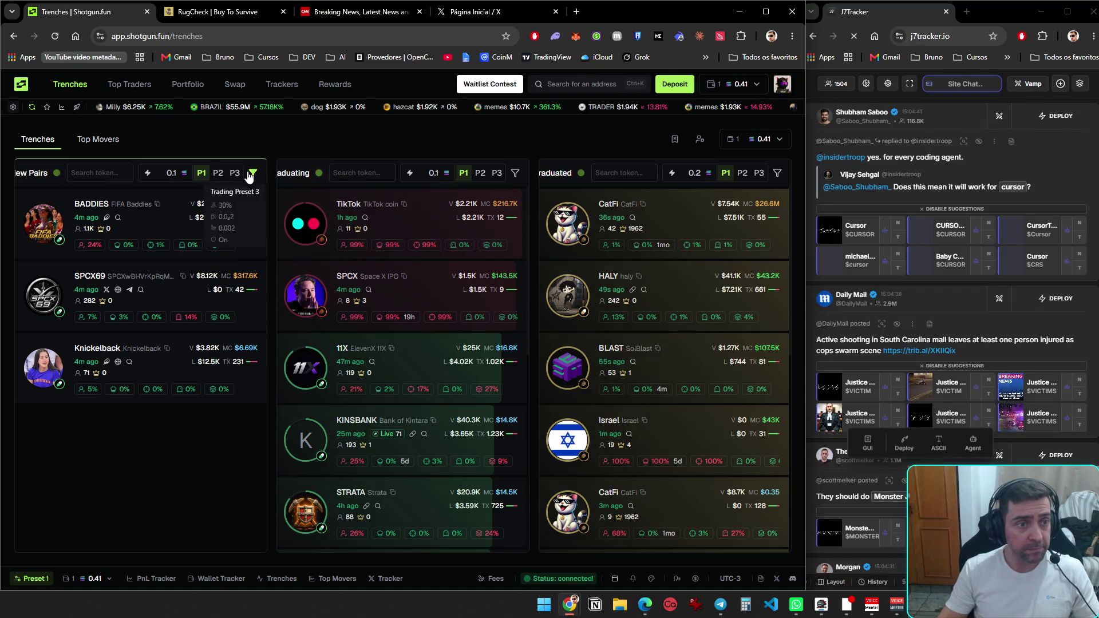
left_click(253, 173)
left_click(512, 551)
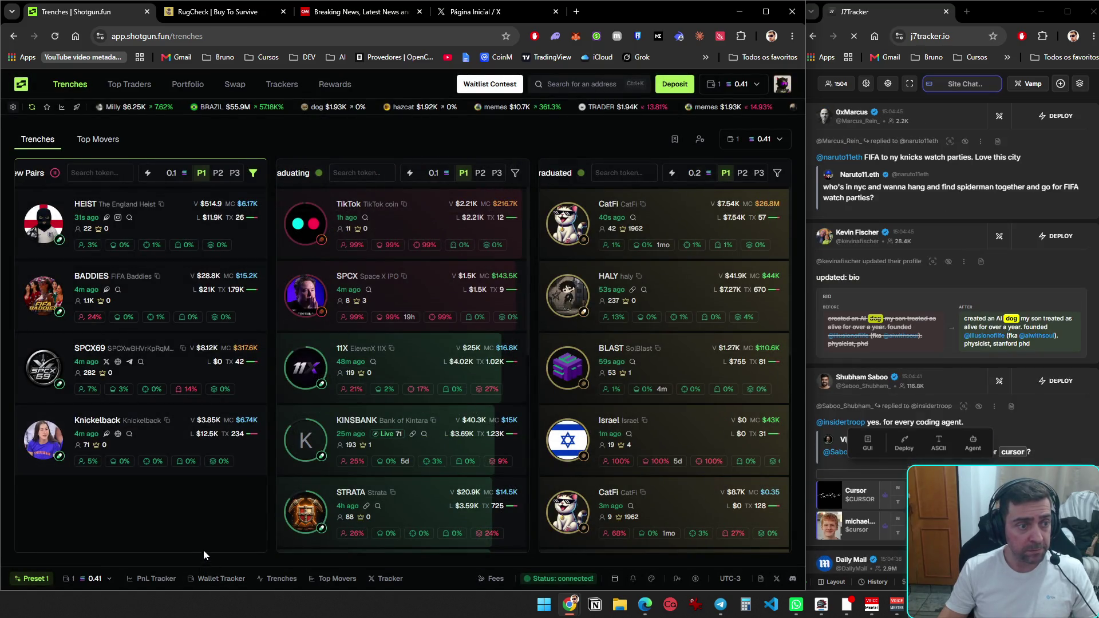
mouse_move(153, 246)
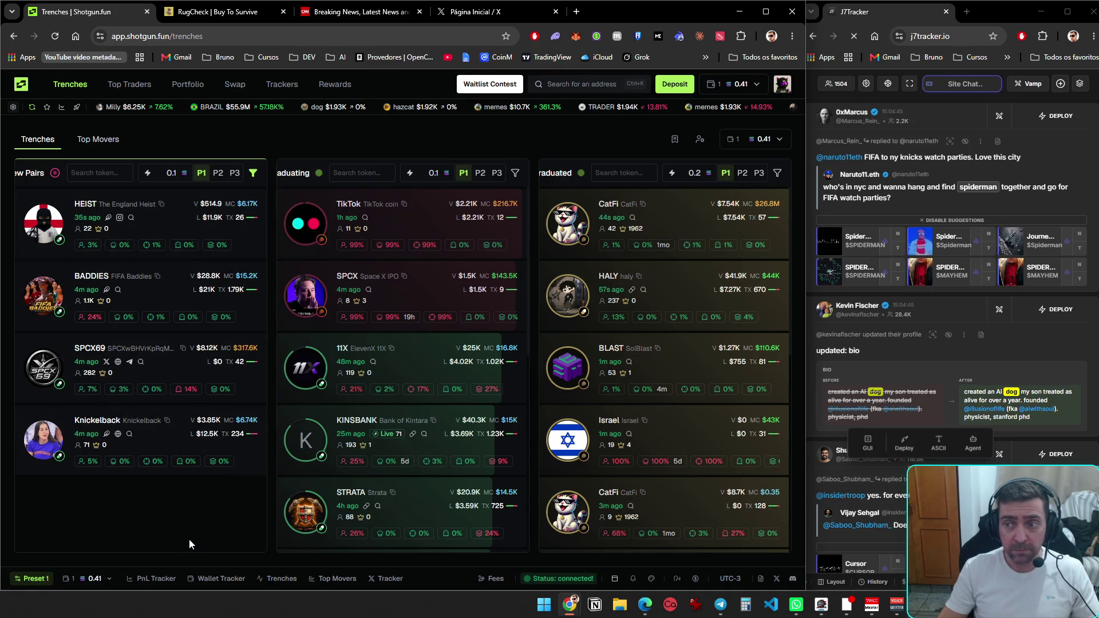
key("alt+Tab")
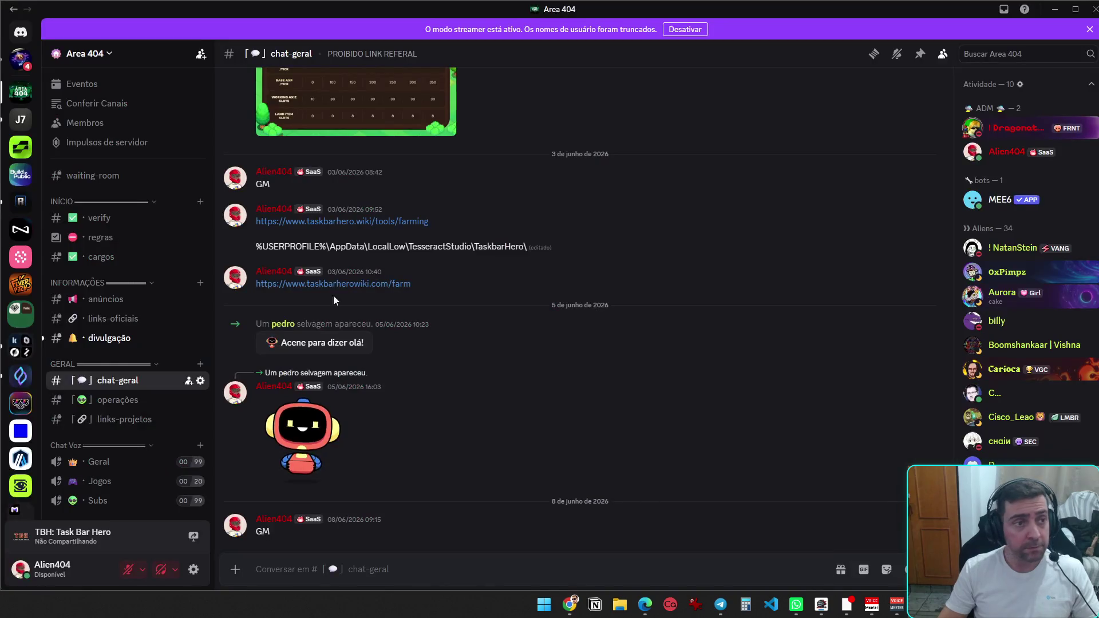
- Read the Discord direct-message tips on volume versus market cap, then minimize Discord
left_click(24, 67)
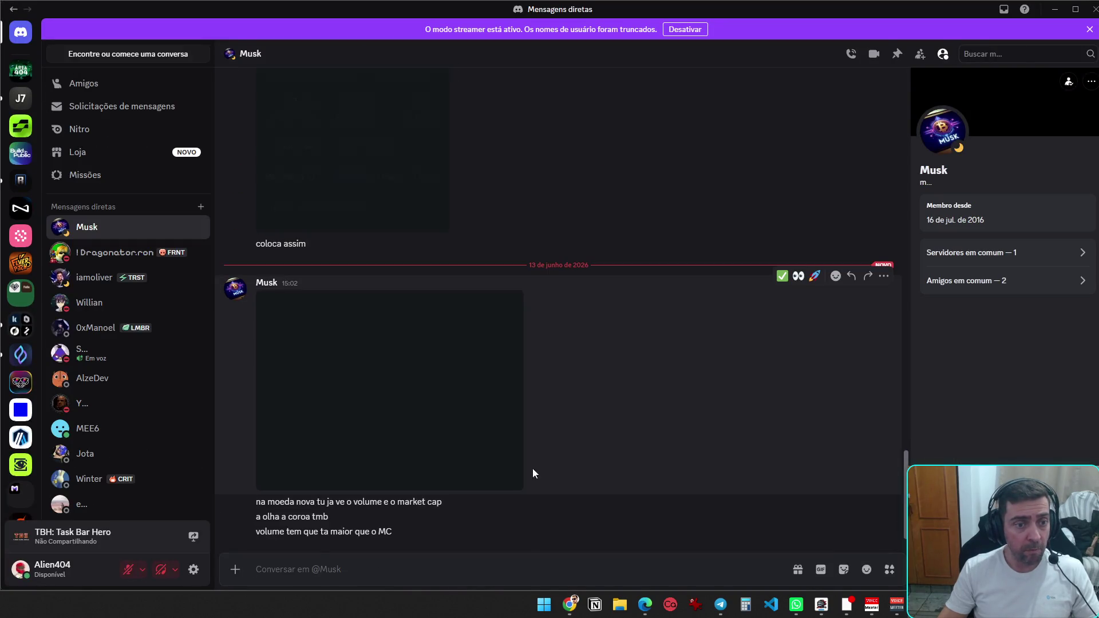
scroll(630, 448, "up", 15)
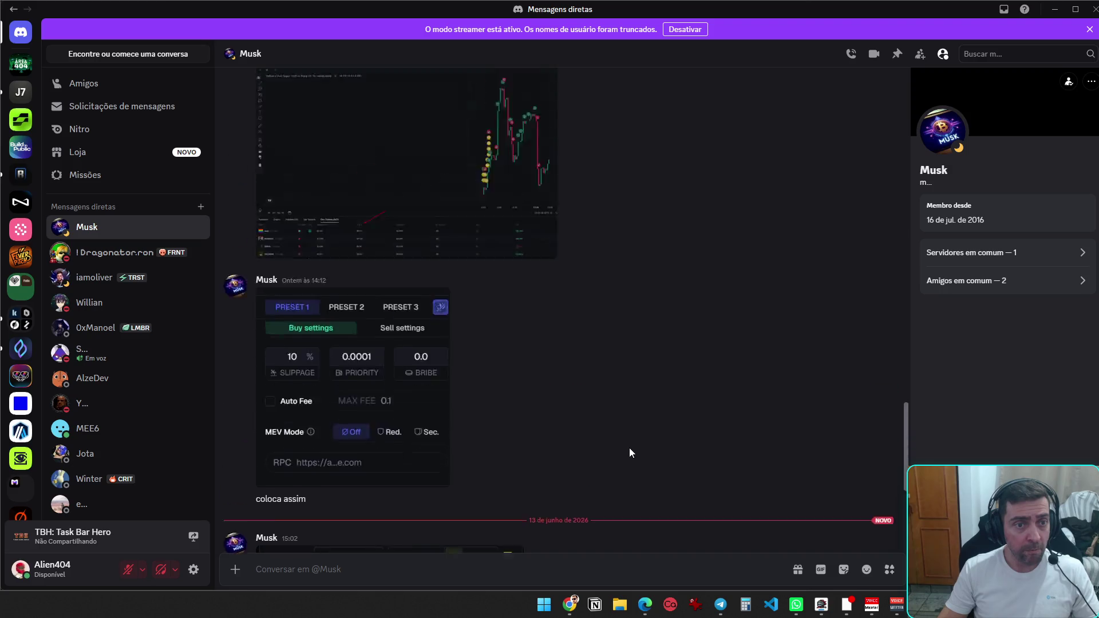
scroll(630, 448, "down", 15)
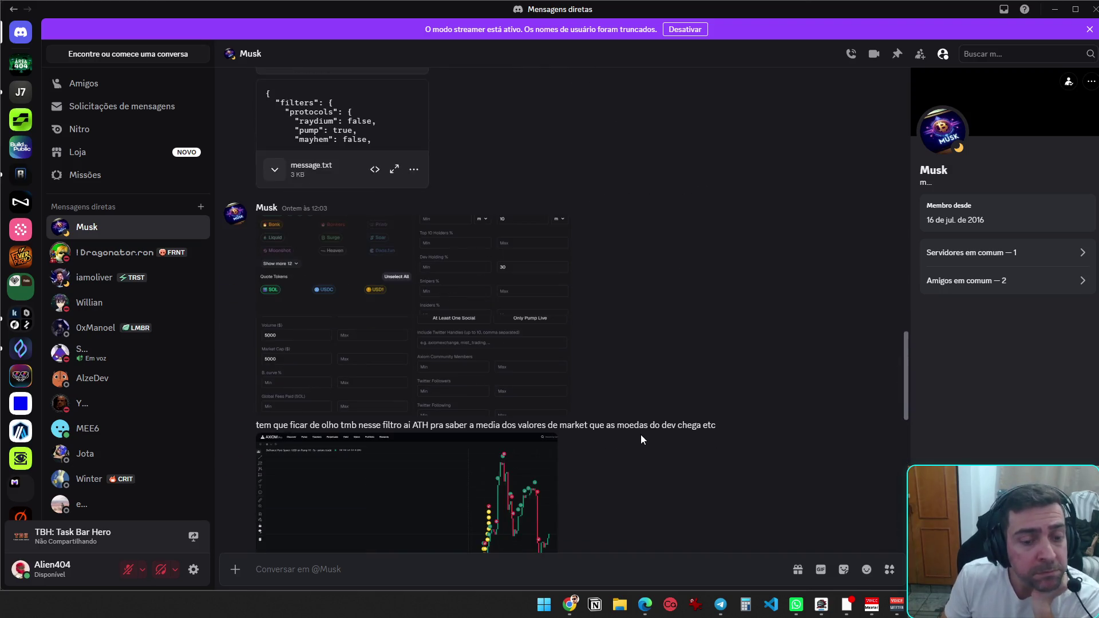
scroll(641, 376, "down", 3)
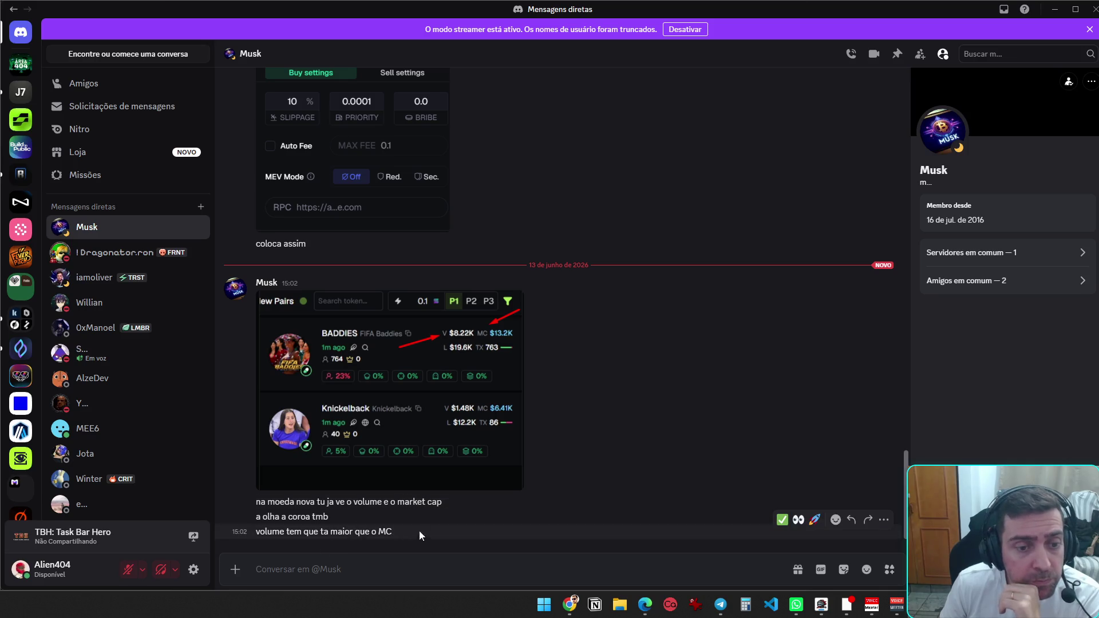
left_click(1056, 10)
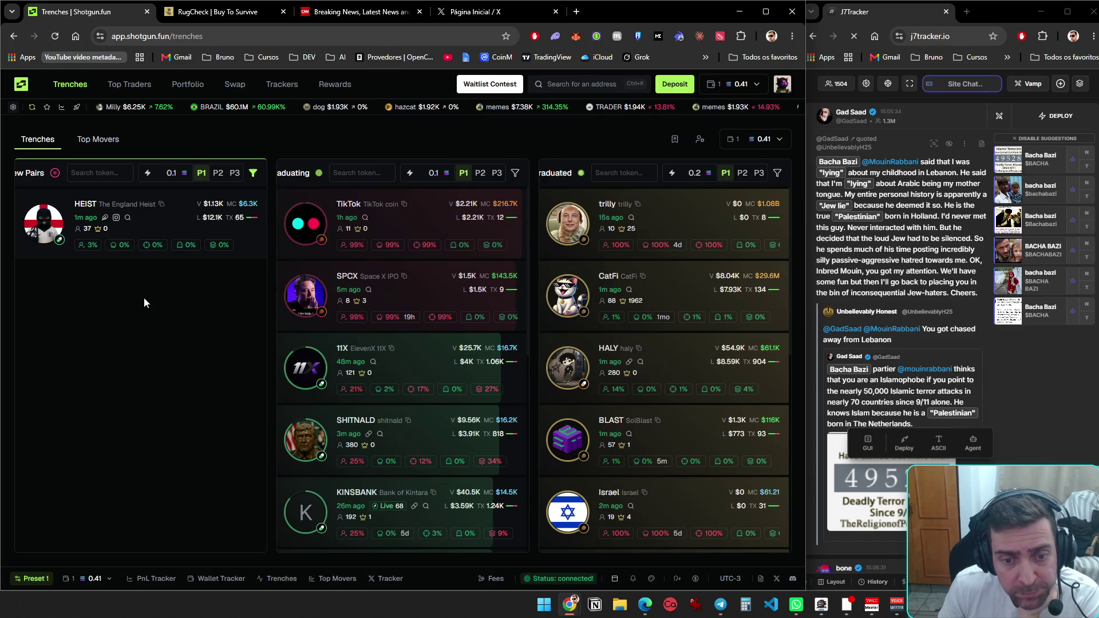
- Open CatFi from the Graduated column as a background trade tab
scroll(650, 278, "down", 5)
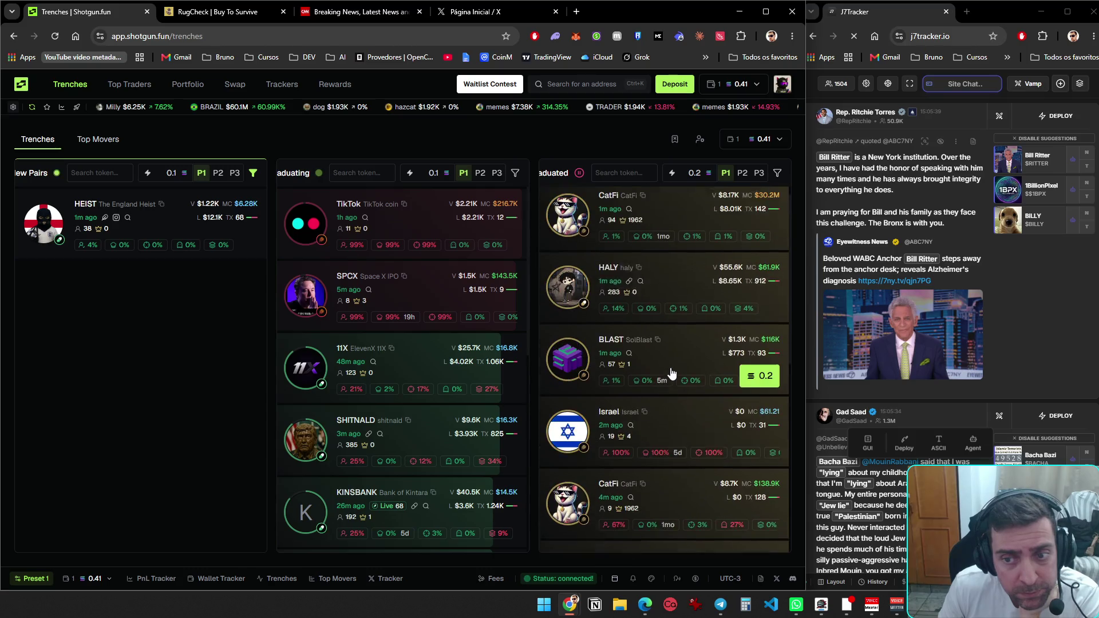
scroll(667, 372, "up", 5)
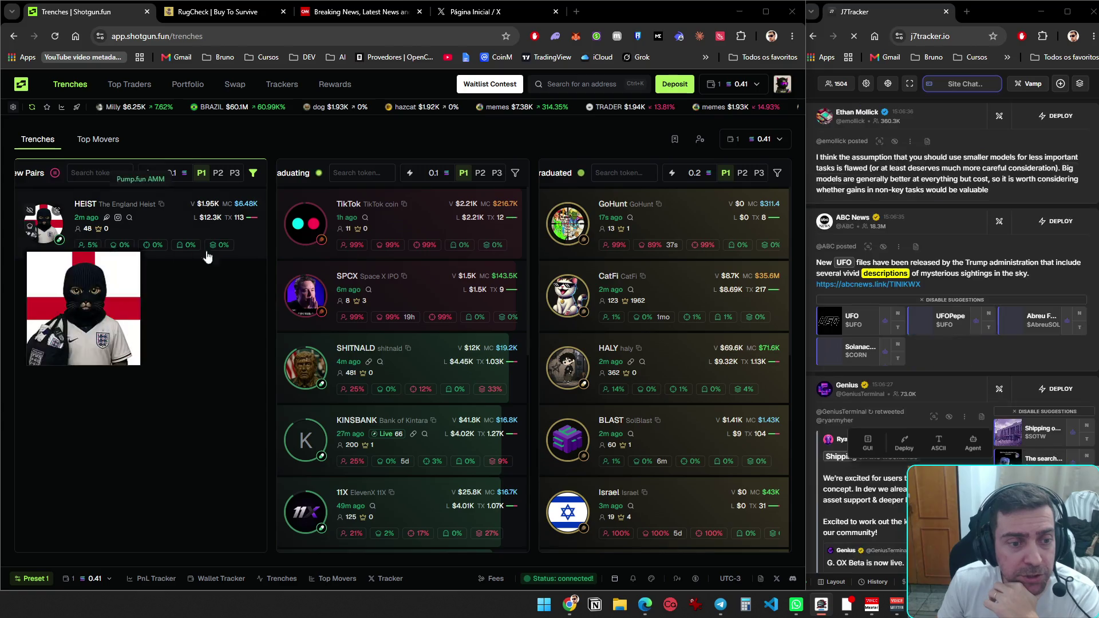
mouse_move(305, 224)
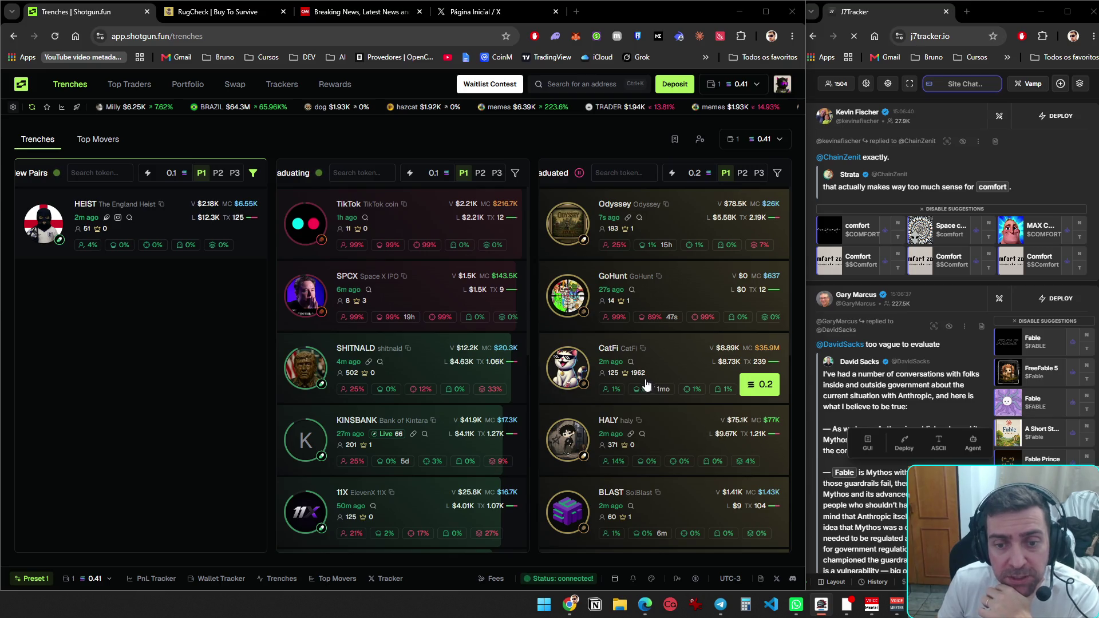
mouse_move(717, 606)
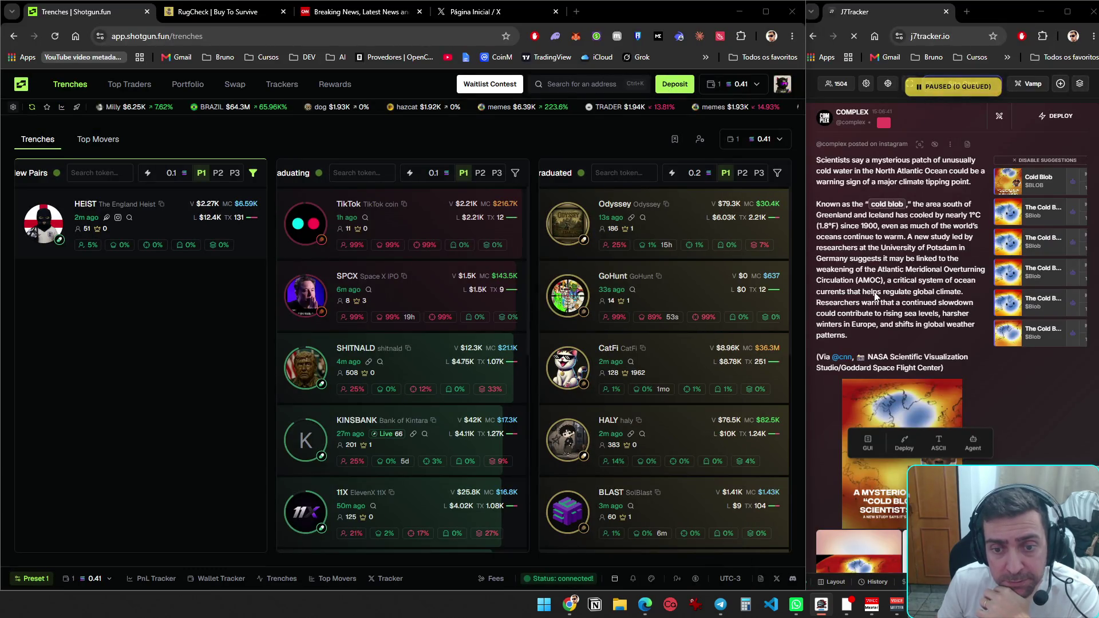
mouse_move(678, 368)
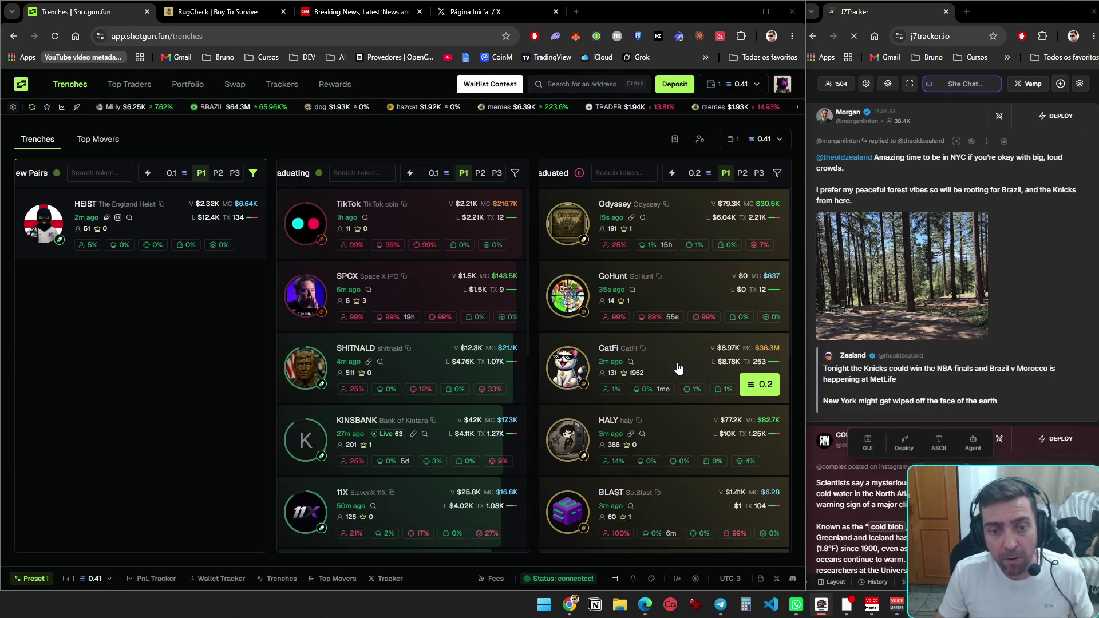
middle_click(673, 372)
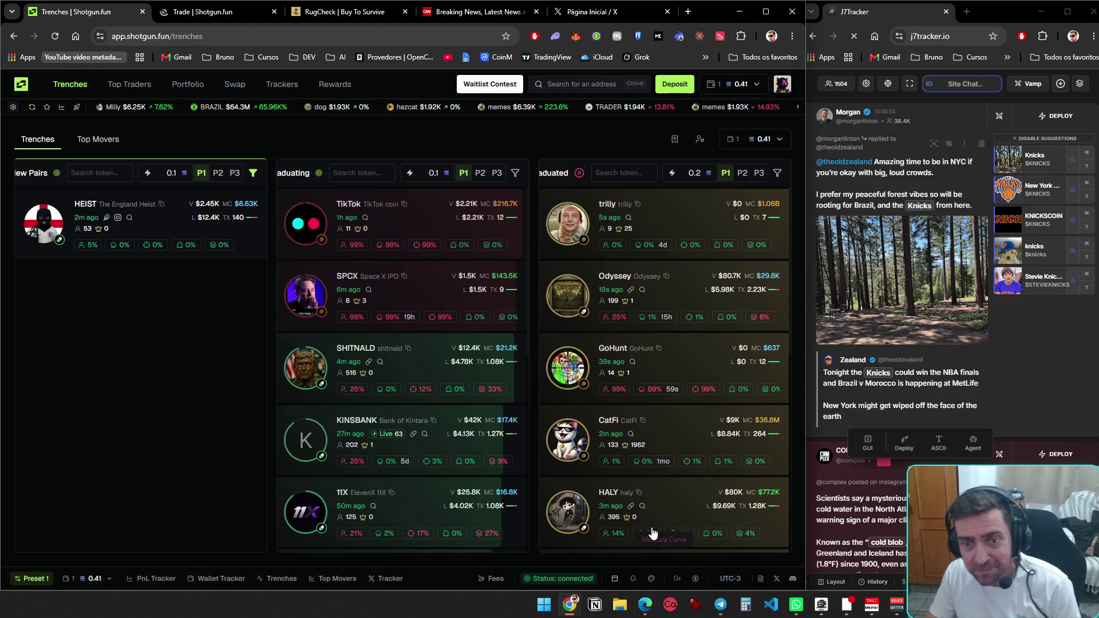
- Review CatFi's trade chart, then close its tab to return to the Trenches list
left_click(205, 16)
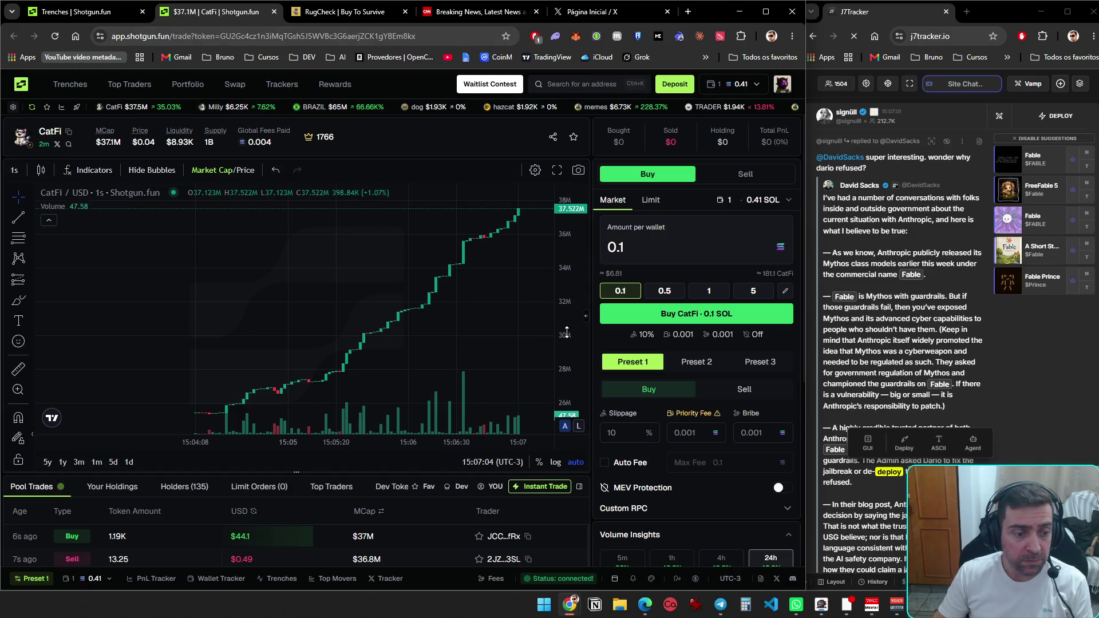
left_click(101, 9)
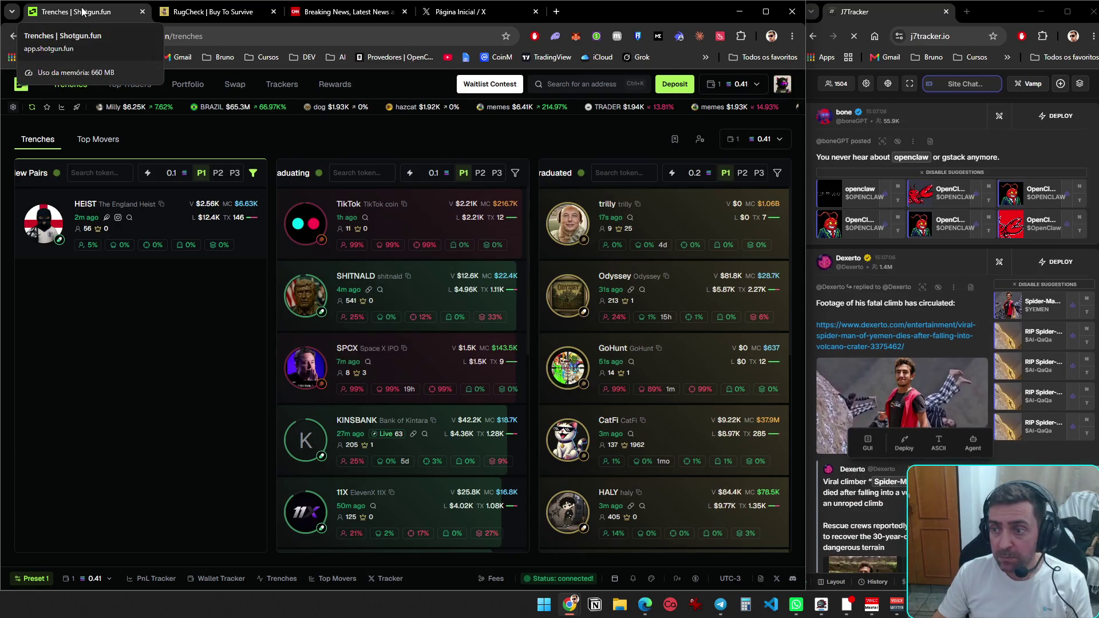
mouse_move(658, 246)
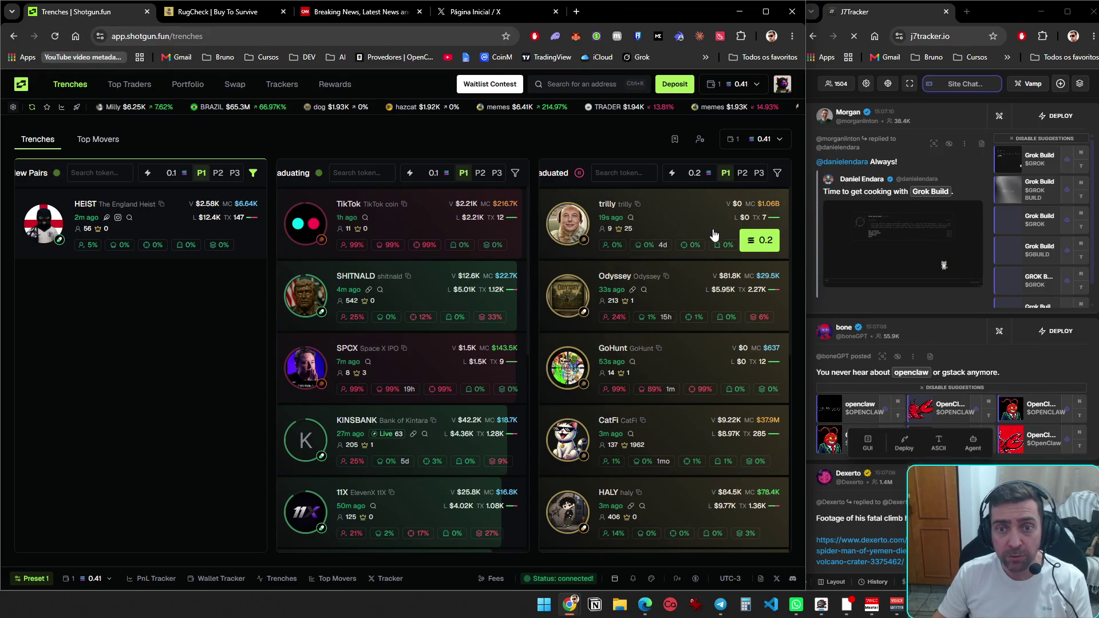
middle_click(670, 222)
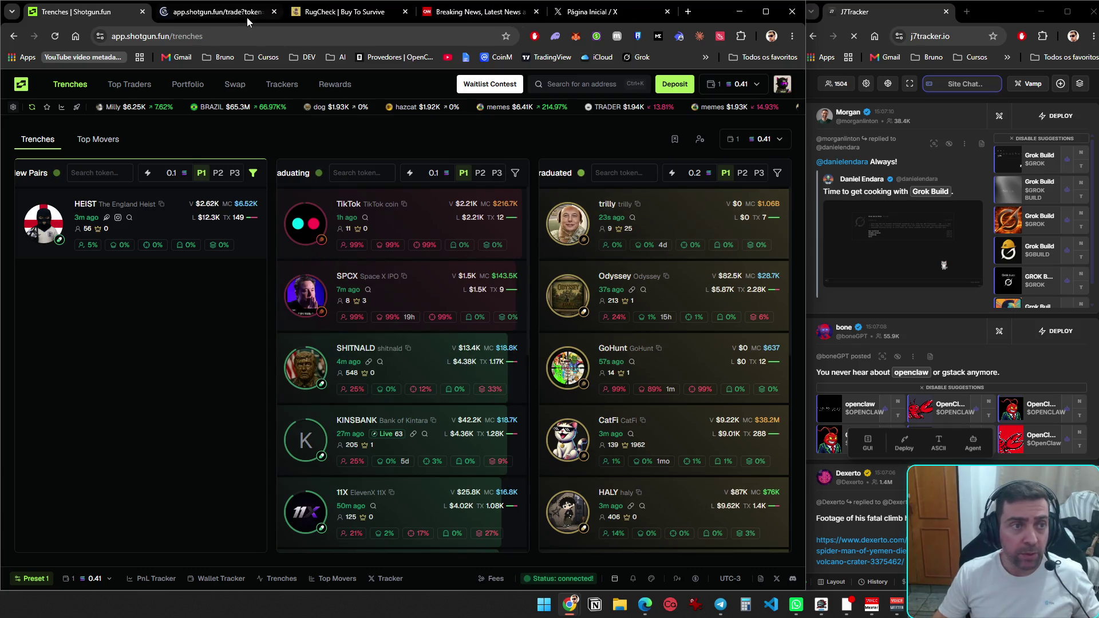
left_click(232, 16)
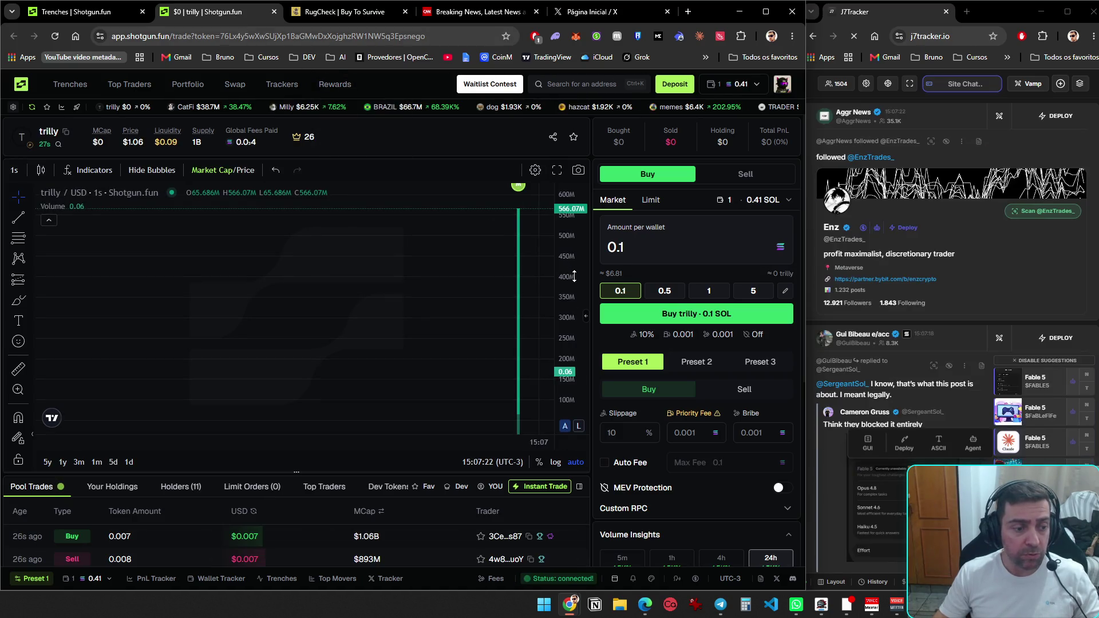
key("ctrl+w")
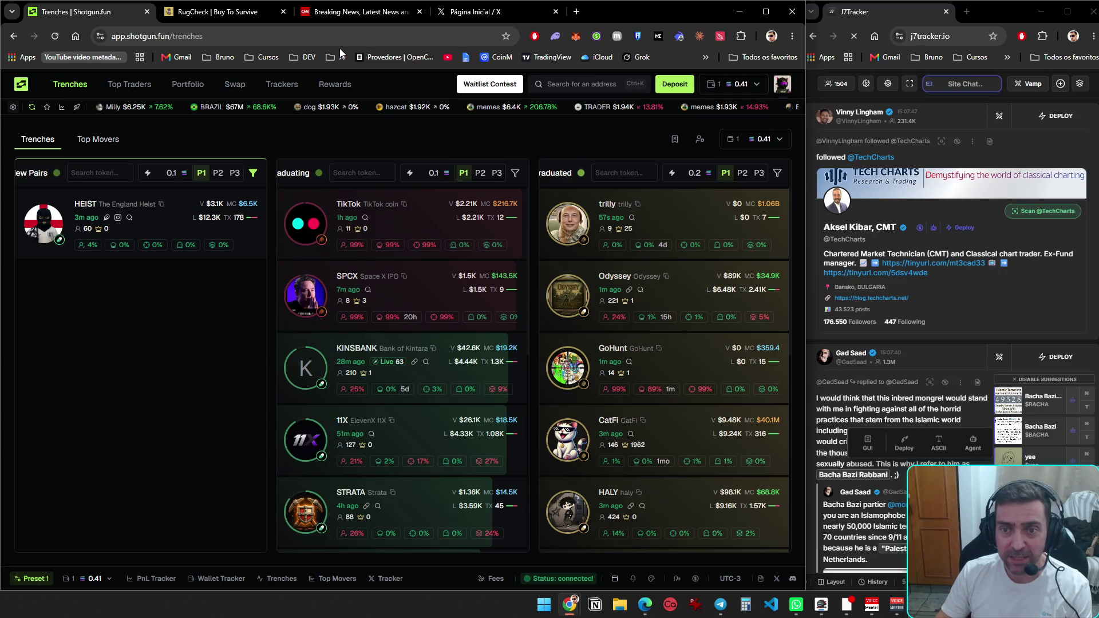
left_click(253, 172)
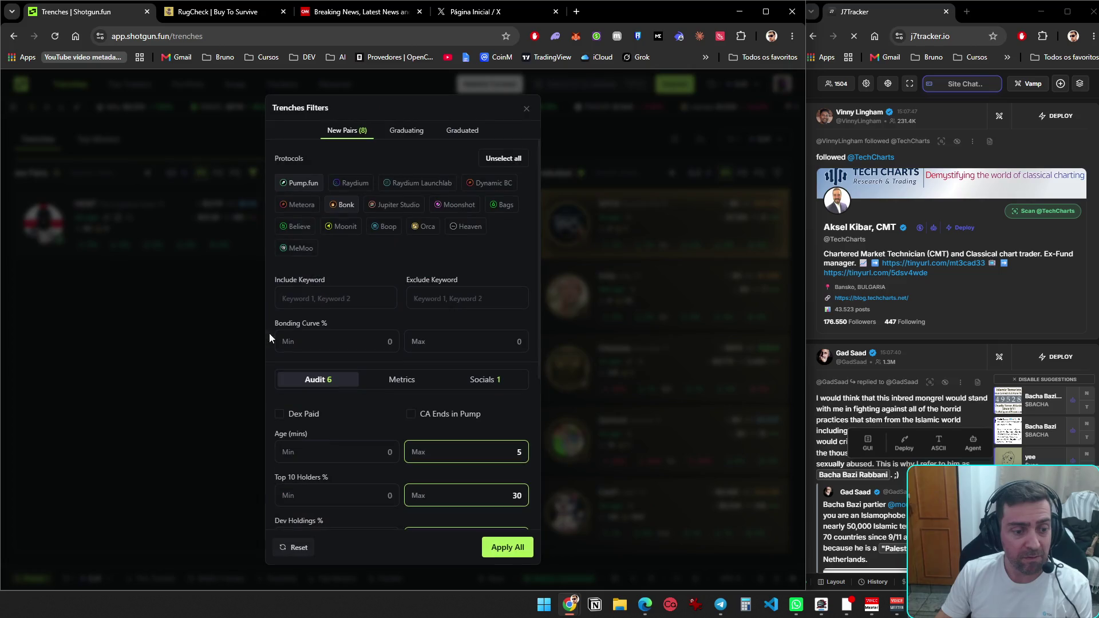
left_click(215, 478)
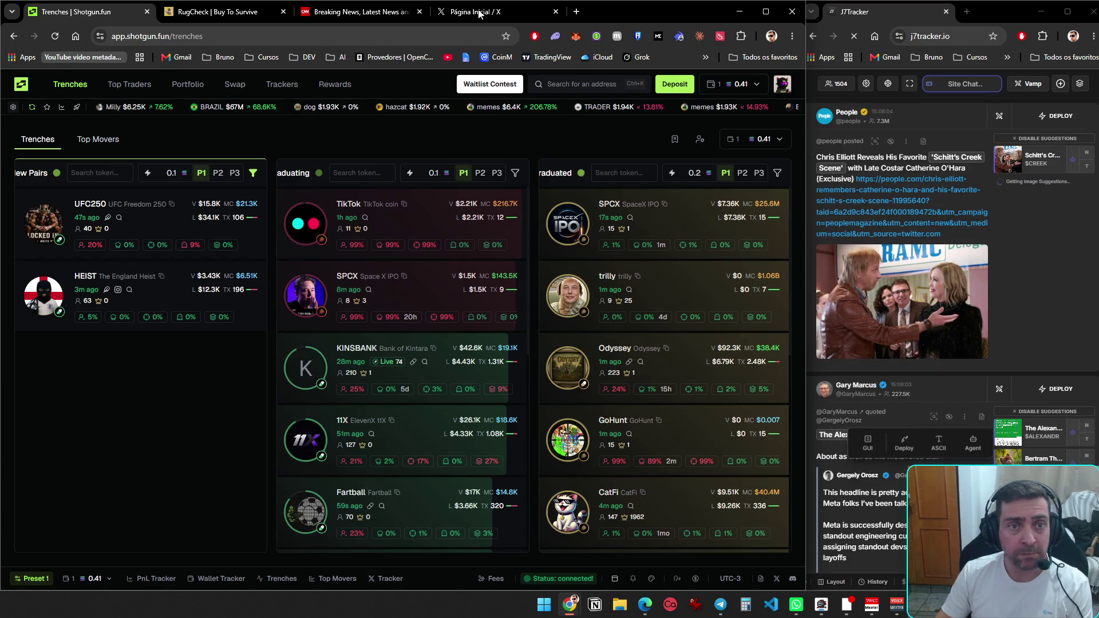
left_click(707, 57)
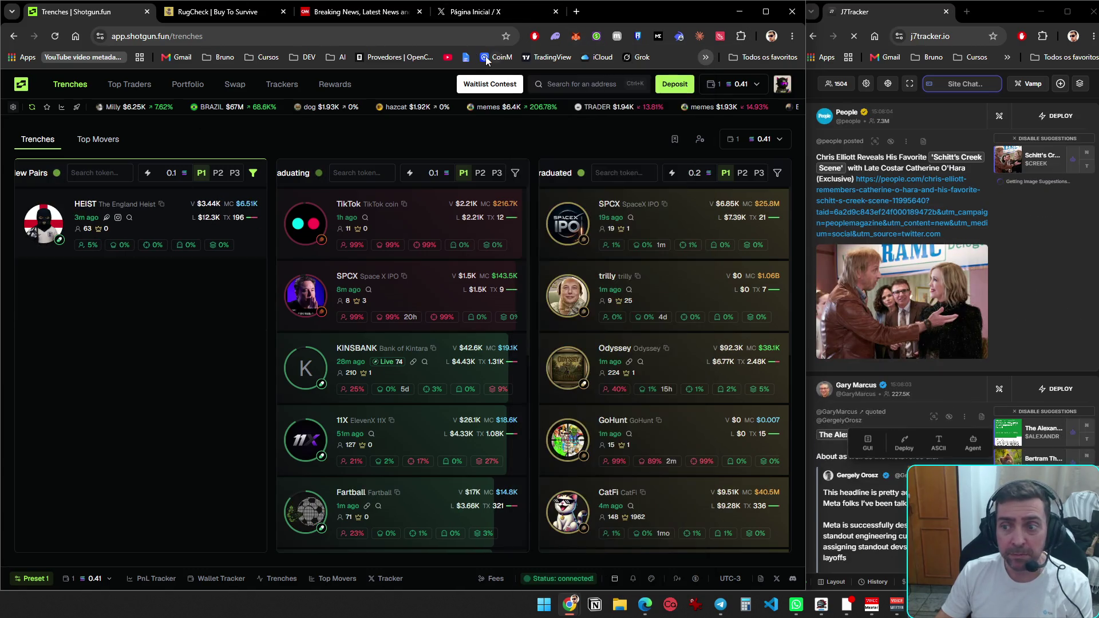
middle_click(495, 57)
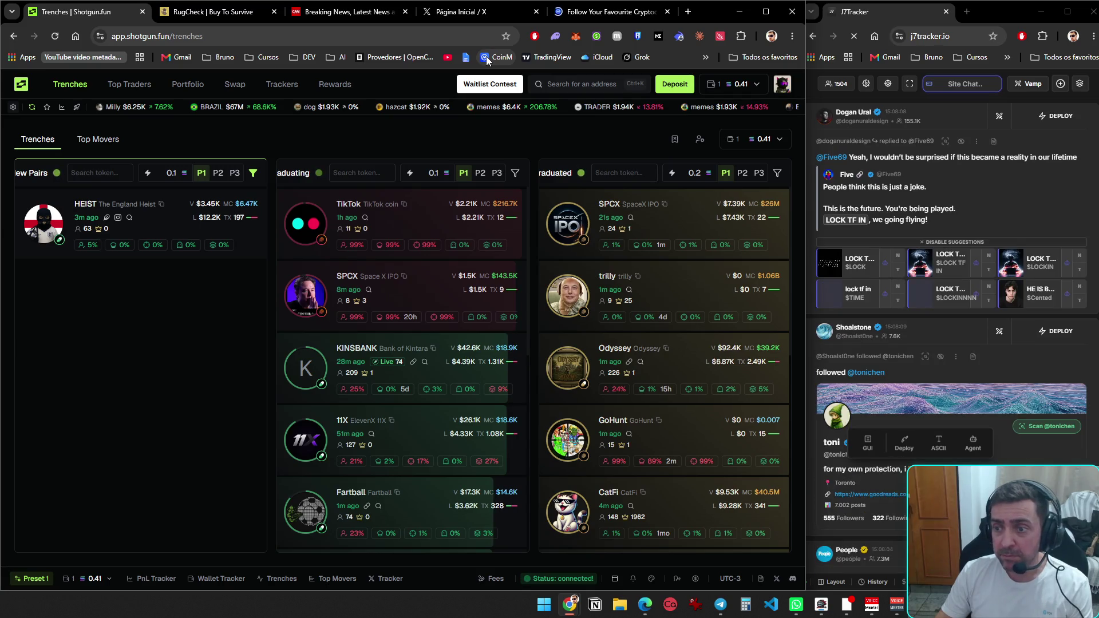
left_click(609, 20)
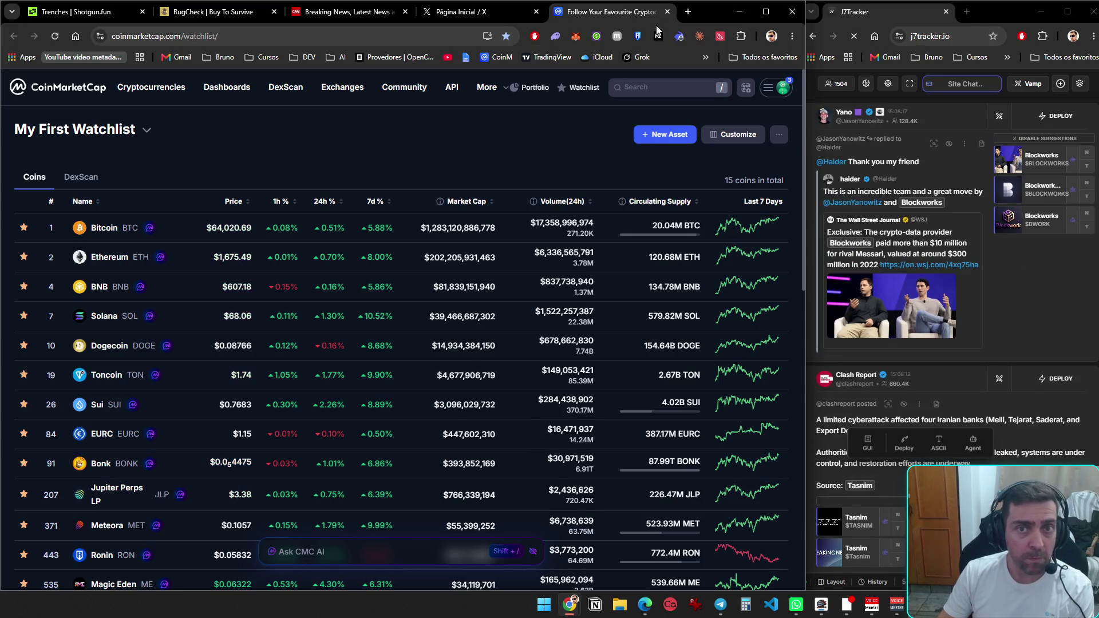
left_click(668, 11)
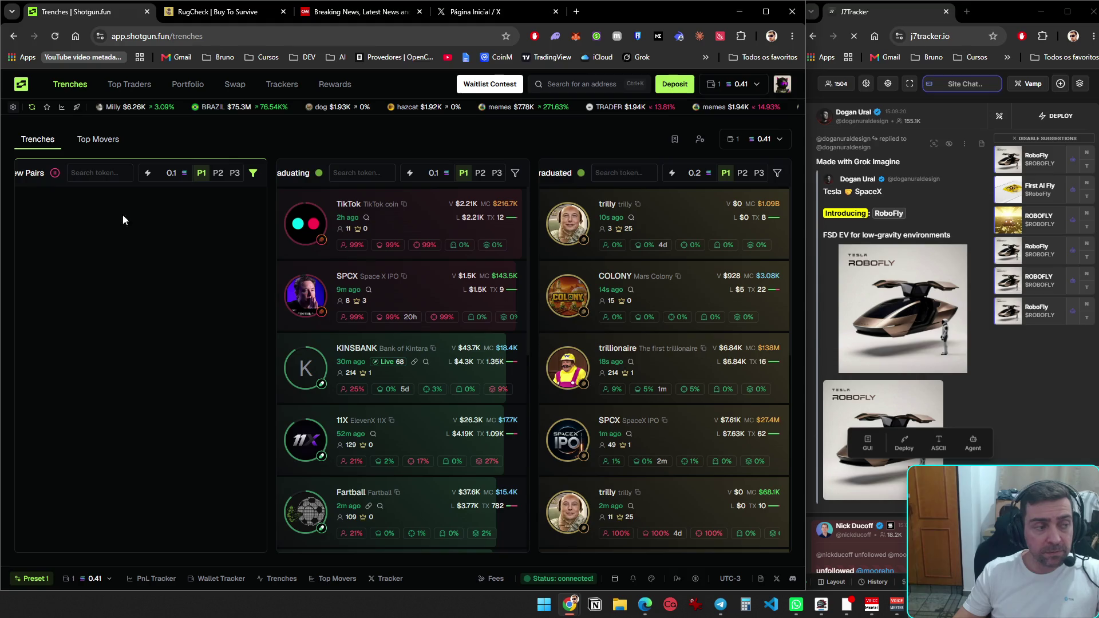
- Apply All in Trenches Filters so New Pairs lists RUNNER, Odyssey and SPCX69
left_click(253, 172)
left_click(501, 544)
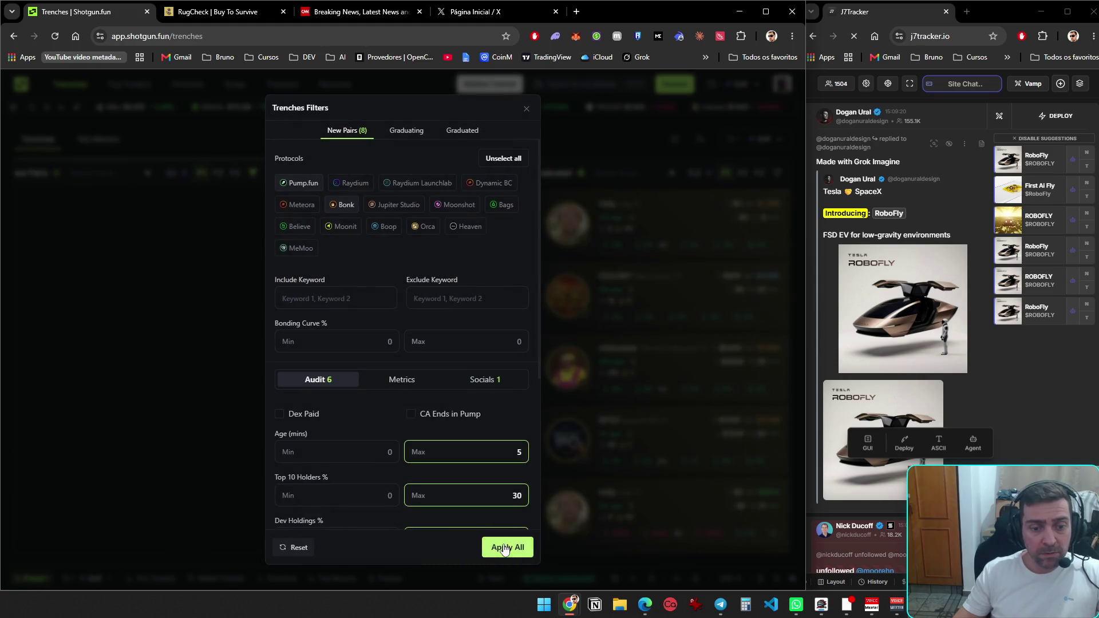
left_click(196, 378)
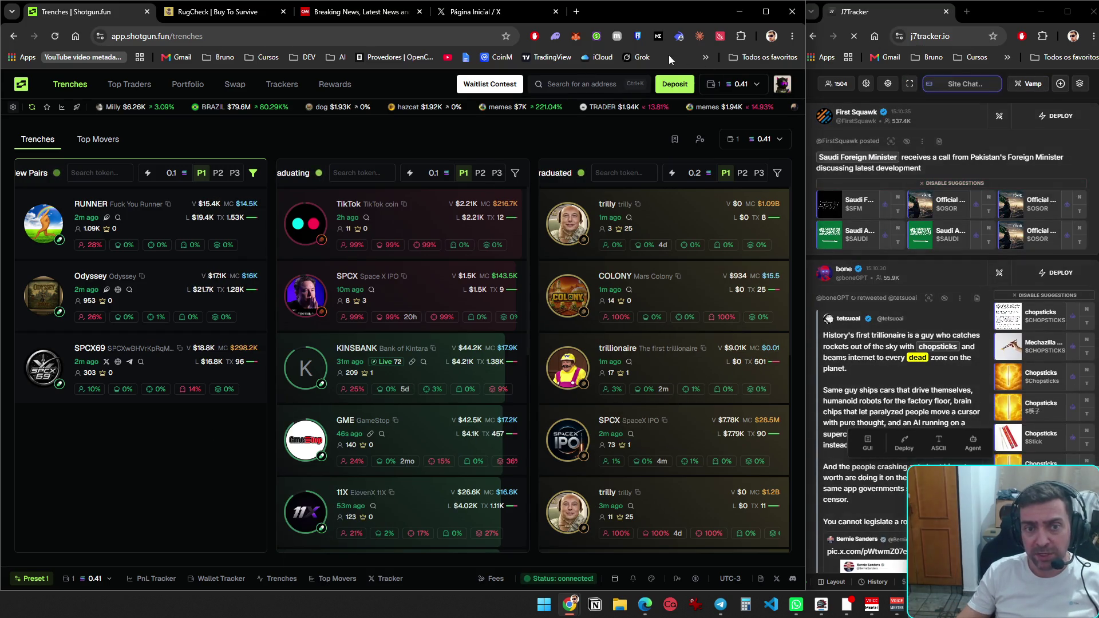
mouse_move(476, 14)
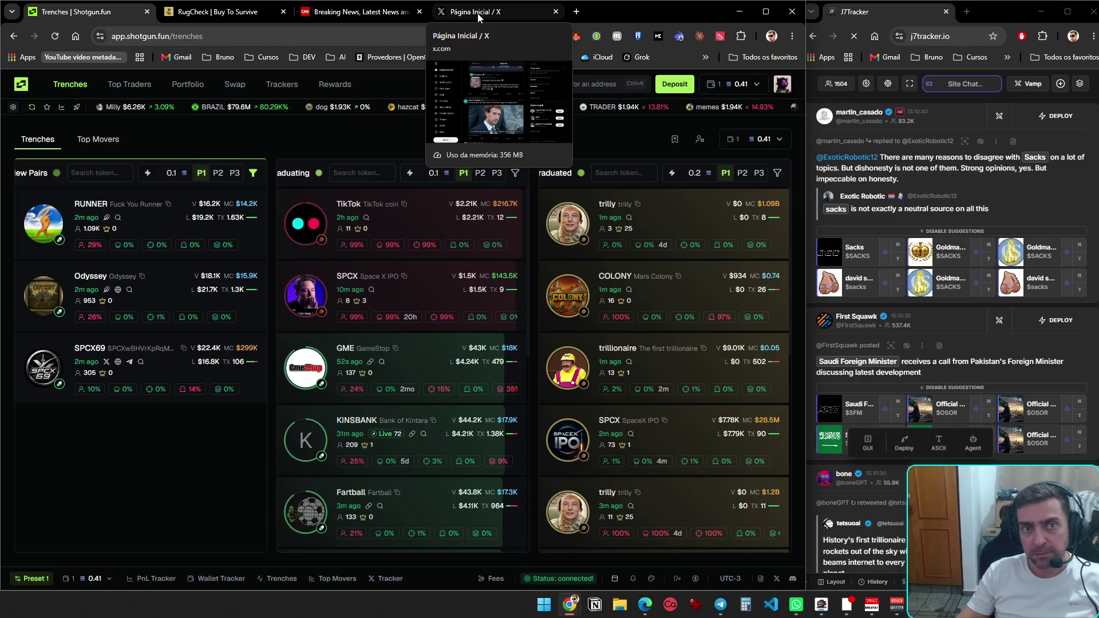
left_click(575, 11)
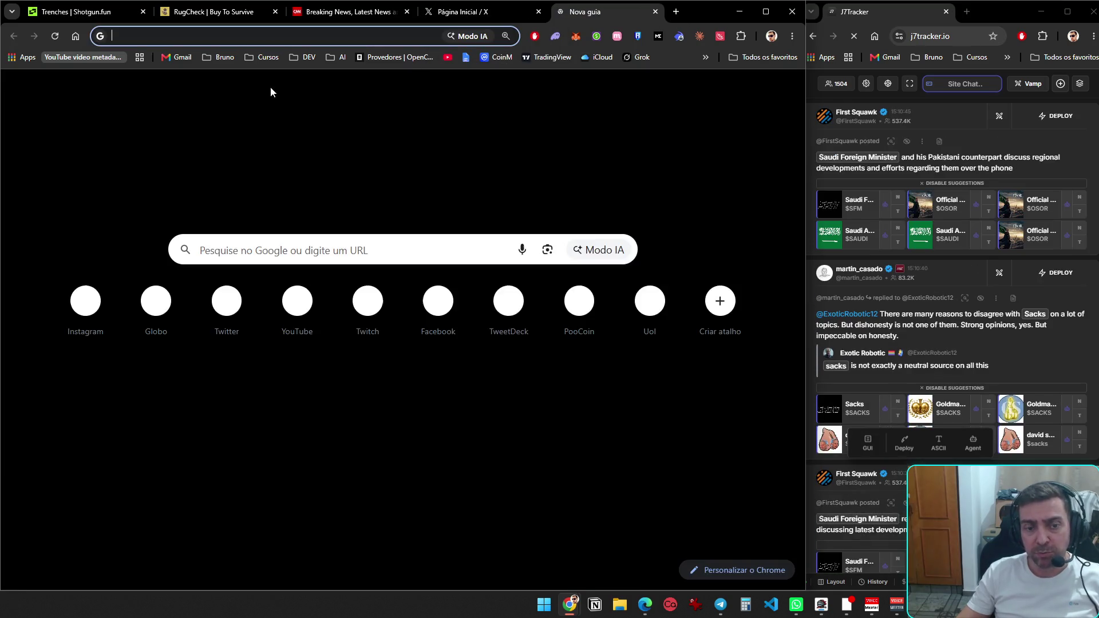
left_click(145, 306)
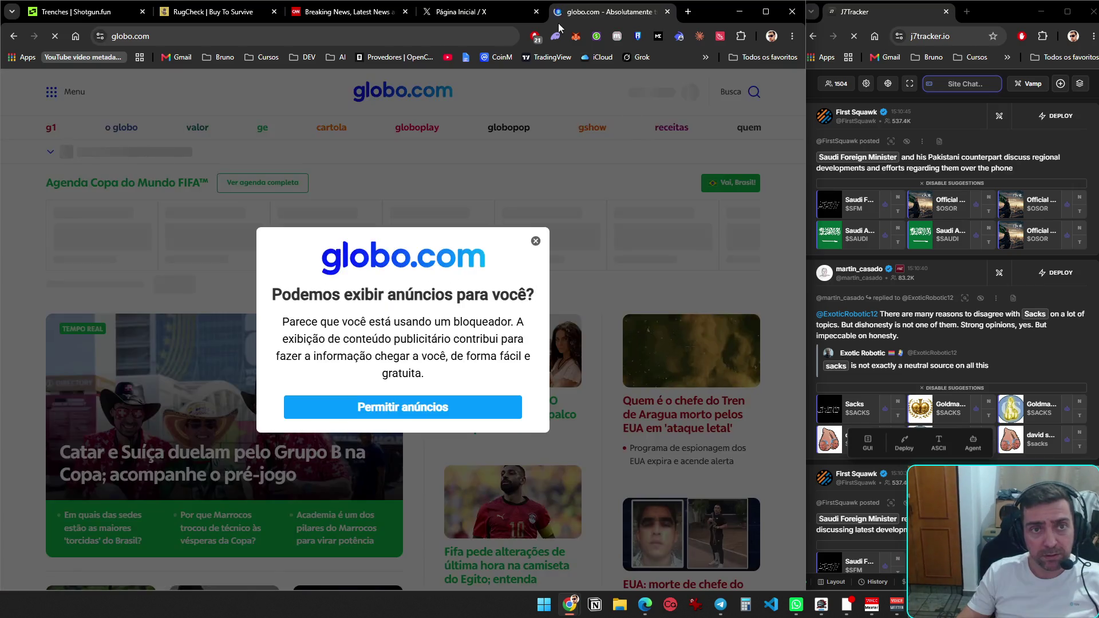
middle_click(559, 17)
left_click(558, 17)
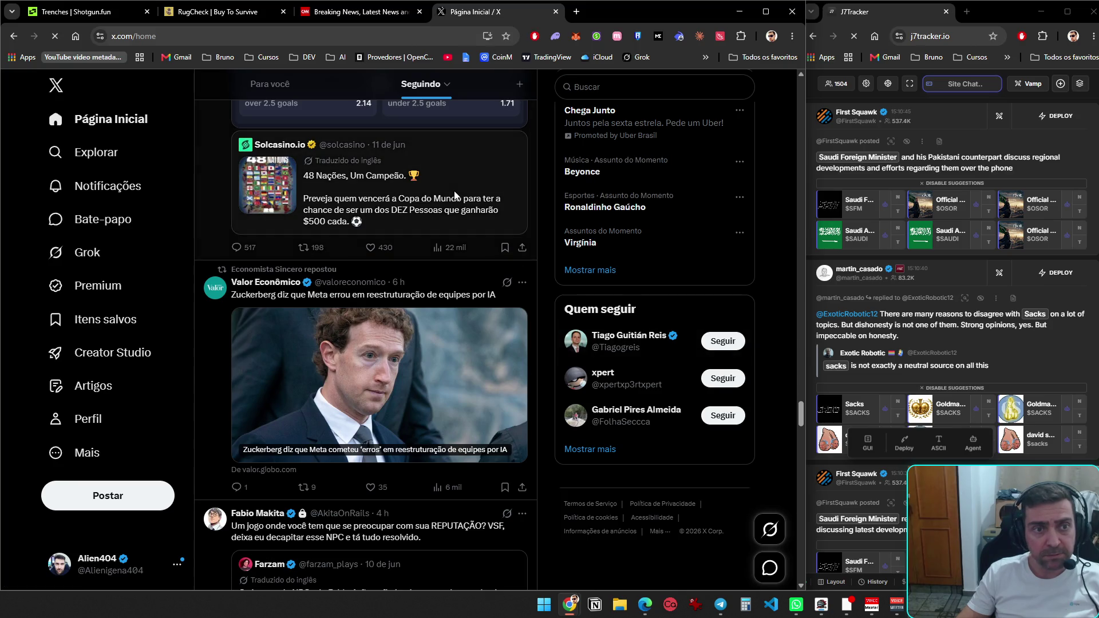
key("F5")
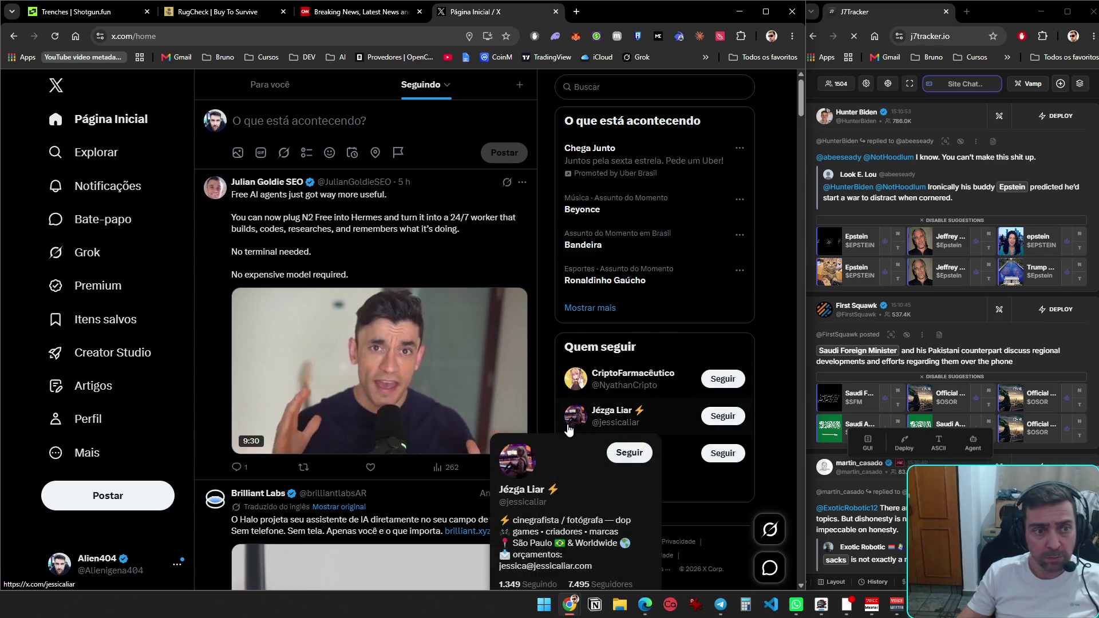
scroll(575, 401, "down", 3)
scroll(578, 391, "down", 4)
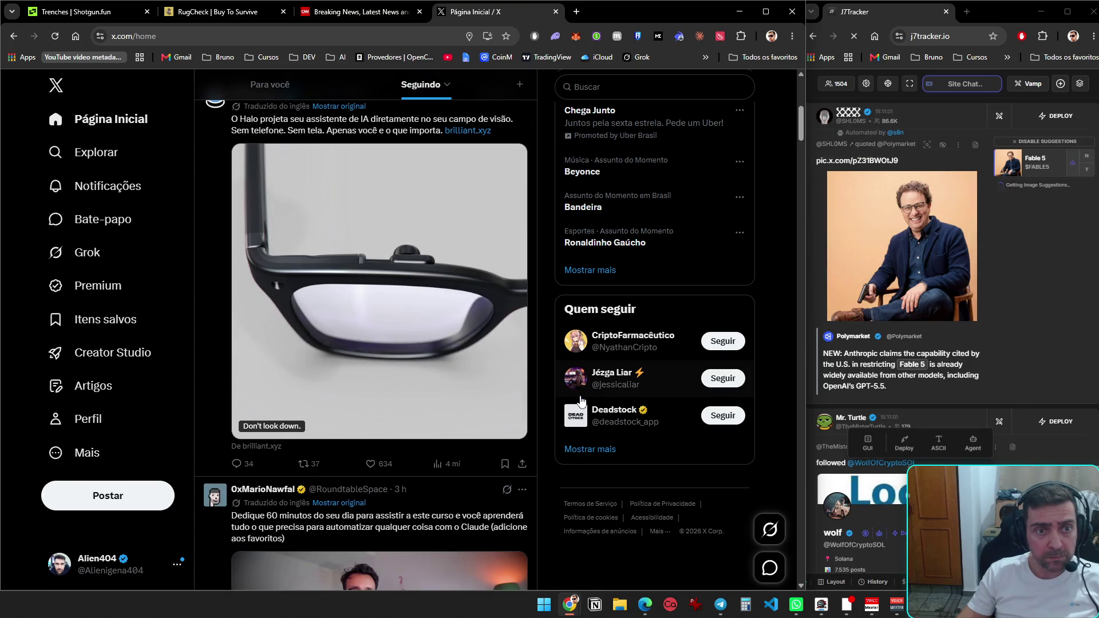
scroll(581, 400, "down", 6)
mouse_move(589, 413)
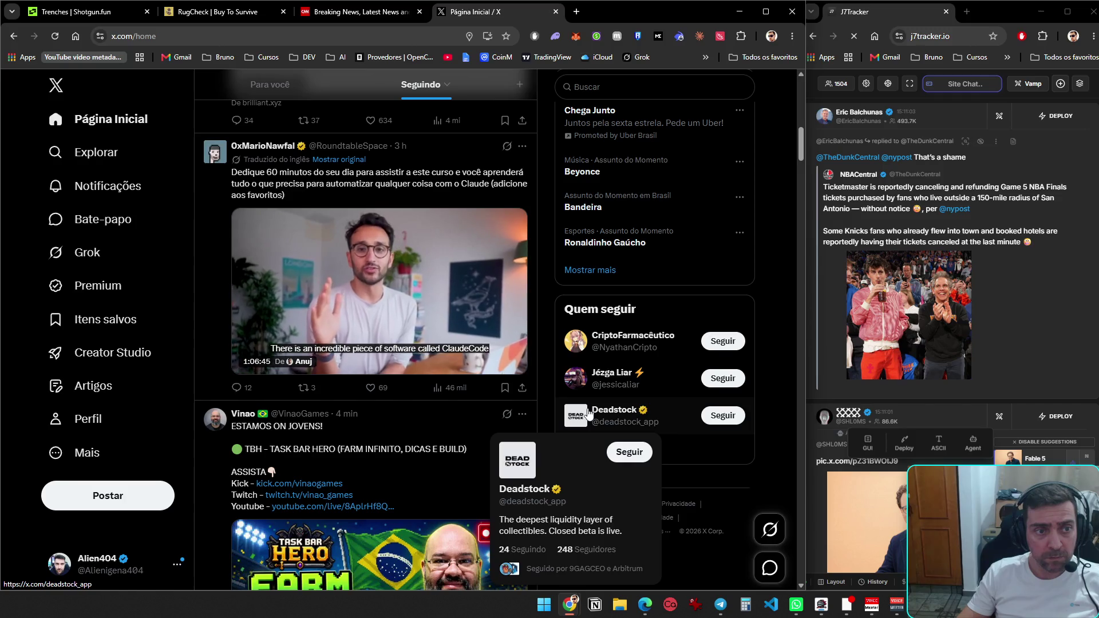
scroll(590, 397, "down", 5)
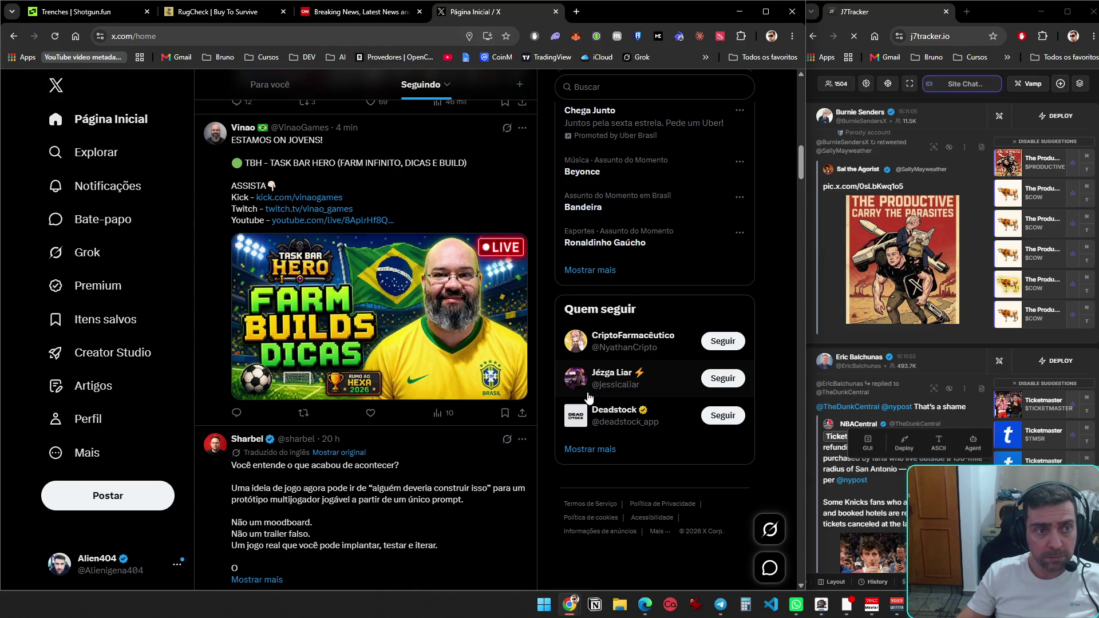
scroll(589, 401, "down", 6)
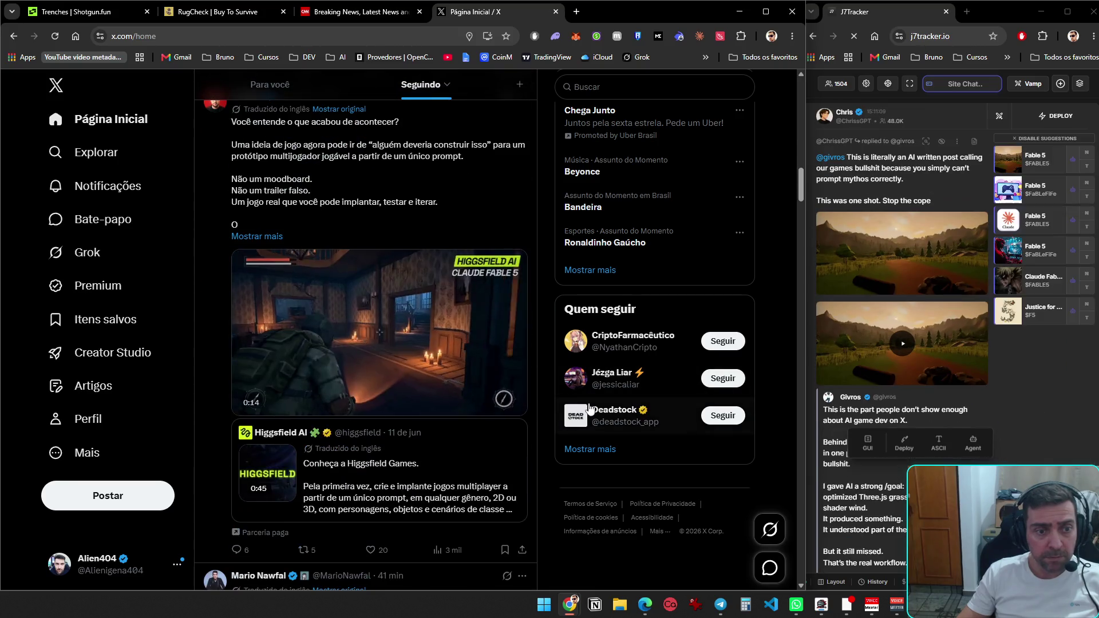
scroll(589, 400, "up", 7)
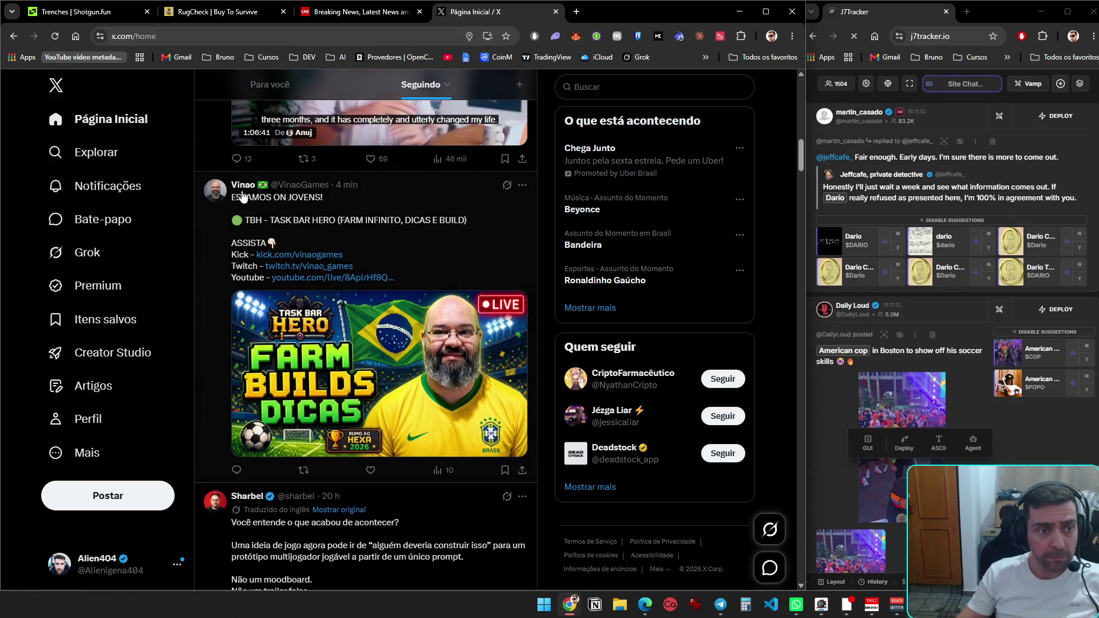
mouse_move(245, 187)
scroll(103, 455, "down", 5)
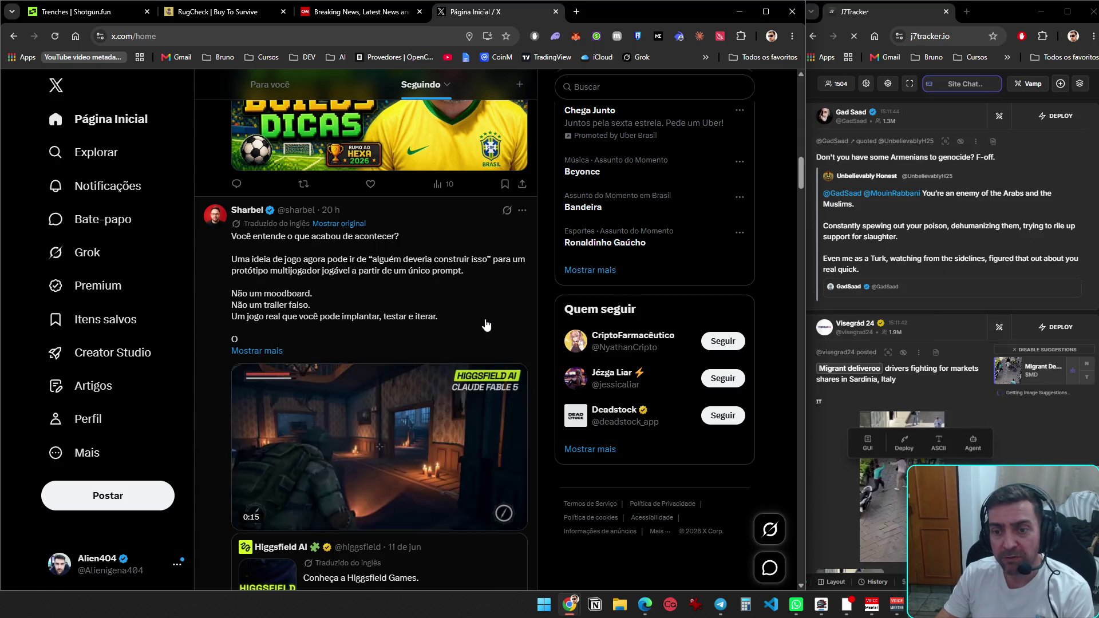
scroll(484, 321, "down", 6)
scroll(524, 403, "down", 3)
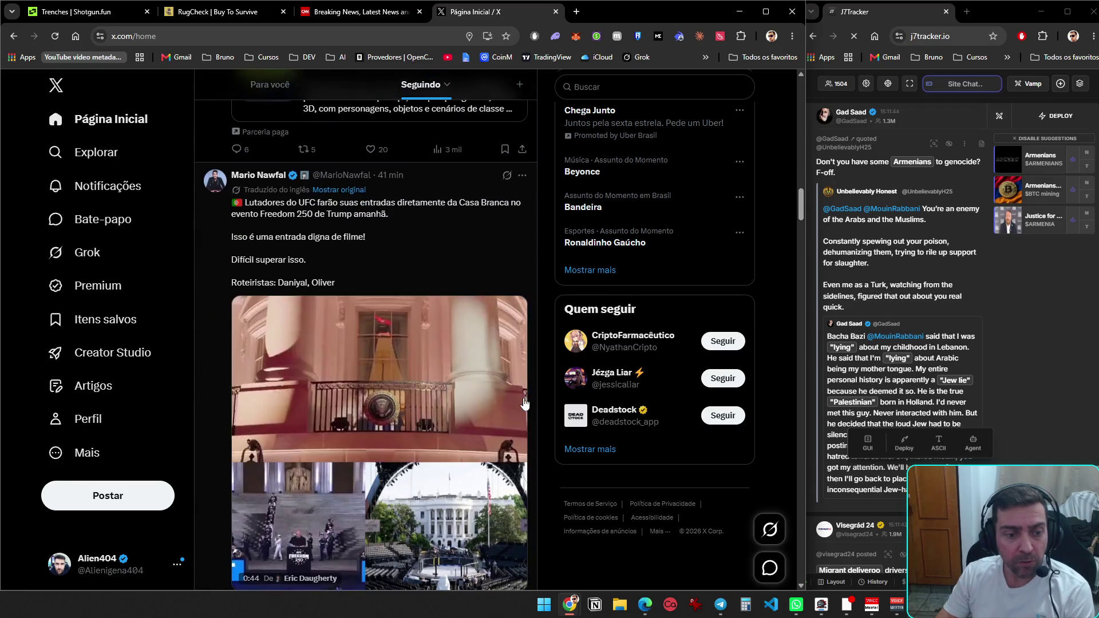
scroll(524, 403, "down", 4)
scroll(523, 403, "down", 7)
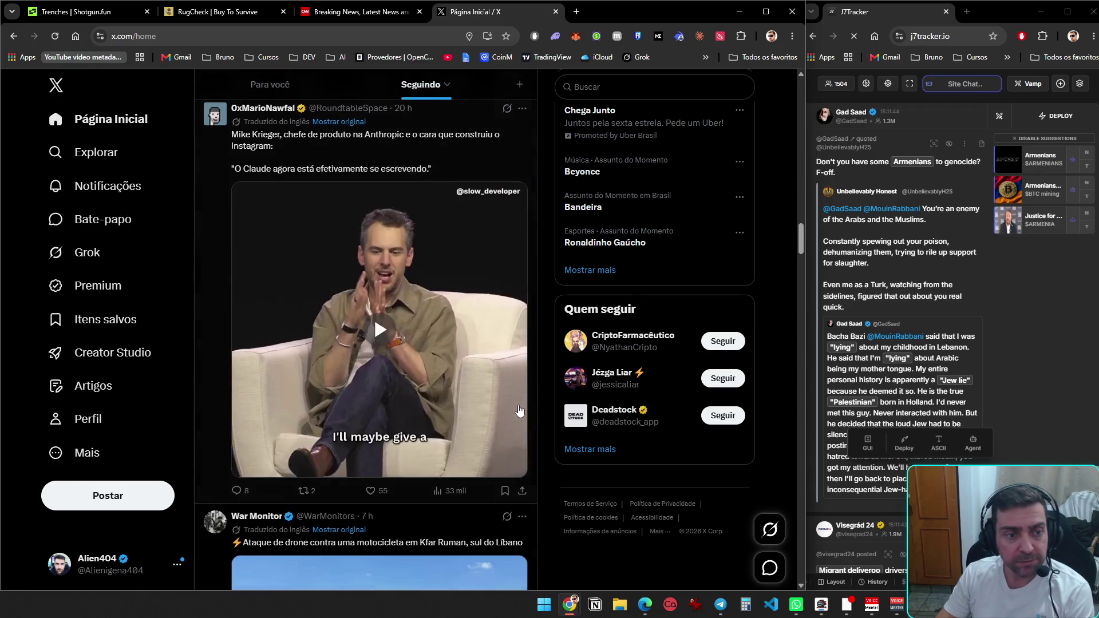
scroll(518, 412, "down", 6)
scroll(518, 413, "down", 5)
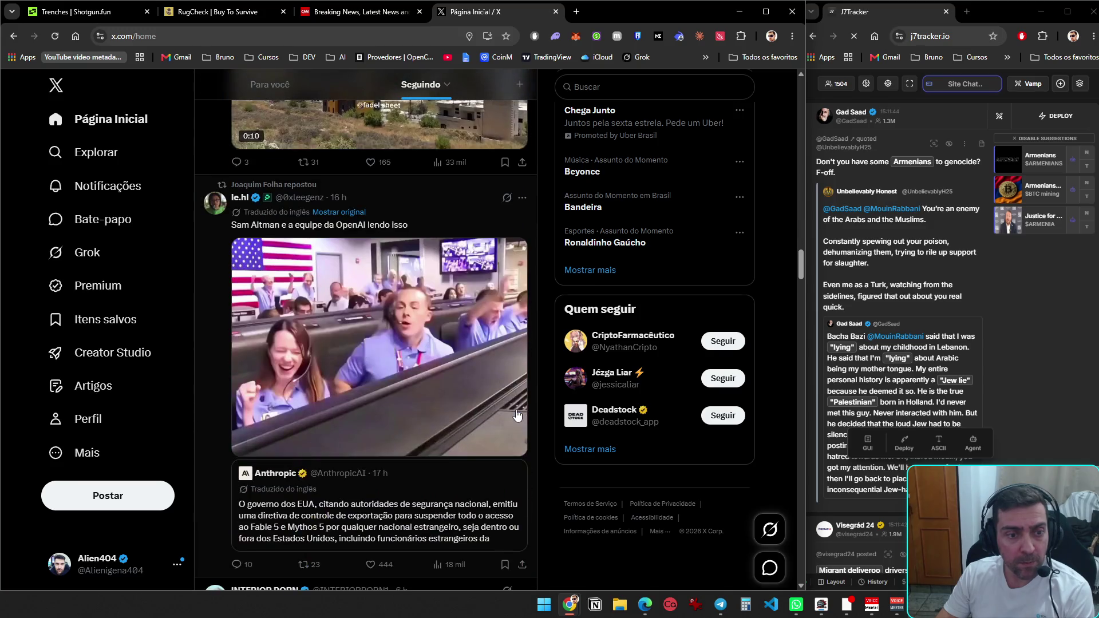
scroll(517, 414, "down", 13)
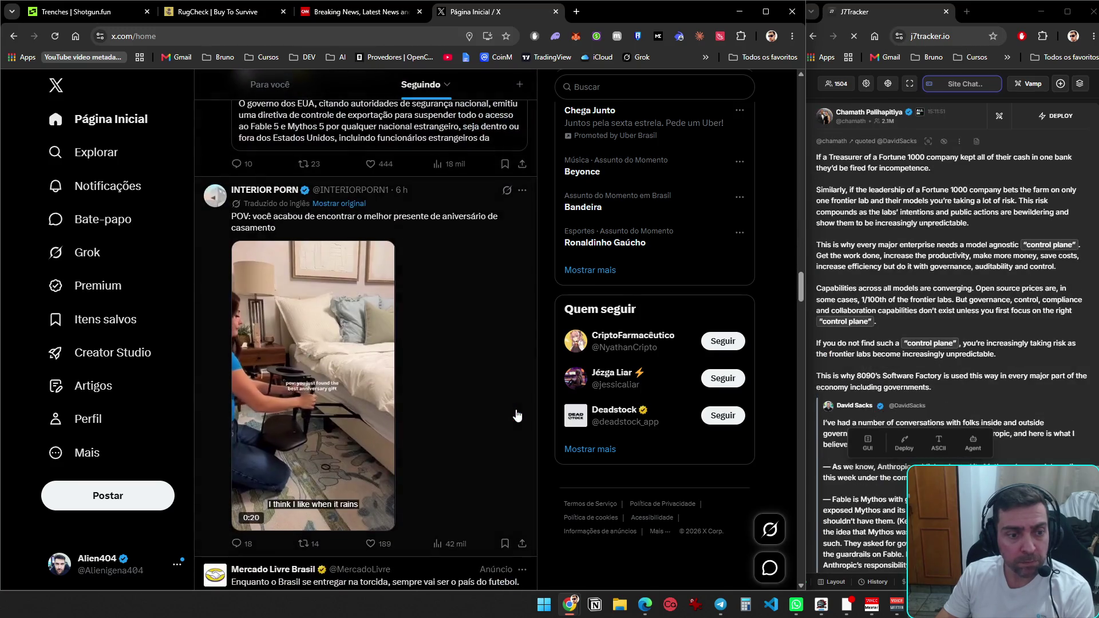
scroll(517, 415, "down", 3)
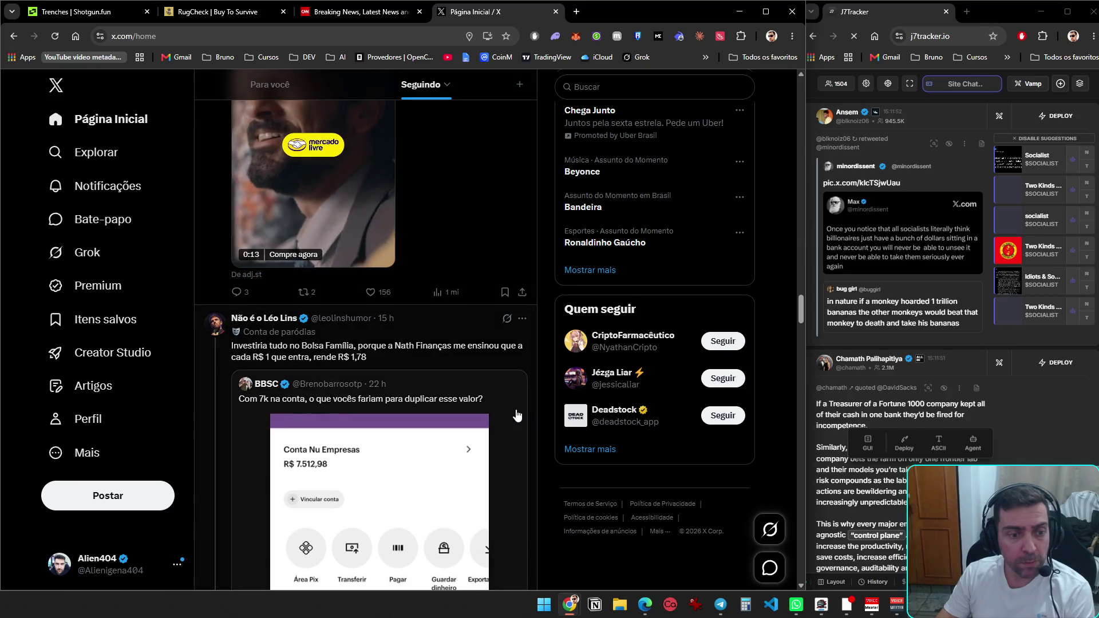
scroll(517, 414, "down", 1)
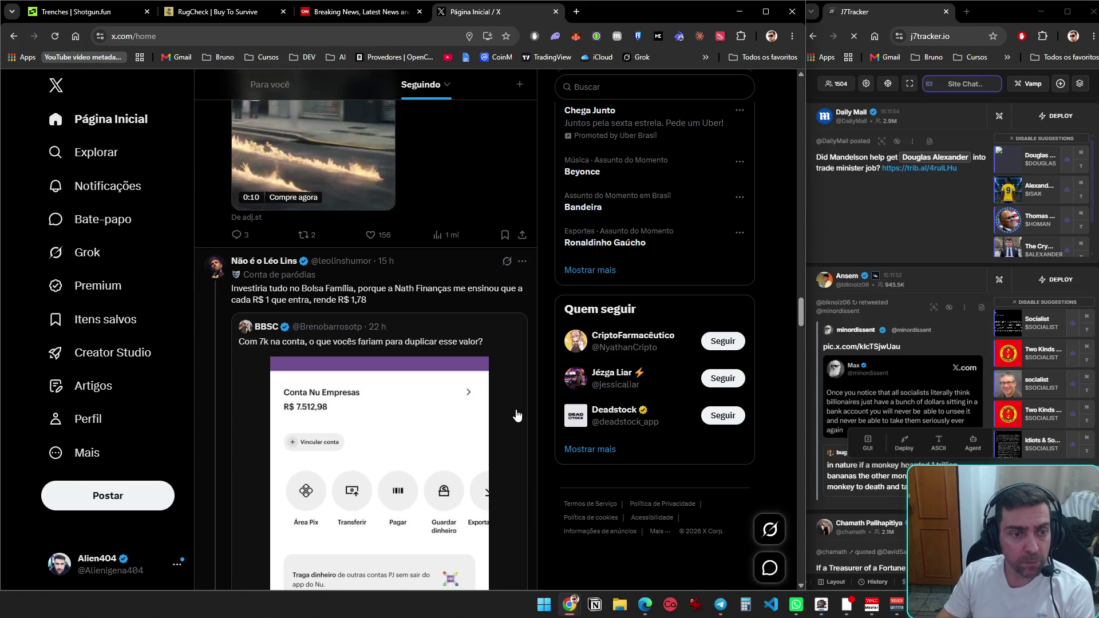
scroll(517, 415, "down", 6)
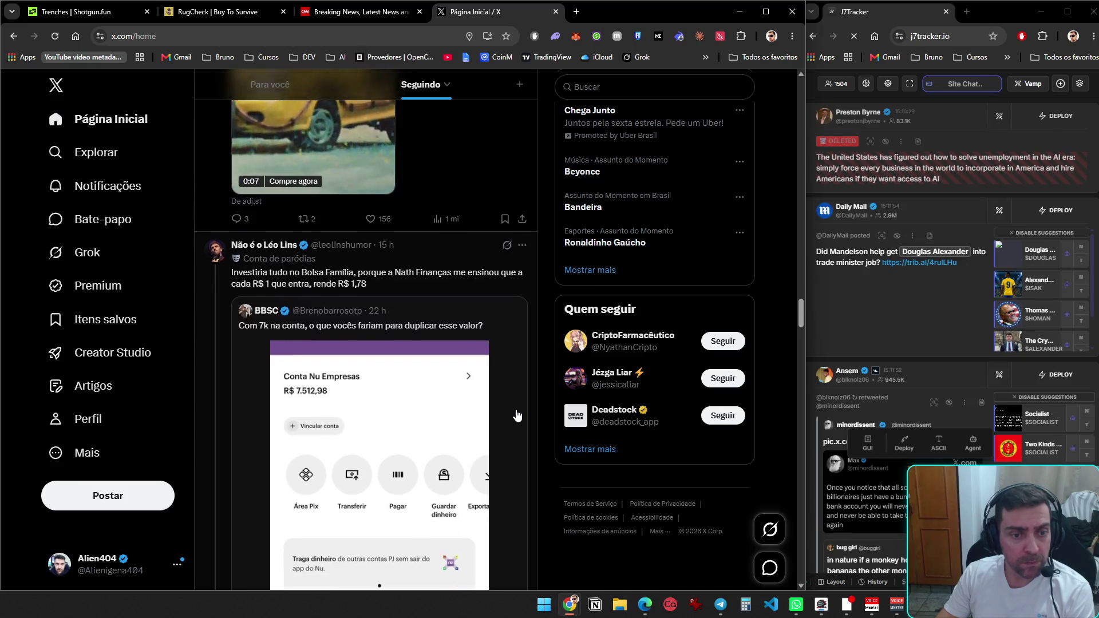
scroll(517, 414, "down", 3)
key("ctrl+1")
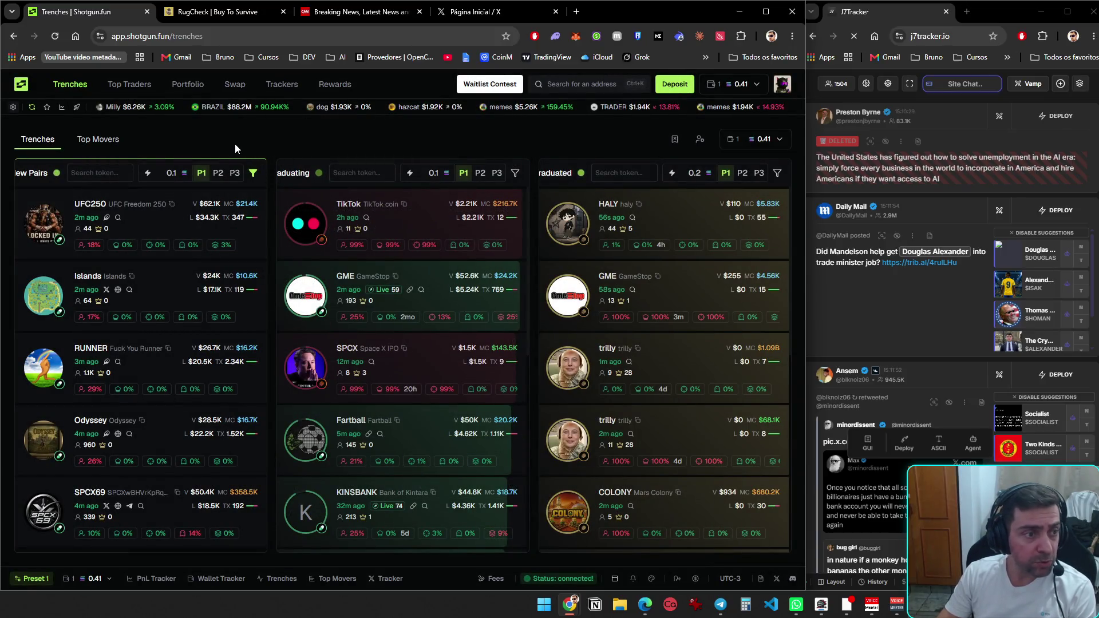
mouse_move(165, 198)
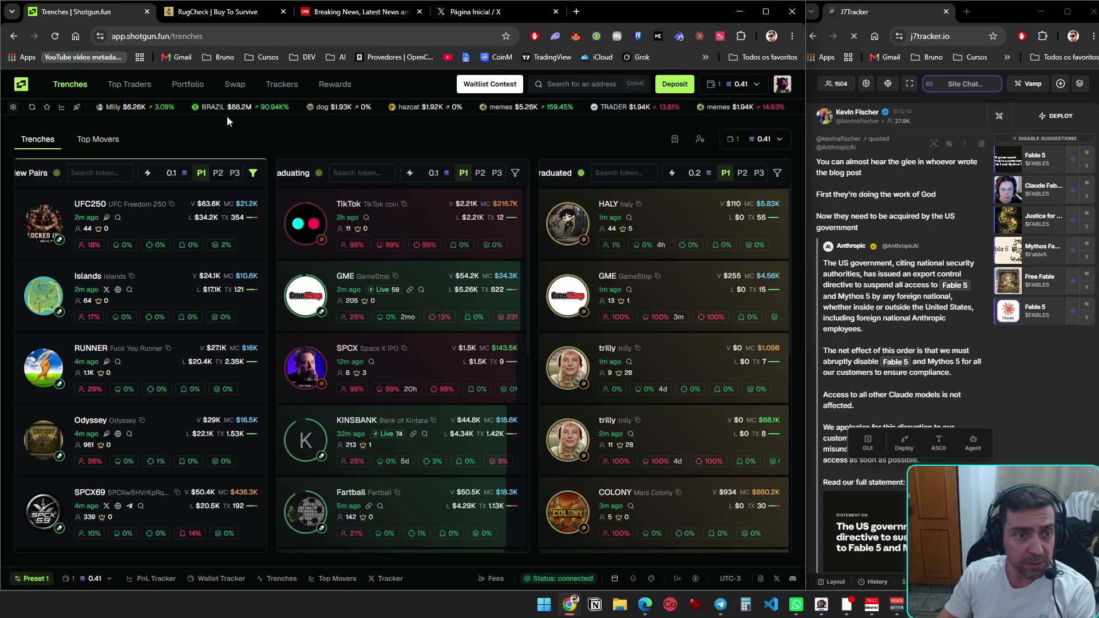
mouse_move(160, 228)
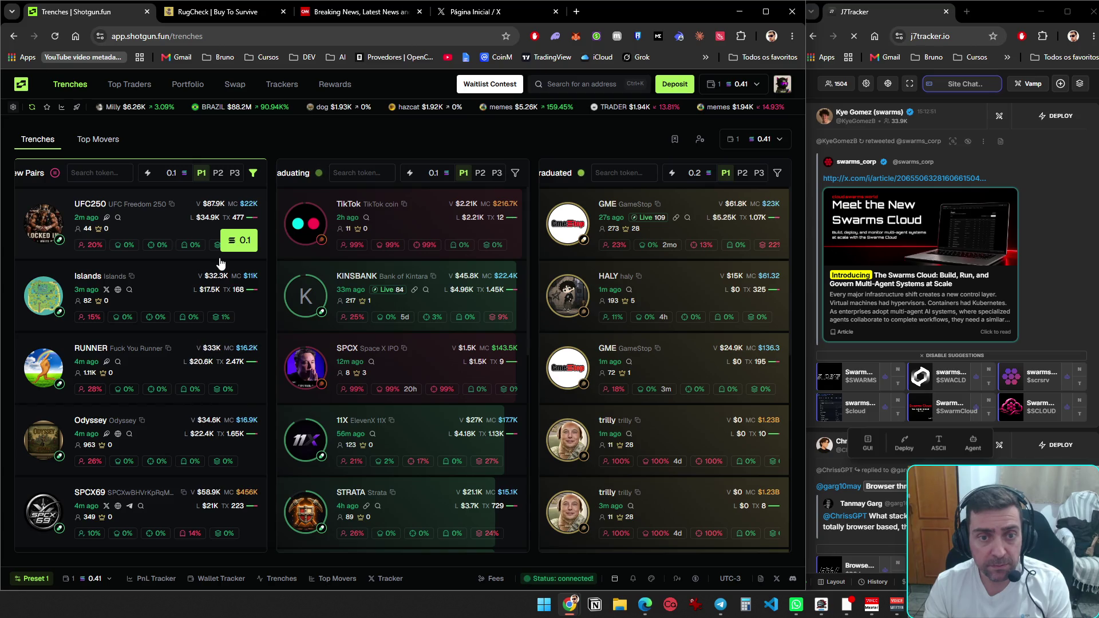
left_click(685, 205)
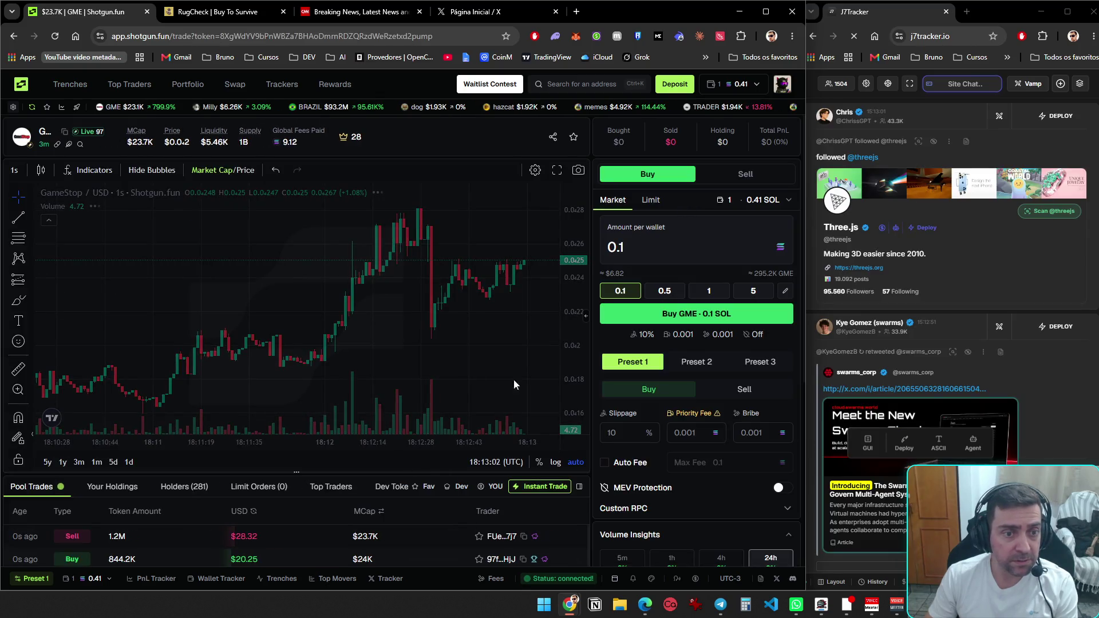
- Rescale the GME chart to a wider price range and buy 0.1 SOL of GME
left_click_drag(570, 250, 532, 321)
scroll(520, 338, "down", 3)
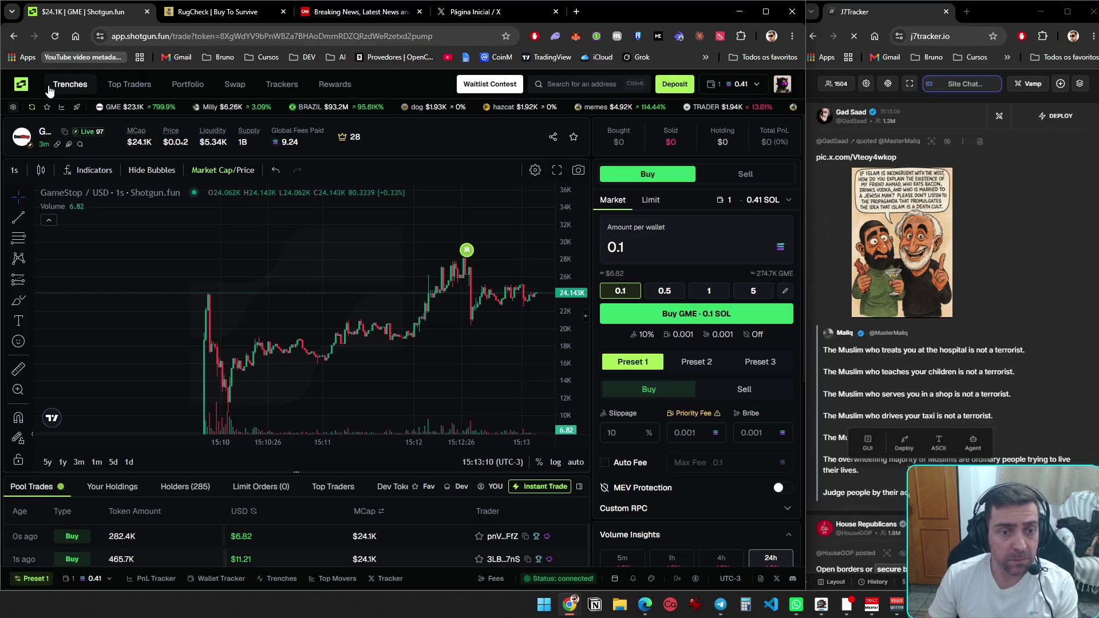
mouse_move(78, 92)
scroll(713, 252, "down", 4)
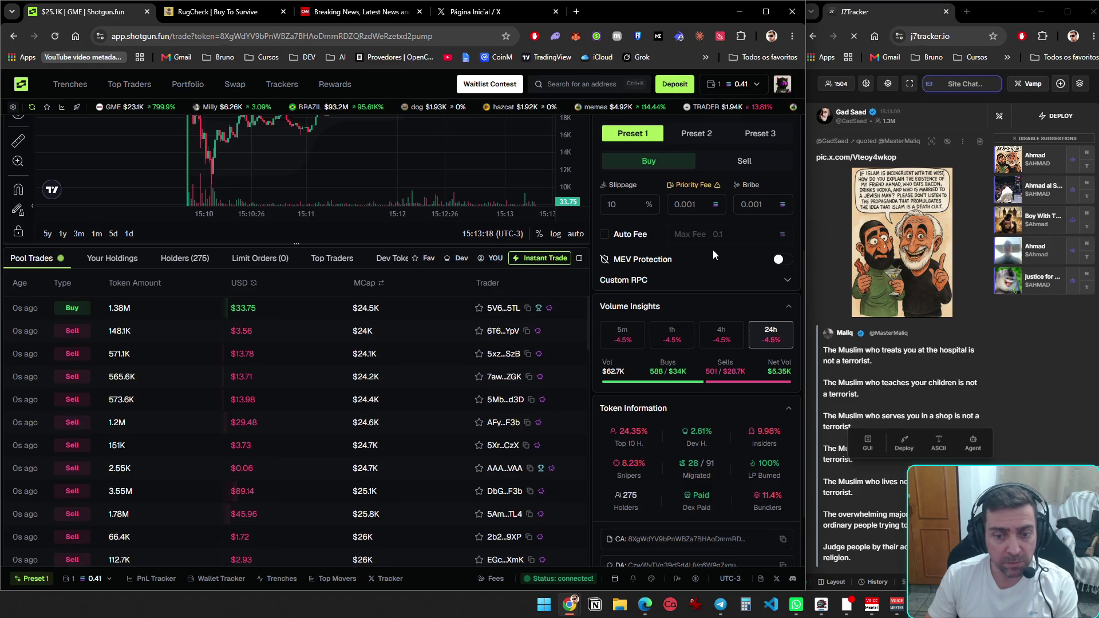
scroll(712, 249, "up", 4)
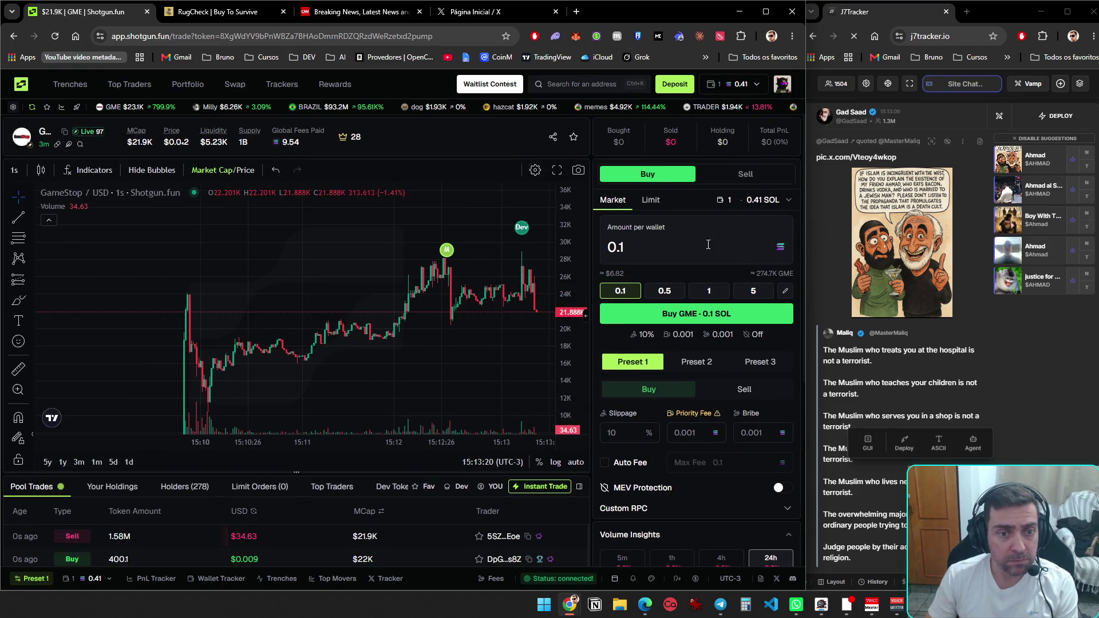
left_click(702, 314)
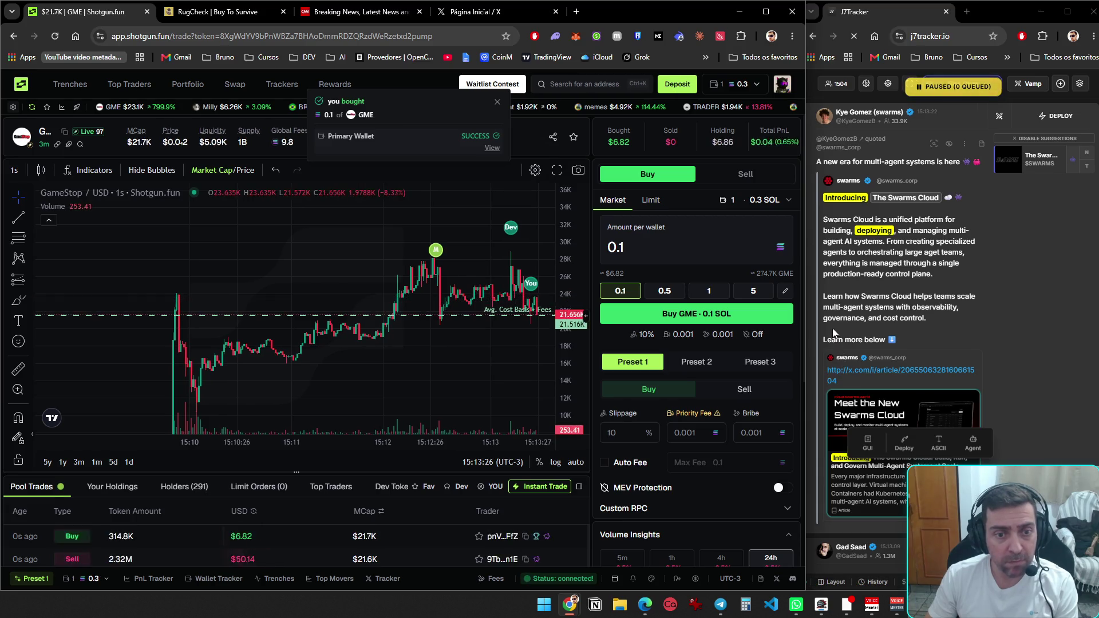
- Select the trade page URL to copy GME's contract address
scroll(765, 262, "down", 3)
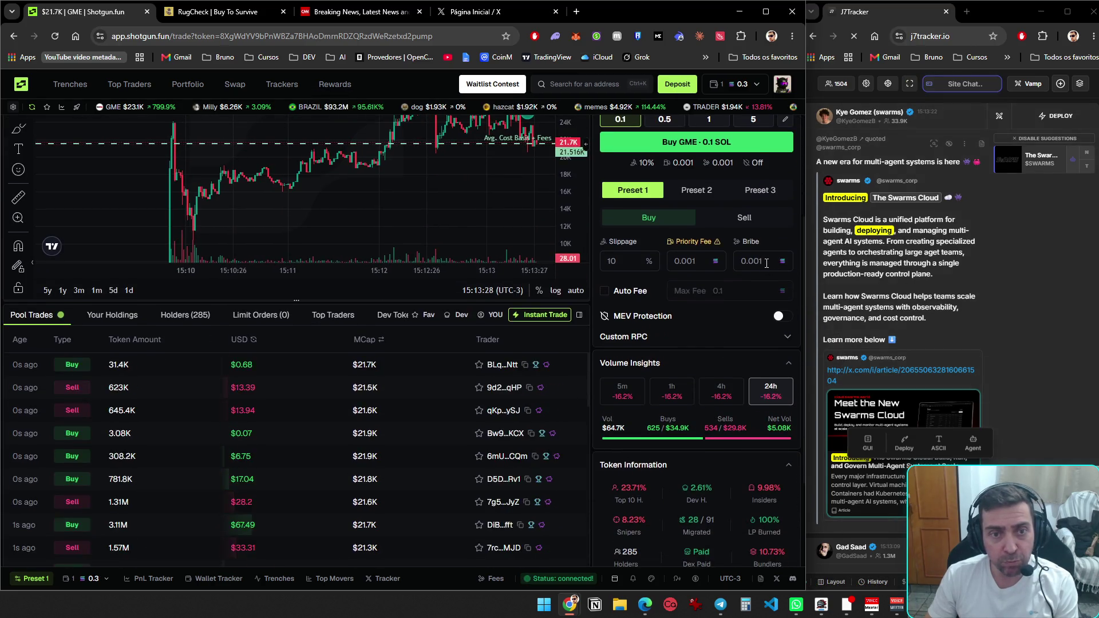
scroll(765, 262, "up", 3)
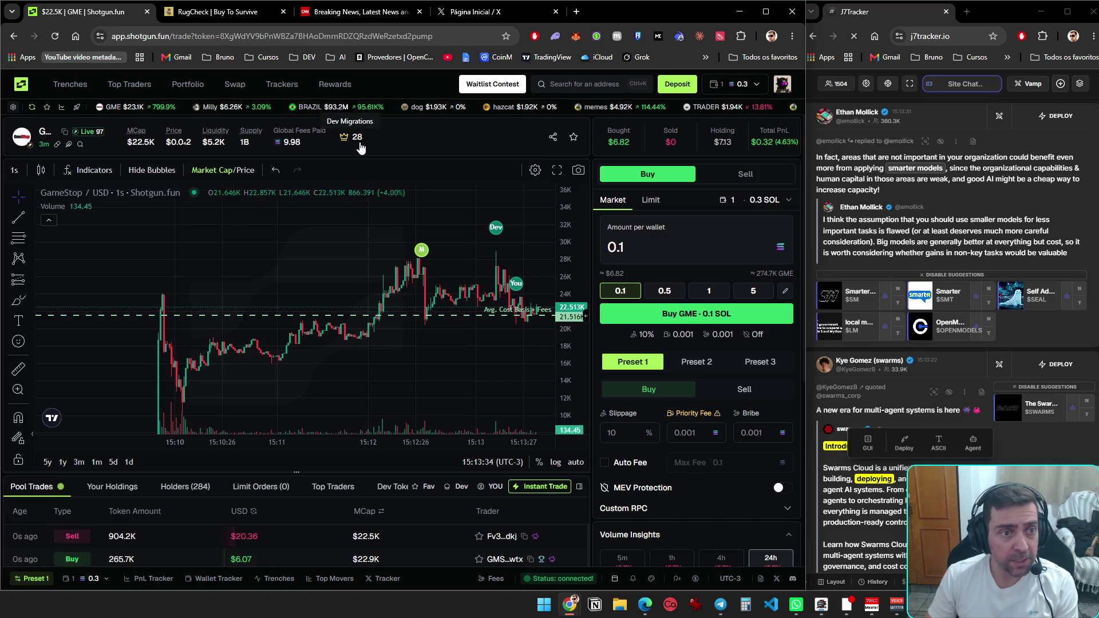
left_click(261, 36)
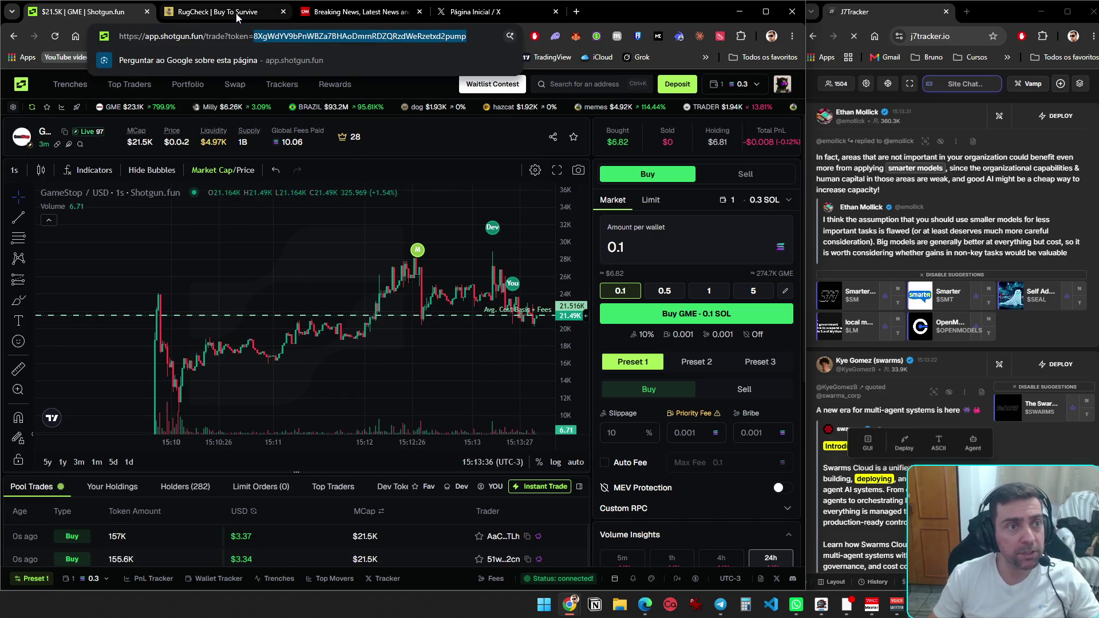
- Paste the GME address into RugCheck's Token Address field and run the check
left_click(233, 14)
left_click(58, 86)
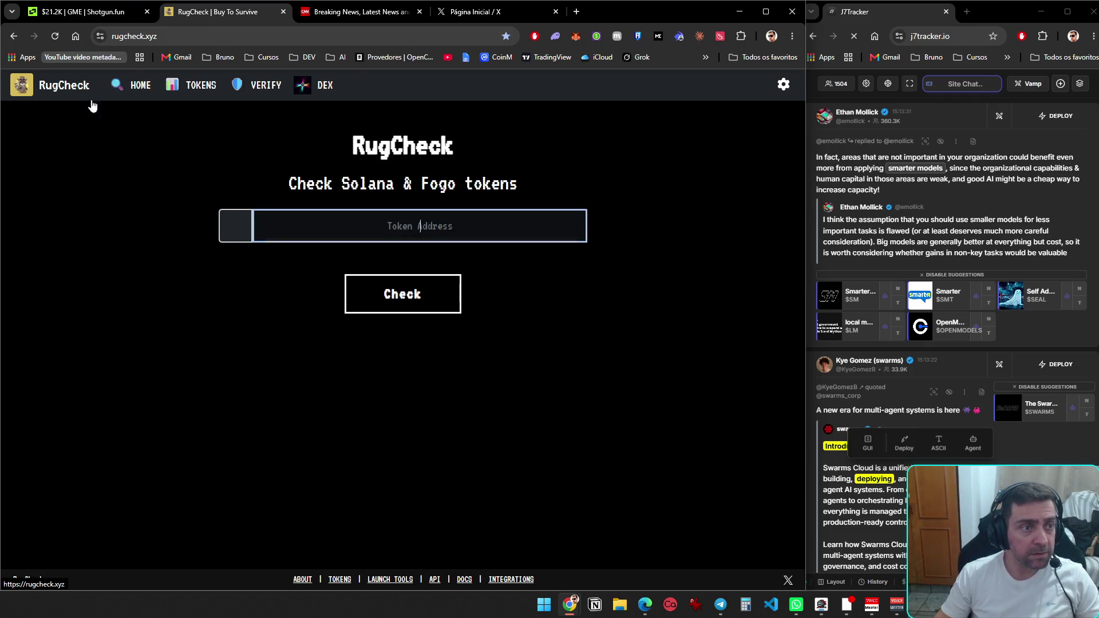
key("ctrl+v")
left_click(432, 296)
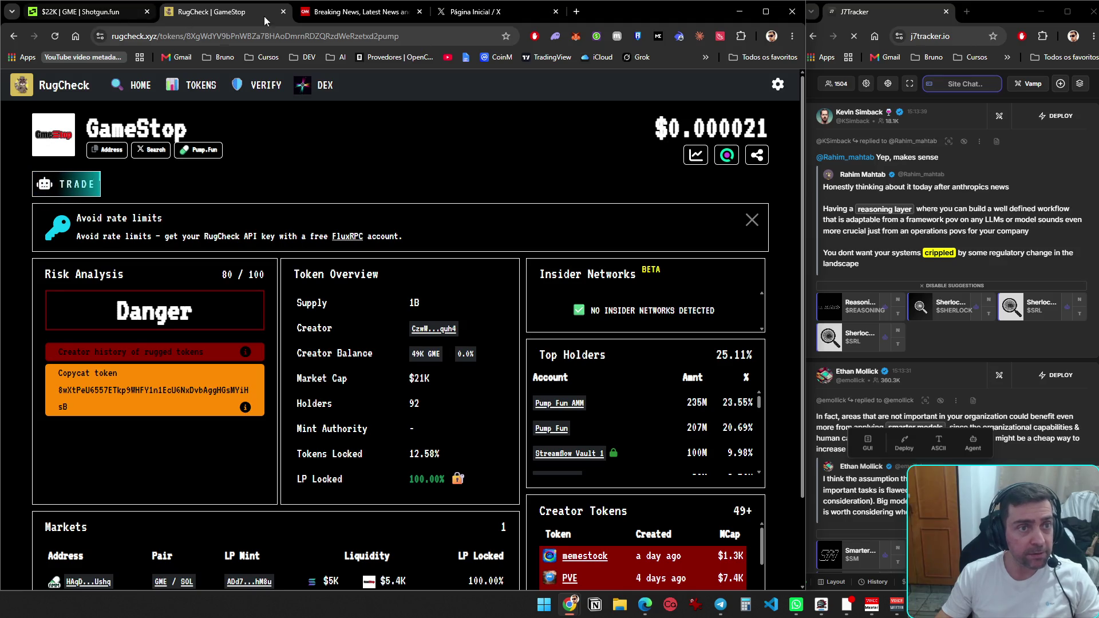
- Compare the GameStop RugCheck report with the GME trade page, now at $0.37 profit
left_click(99, 11)
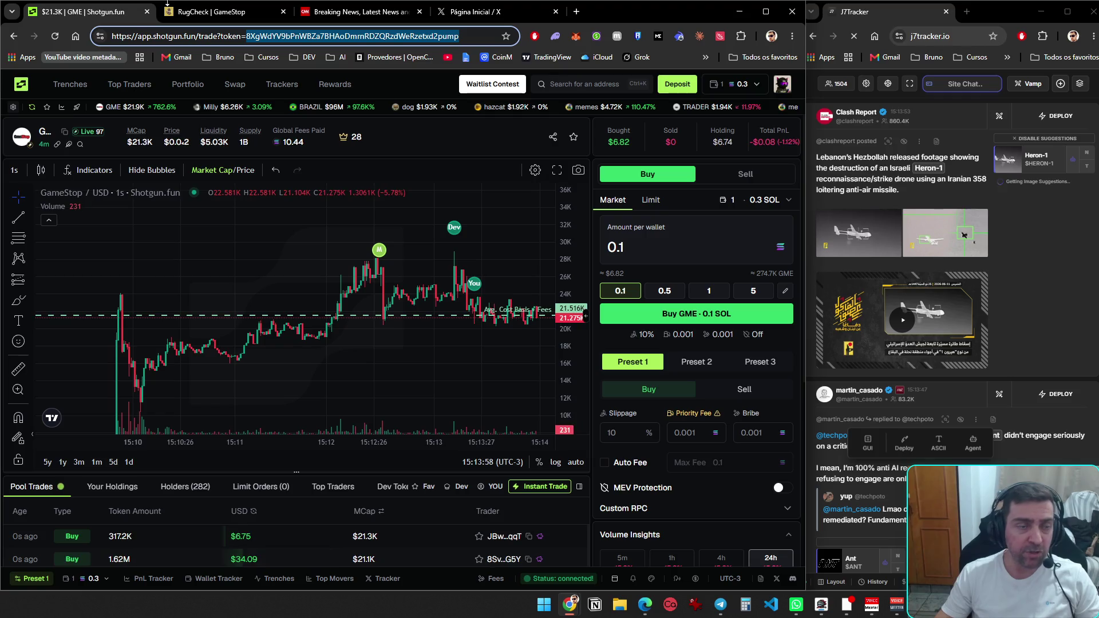
left_click(225, 16)
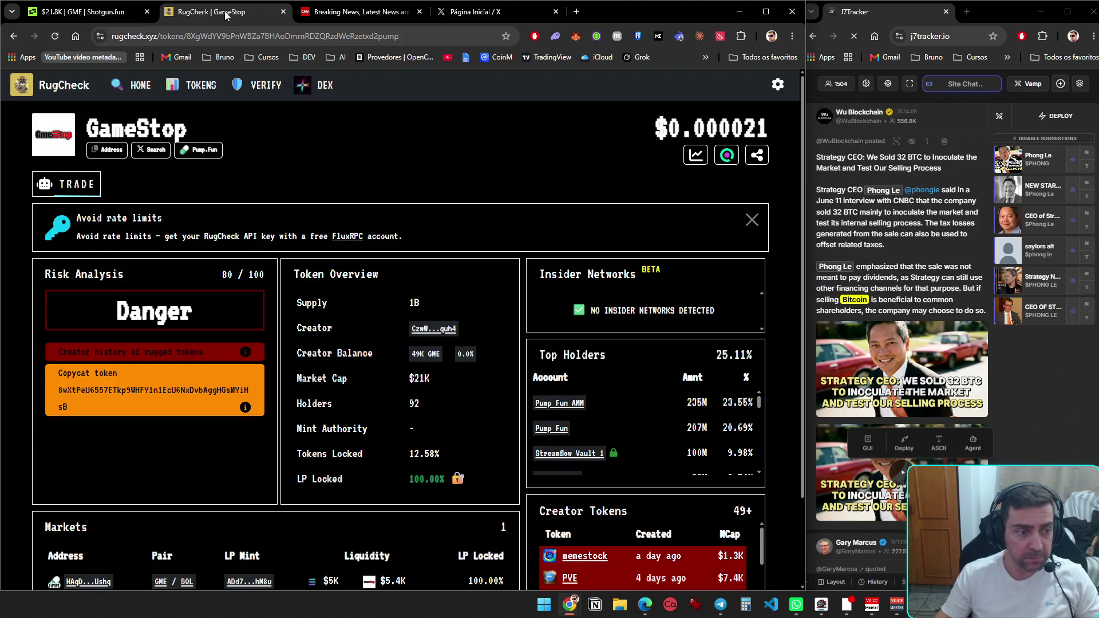
left_click(92, 12)
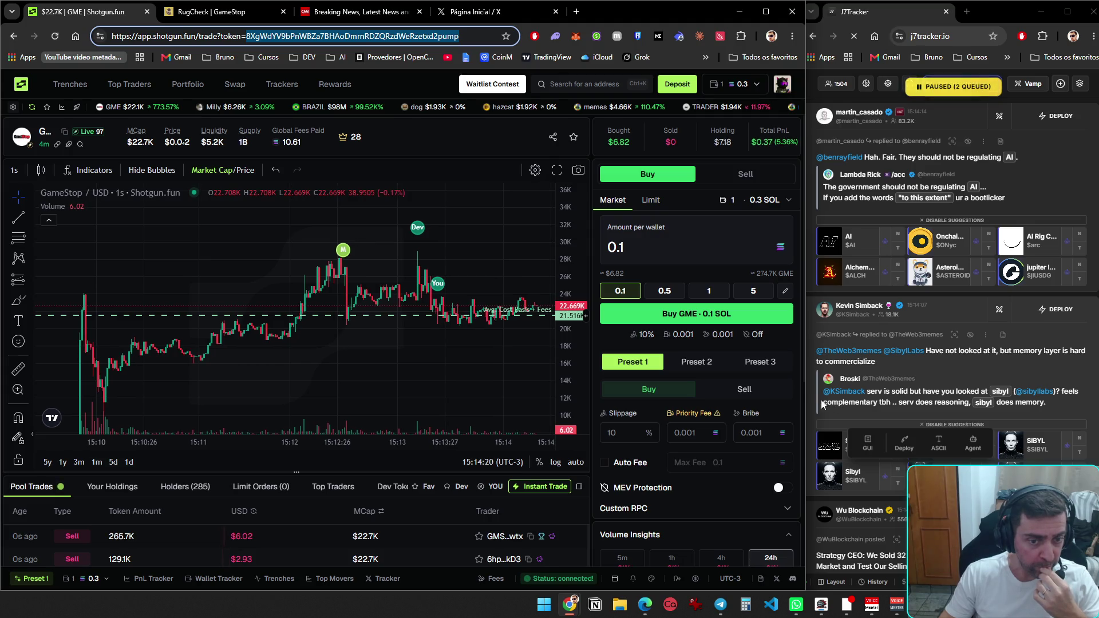
- Browse the developer's other tokens in the Dev Tokens tab
scroll(716, 418, "down", 3)
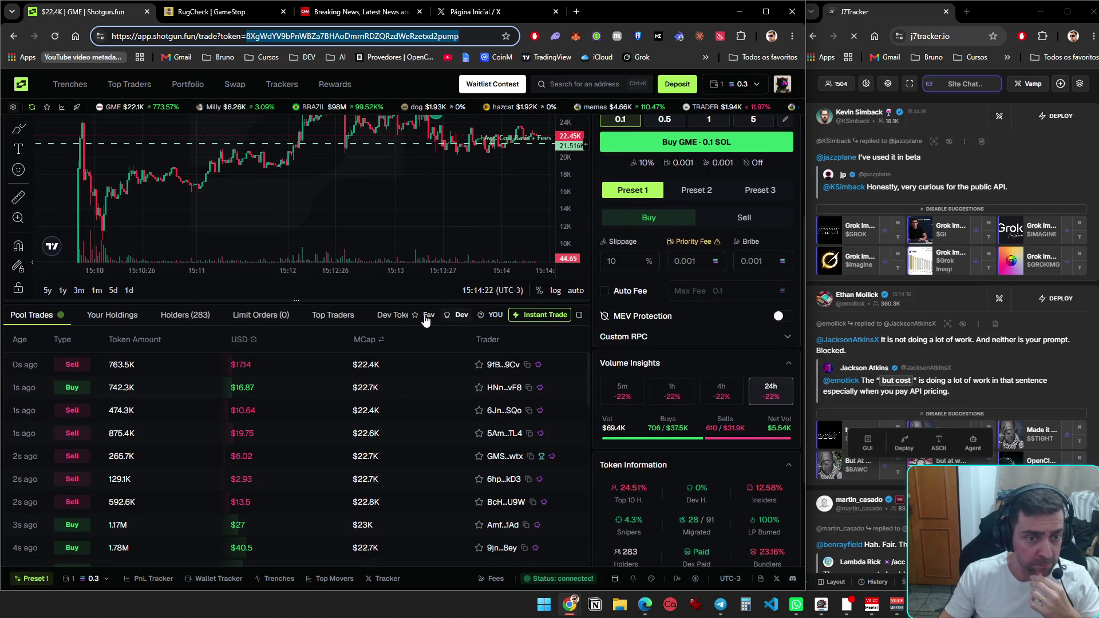
left_click(400, 316)
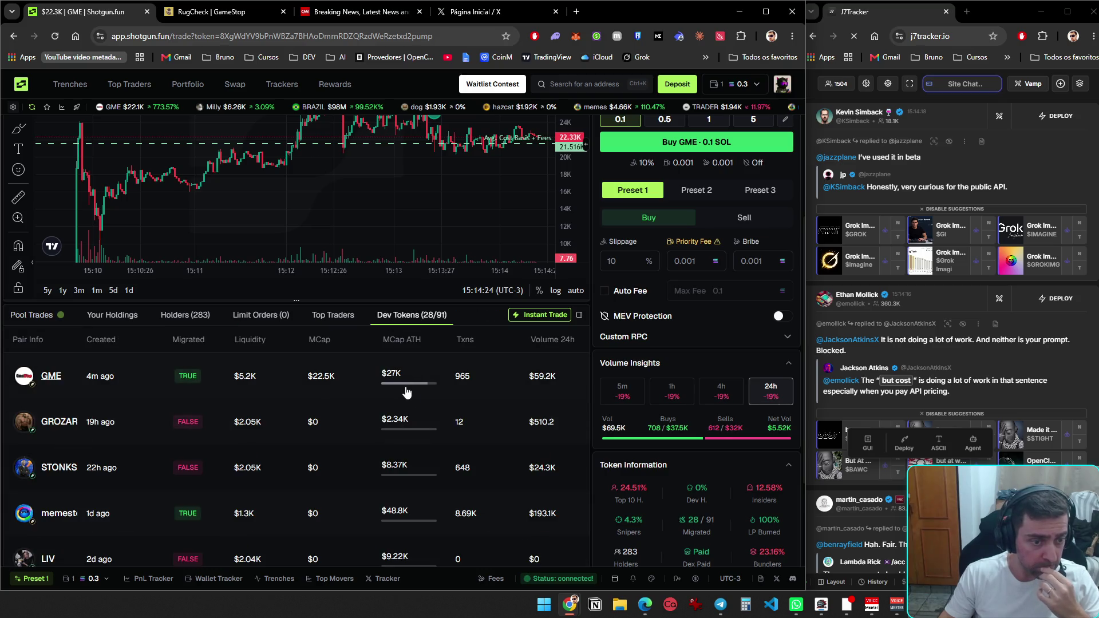
scroll(406, 392, "down", 5)
scroll(404, 405, "down", 5)
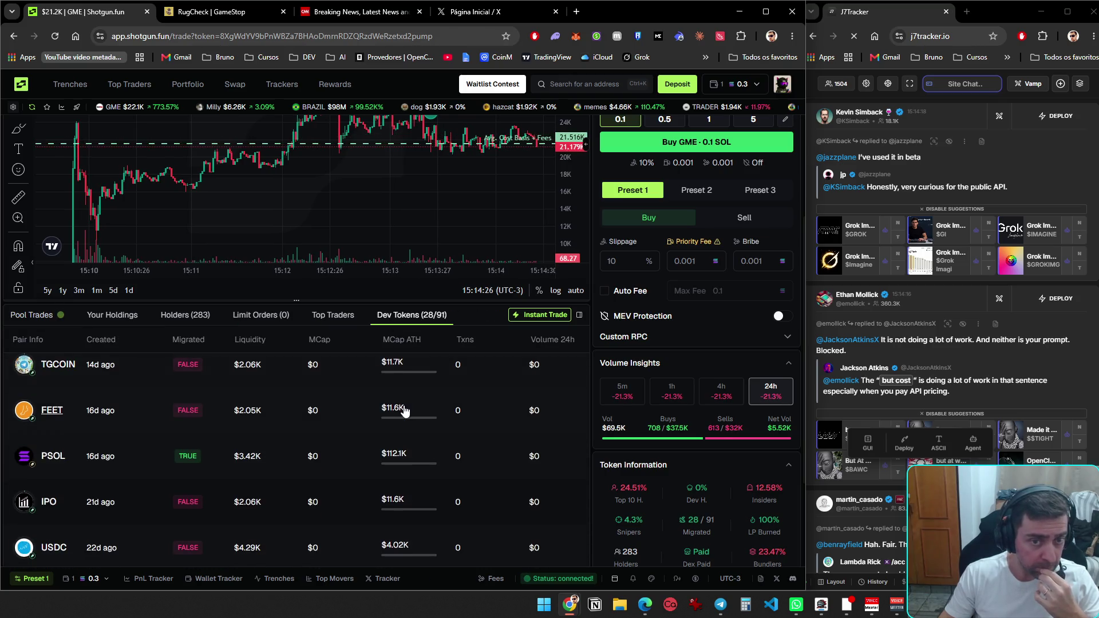
scroll(408, 418, "up", 10)
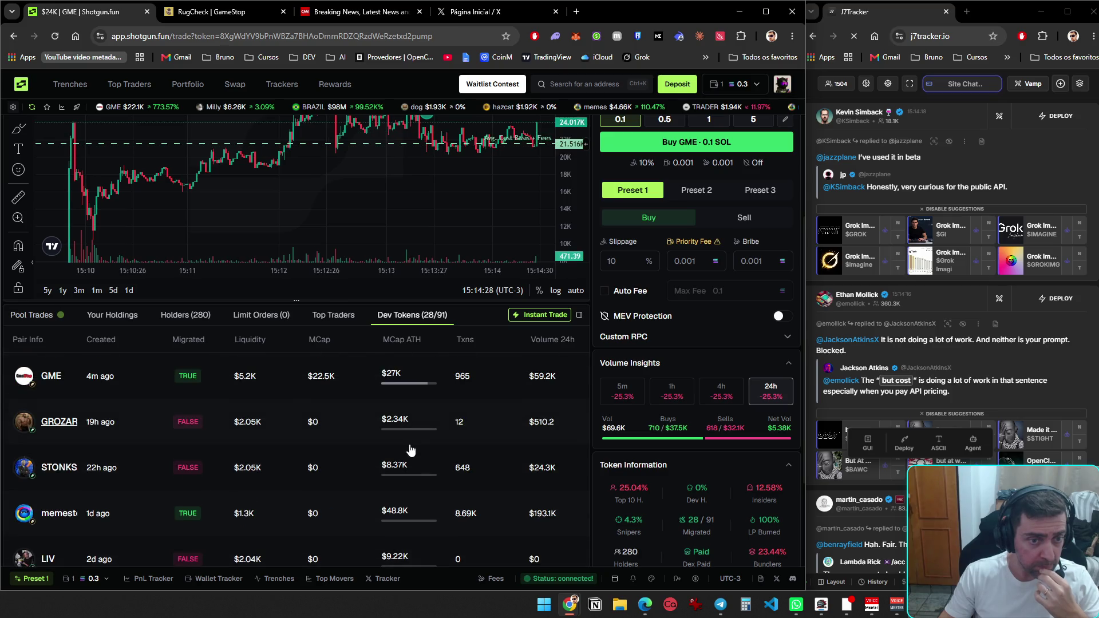
scroll(424, 395, "up", 3)
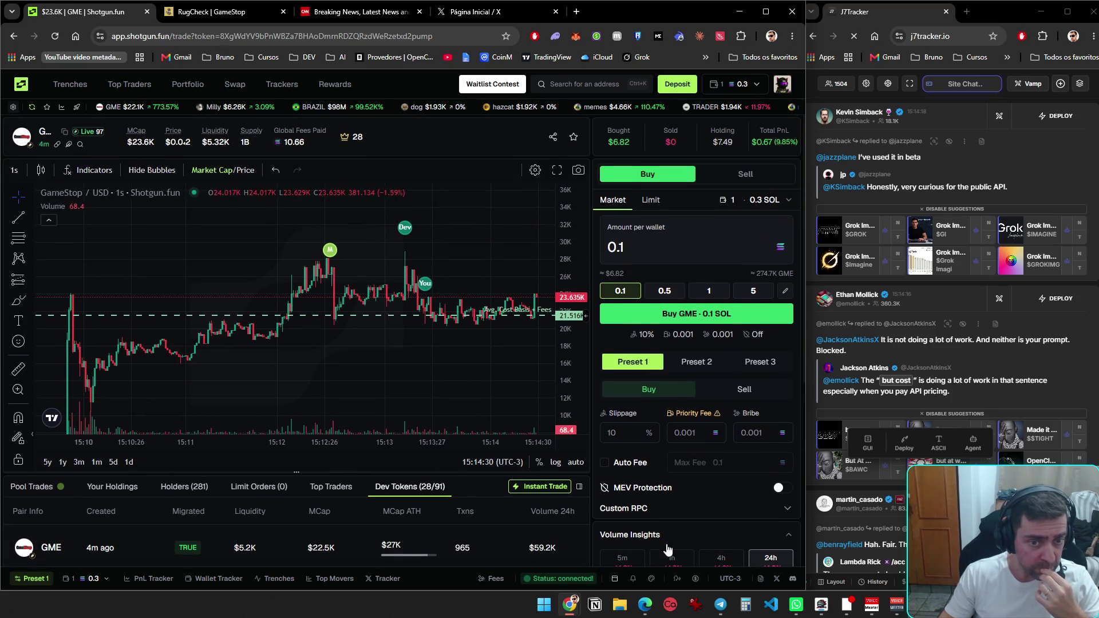
- Switch the GME order to Sell with Total Amount at 100% of the holding
left_click(559, 491)
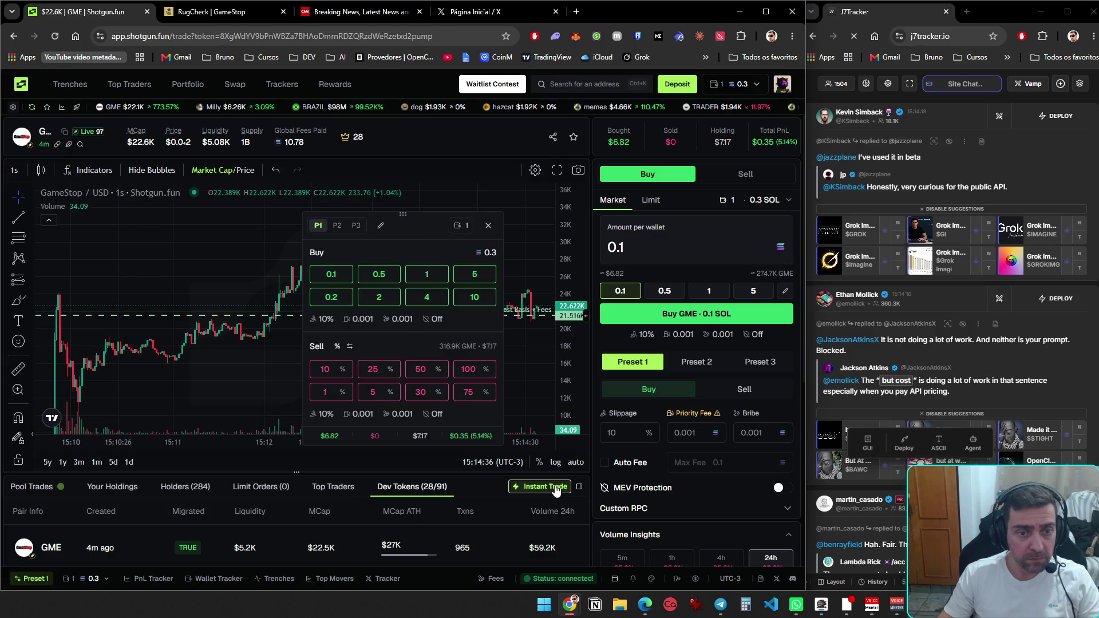
left_click(555, 489)
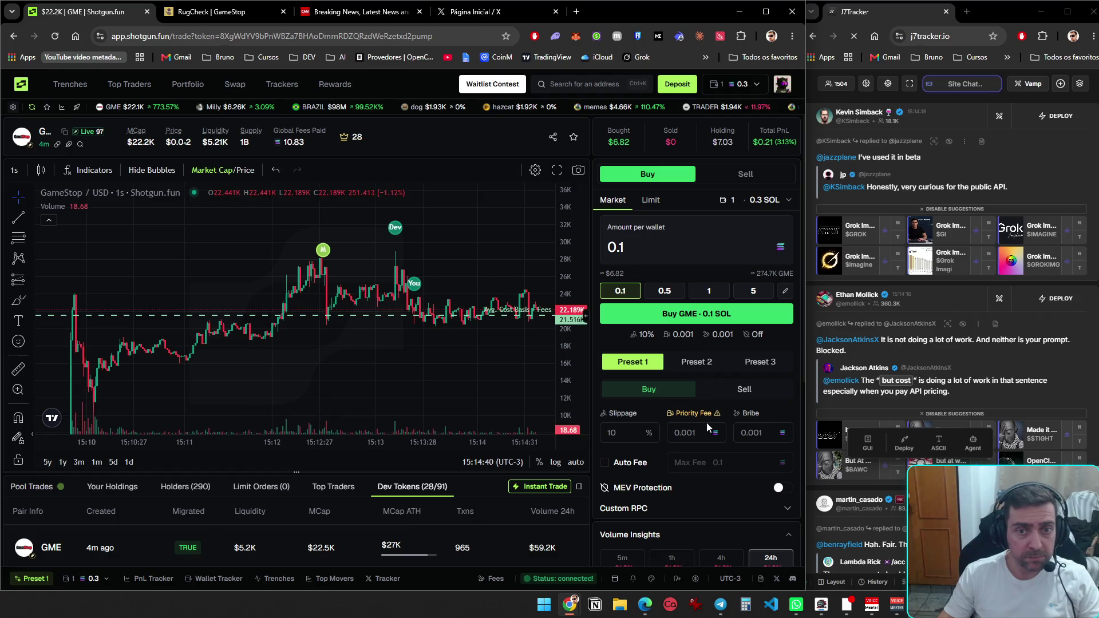
left_click(732, 174)
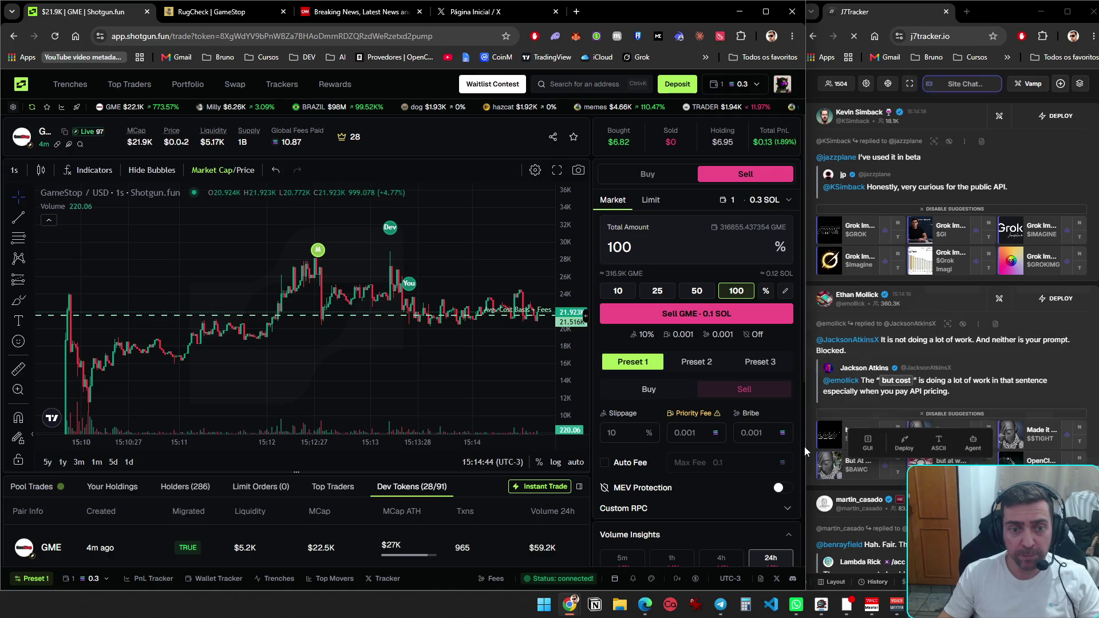
left_click(229, 12)
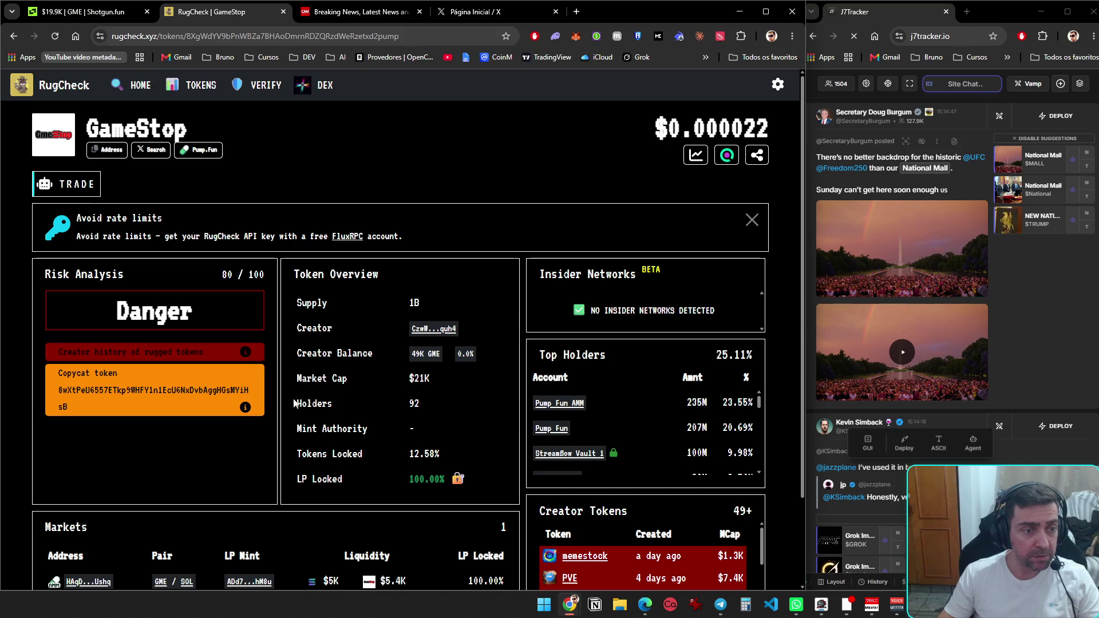
left_click(86, 11)
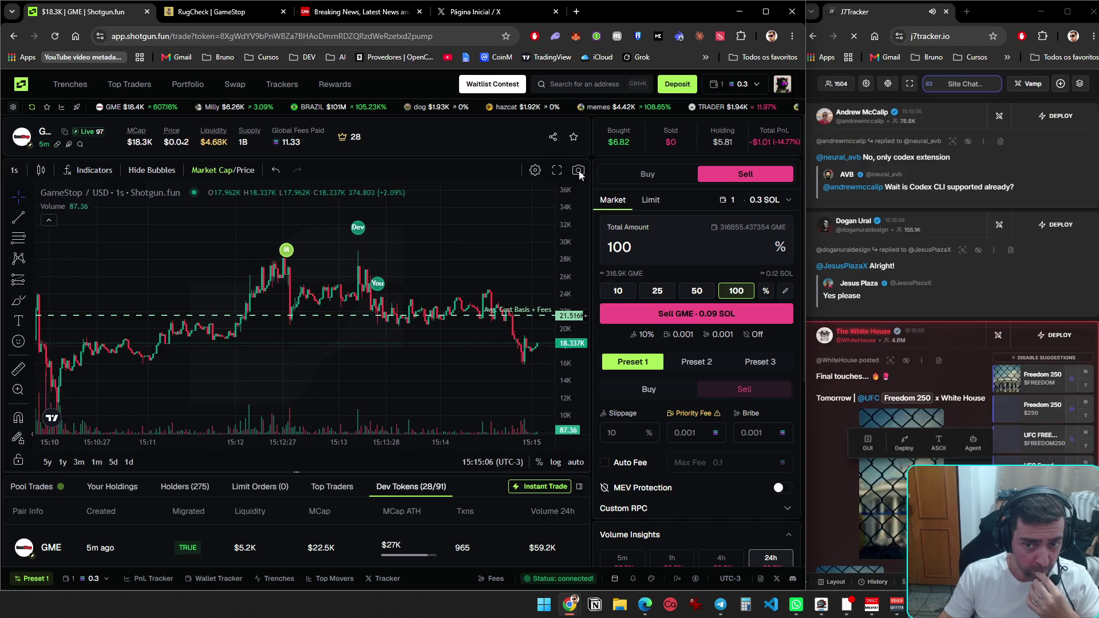
scroll(637, 234, "down", 3)
scroll(926, 318, "down", 5)
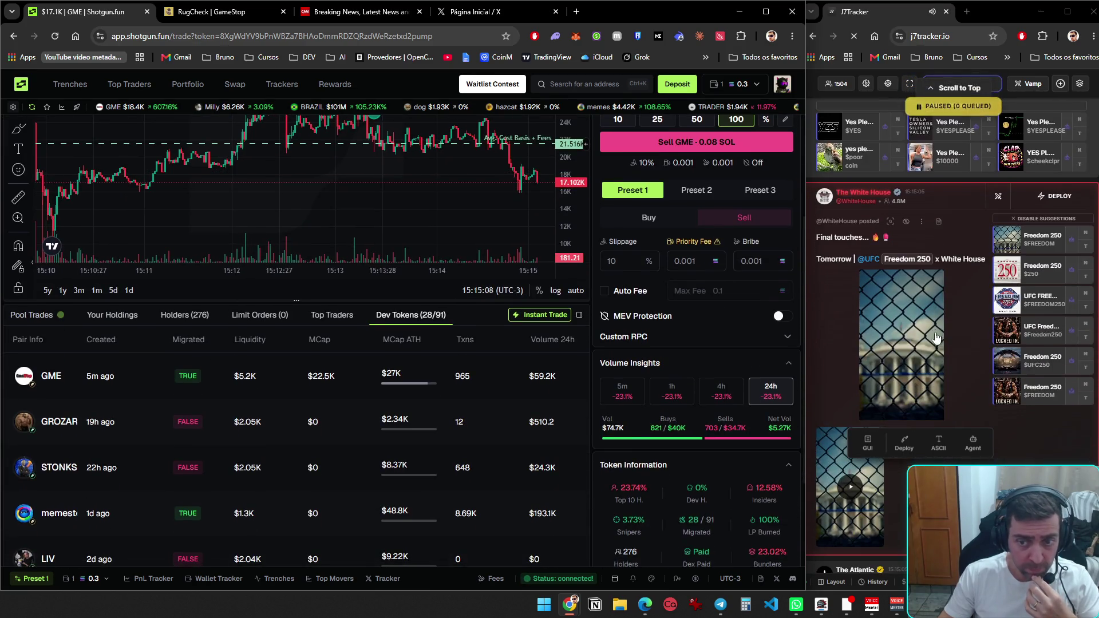
scroll(999, 430, "up", 5)
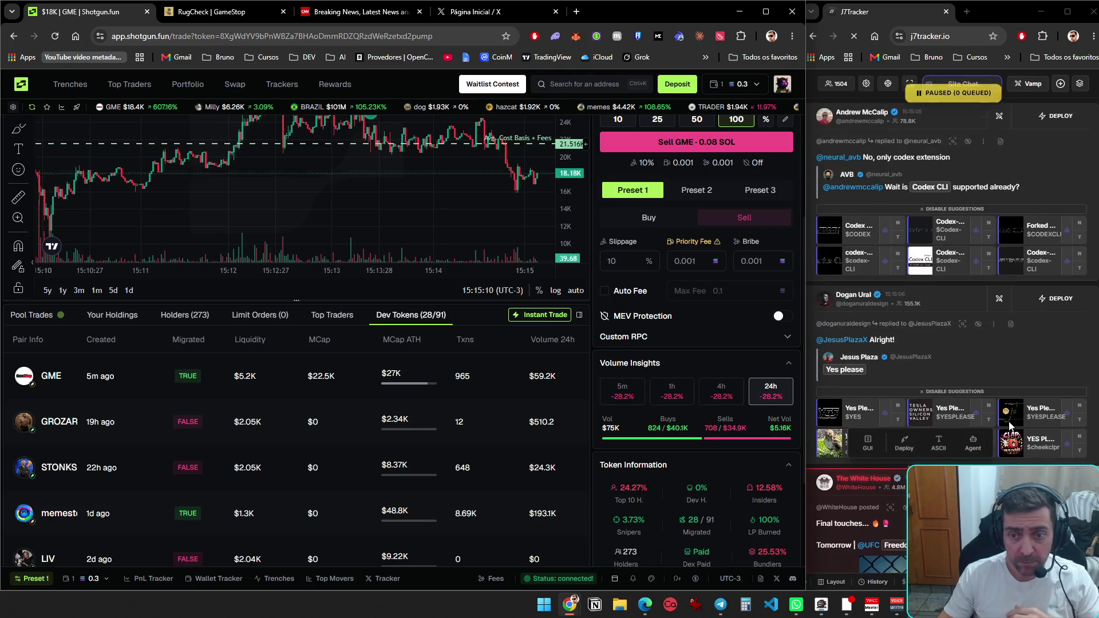
scroll(655, 381, "up", 3)
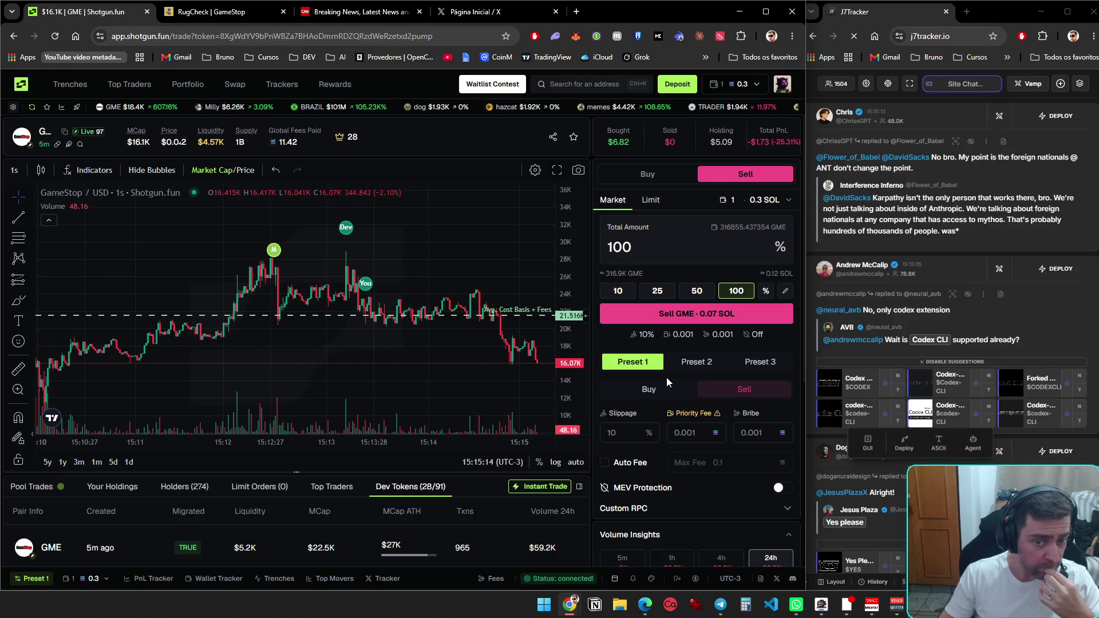
left_click(57, 144)
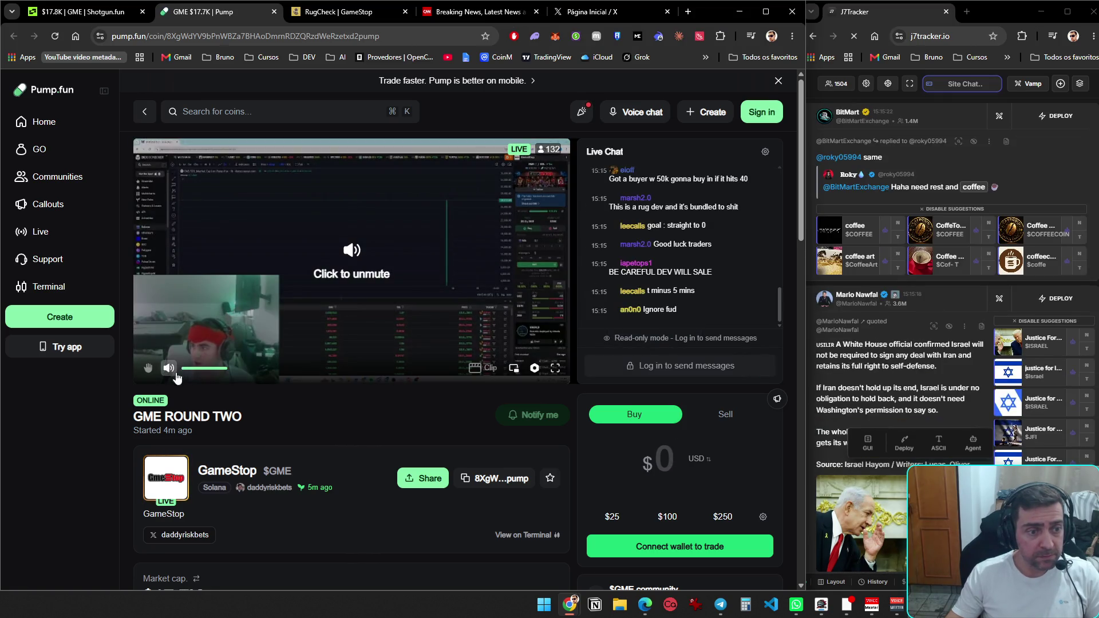
- Watch the GME Round Two livestream with sound on, then return to the GME trading chart
left_click(220, 377)
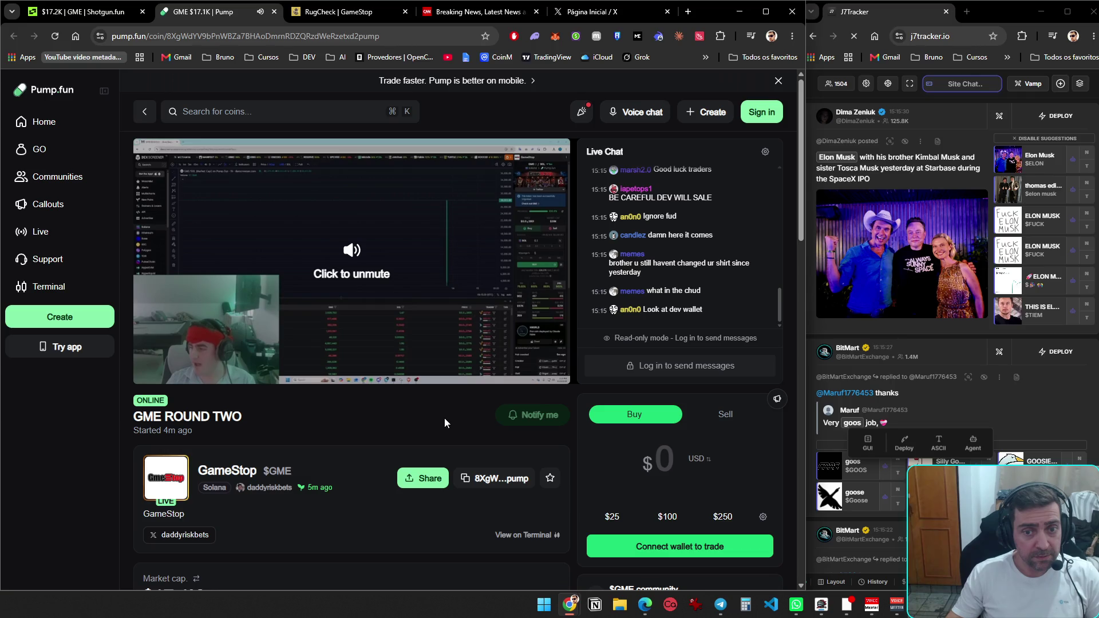
left_click(105, 11)
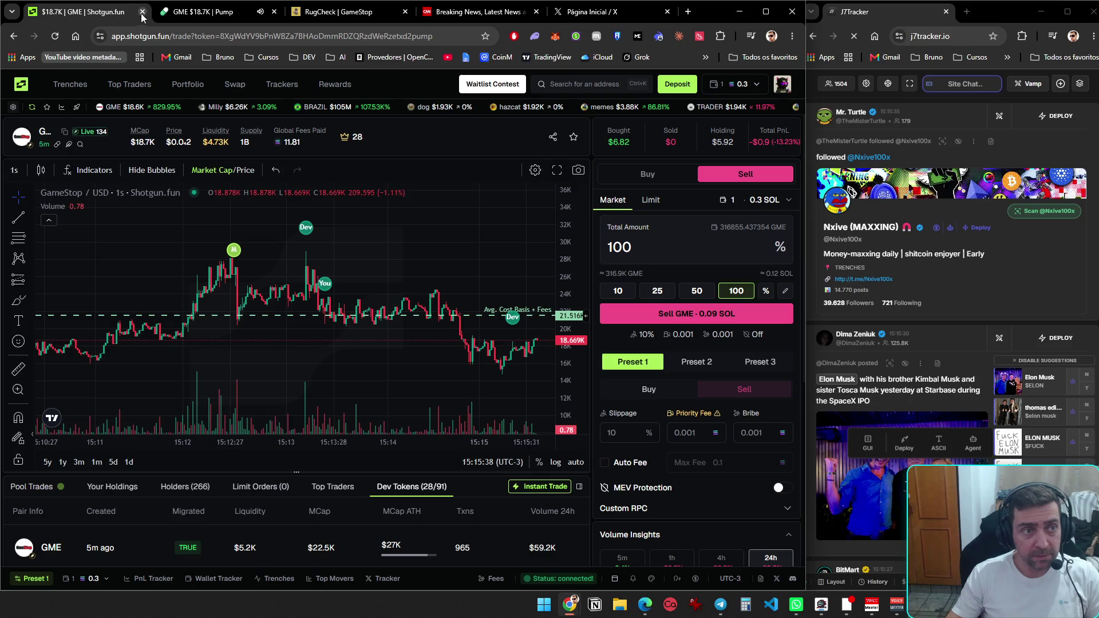
left_click(226, 10)
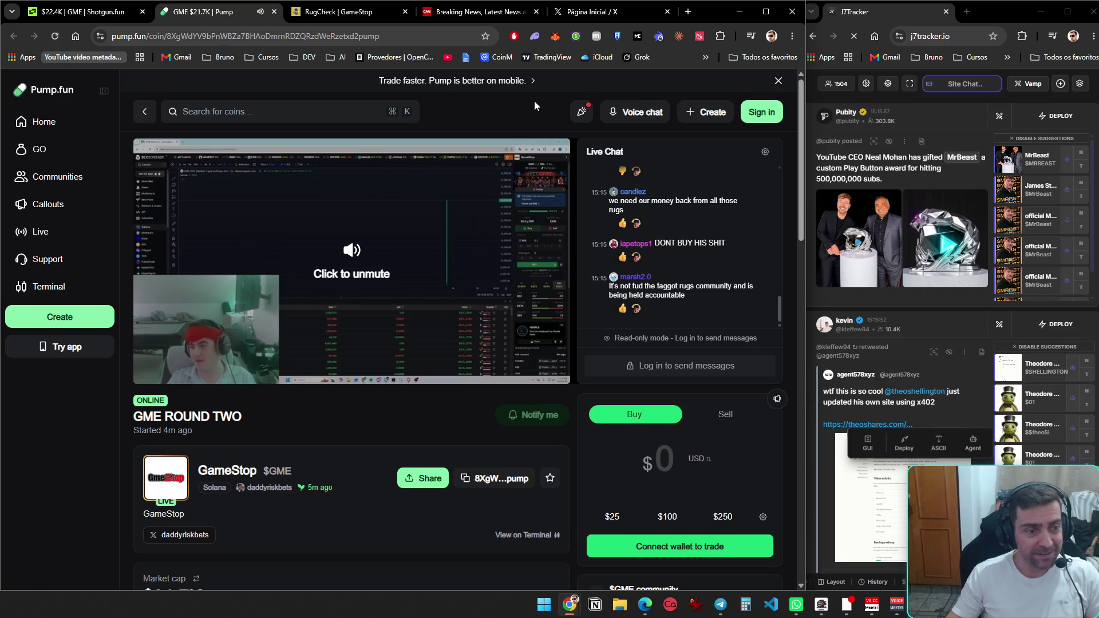
left_click(124, 20)
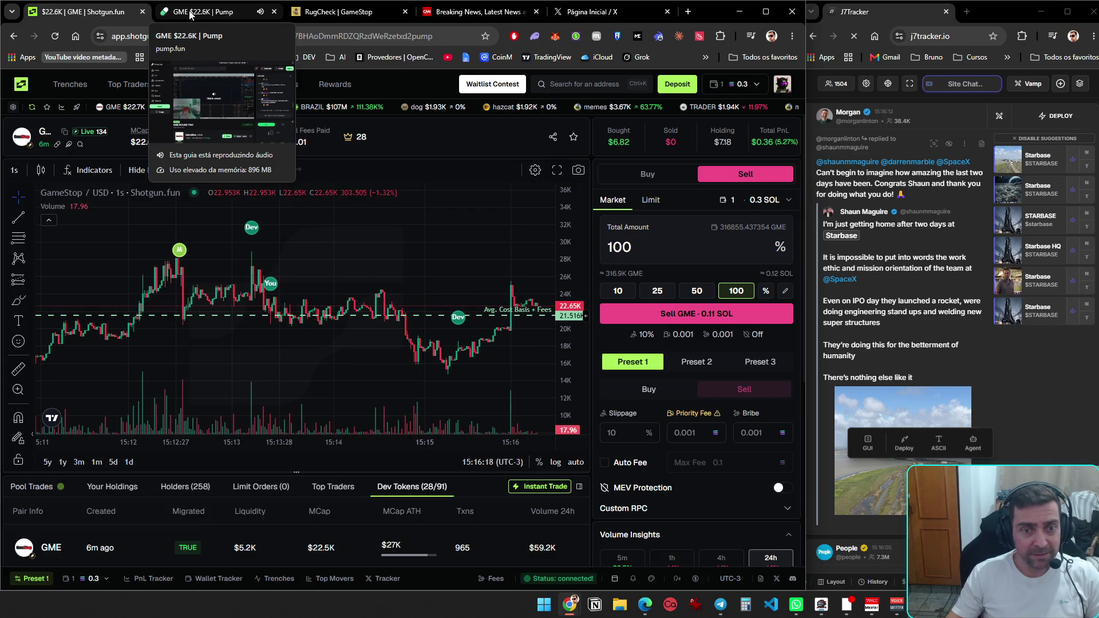
- Recheck the Pump.fun GME livestream and chat, then return to the Shotgun.fun GME trade page
left_click(225, 14)
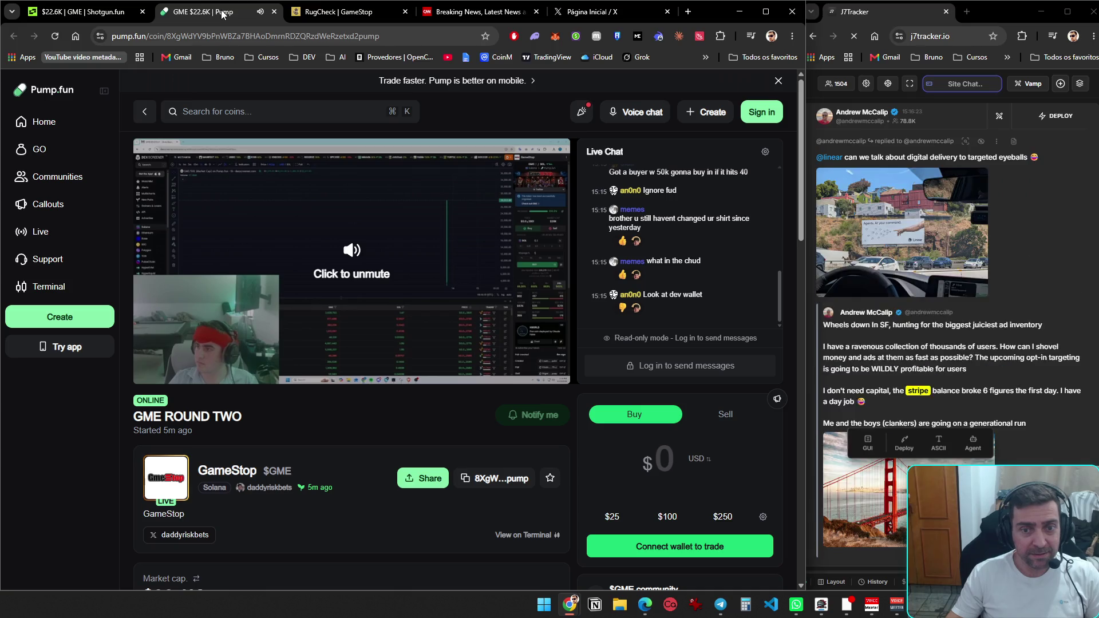
left_click(100, 11)
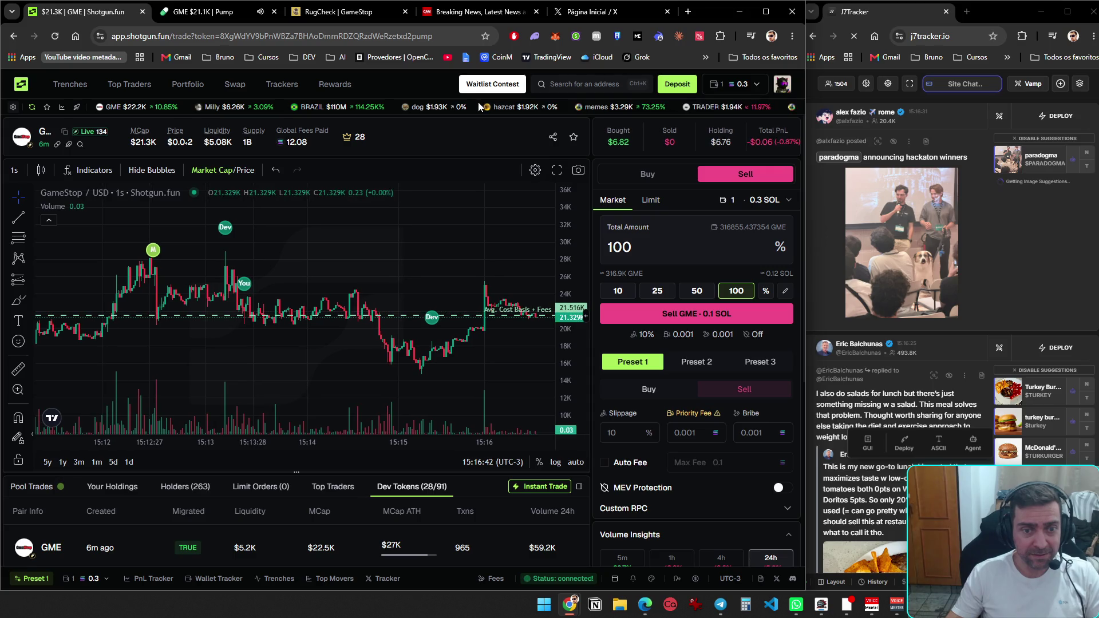
left_click(207, 11)
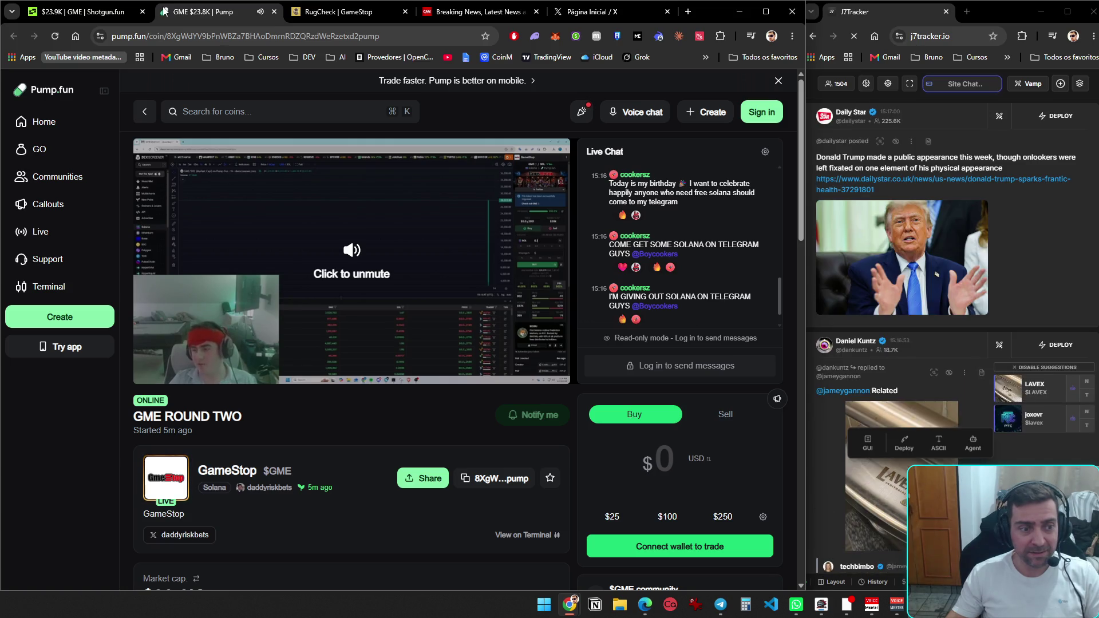
left_click(80, 14)
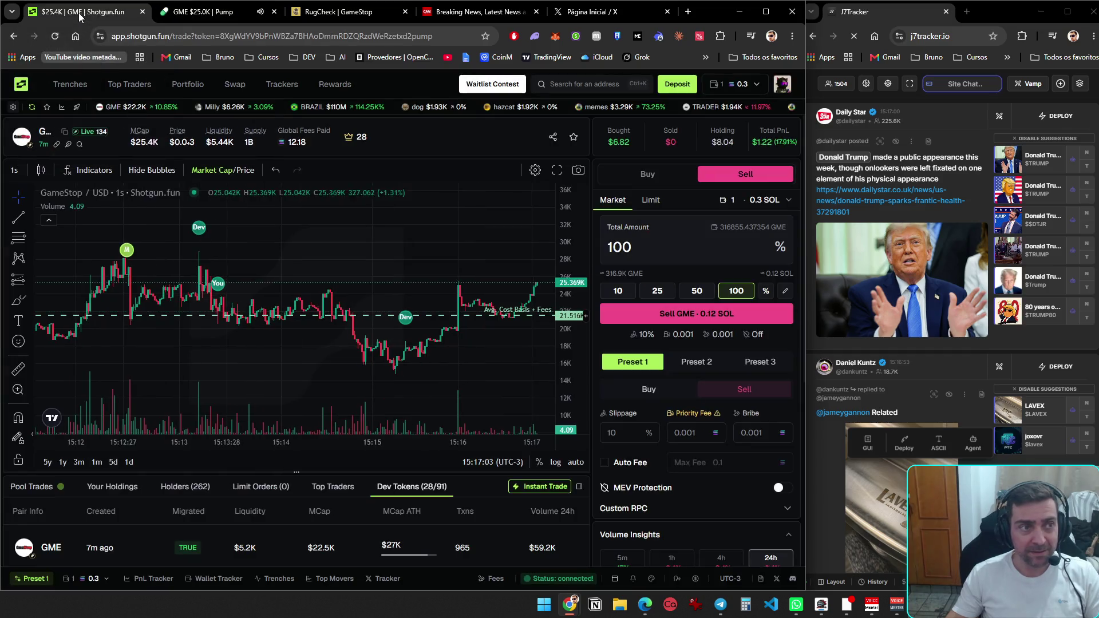
- Sell 100% of the GME position for $7.87 (+$1.05) and go to Portfolio
left_click(753, 316)
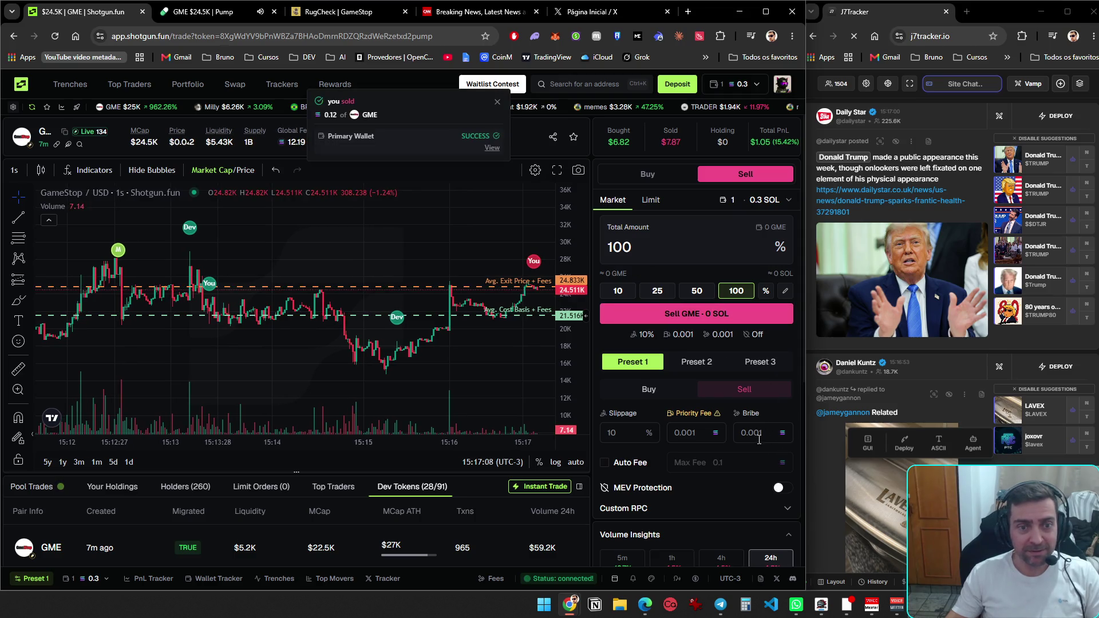
mouse_move(709, 416)
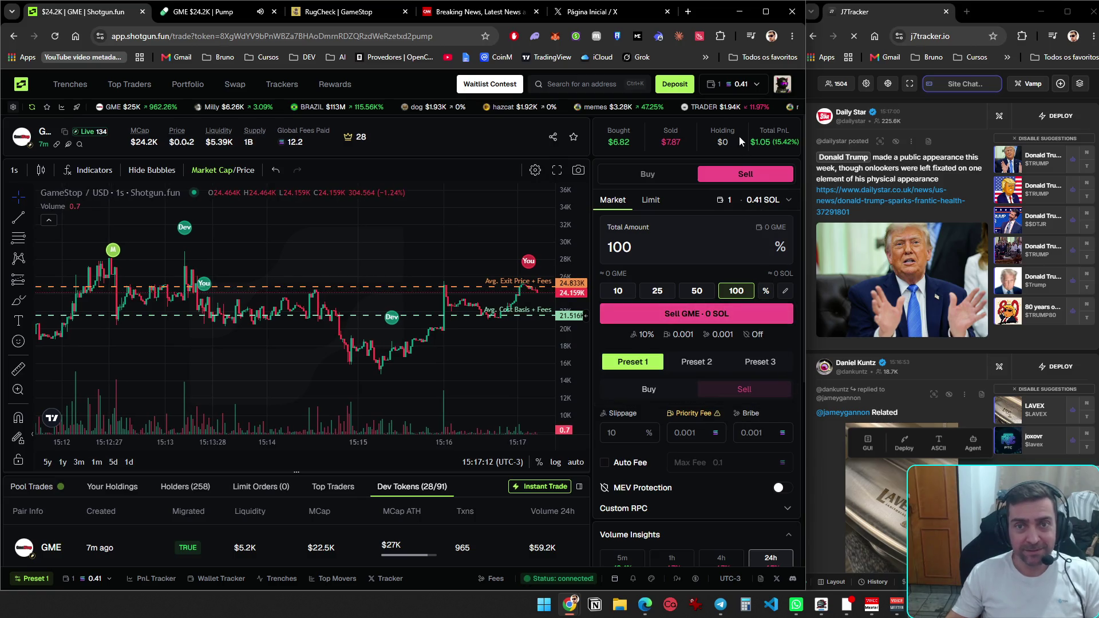
left_click(188, 85)
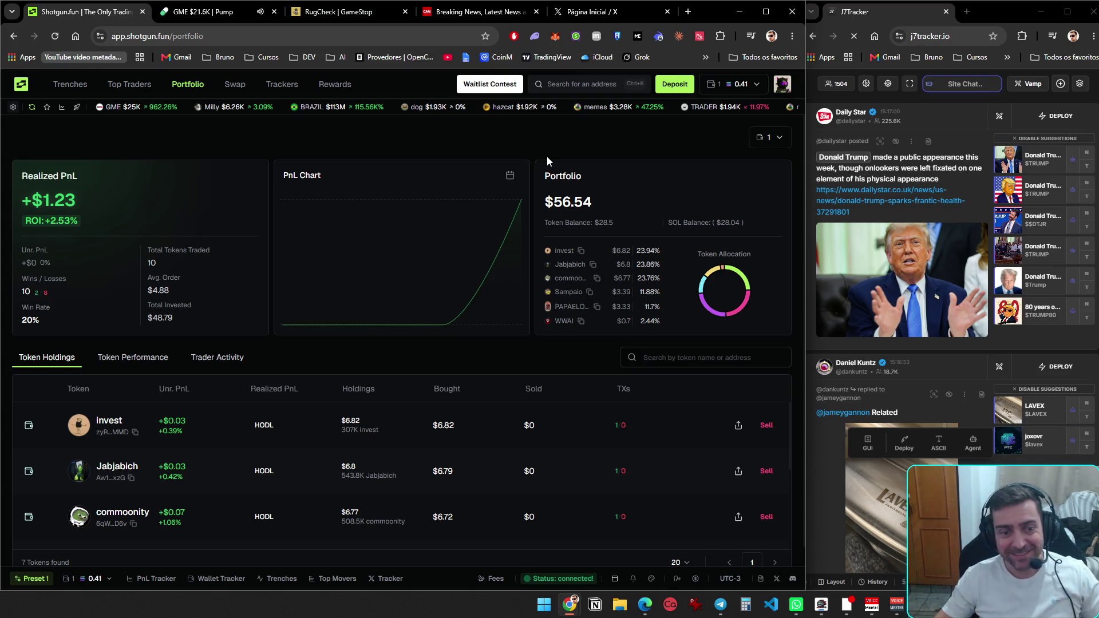
- Review Token Performance showing GME sold all with $1.05 realized PnL, then return to Token Holdings
scroll(611, 189, "down", 1)
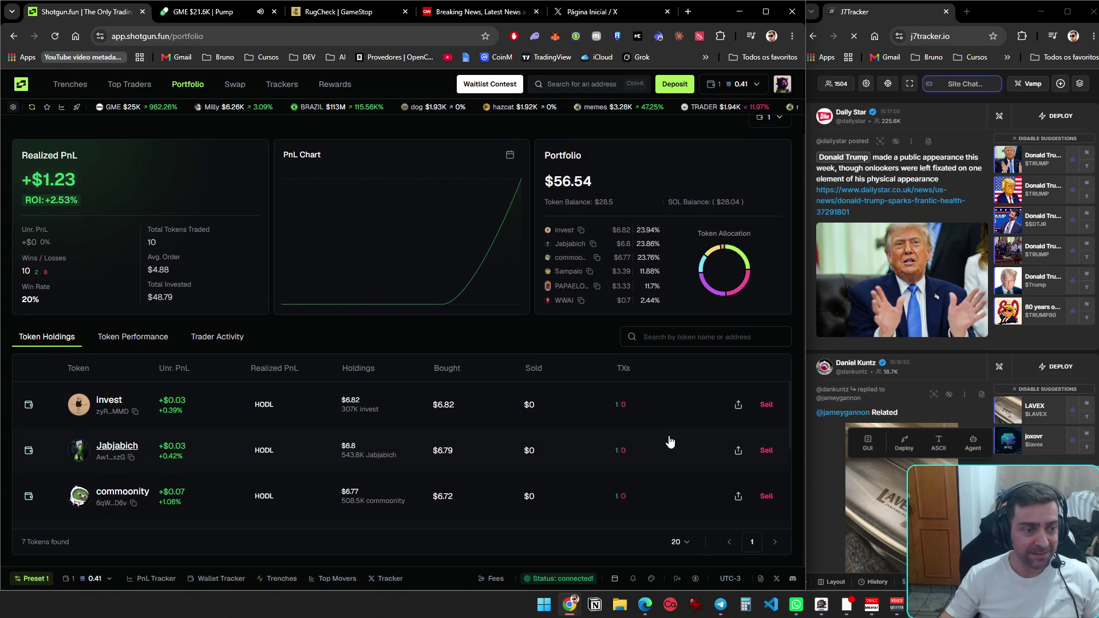
scroll(650, 485, "up", 1)
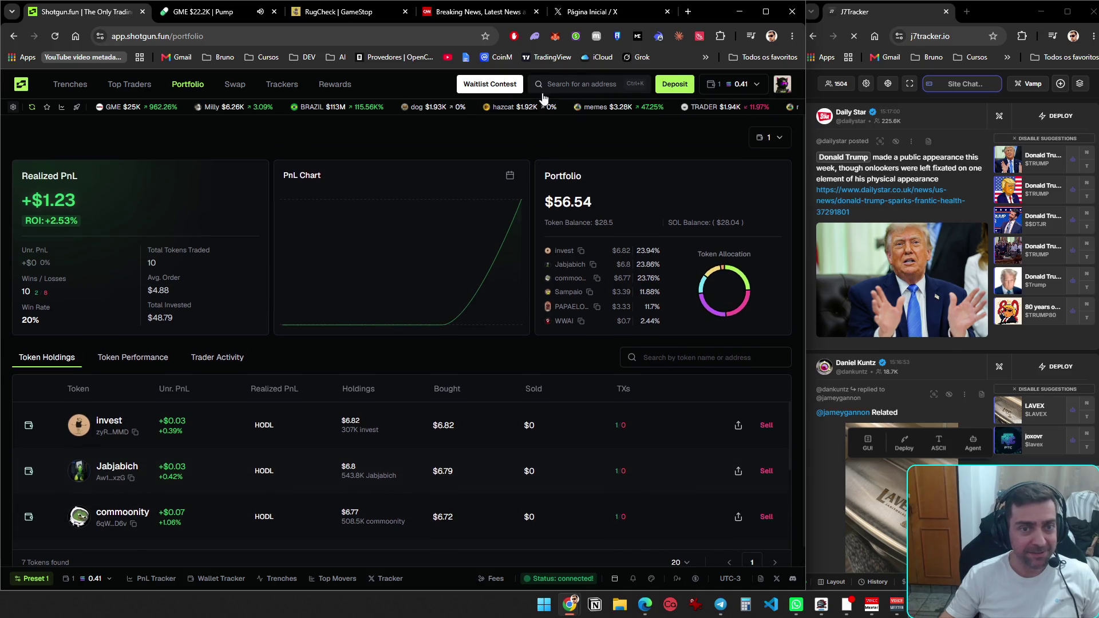
left_click(112, 361)
scroll(335, 346, "down", 1)
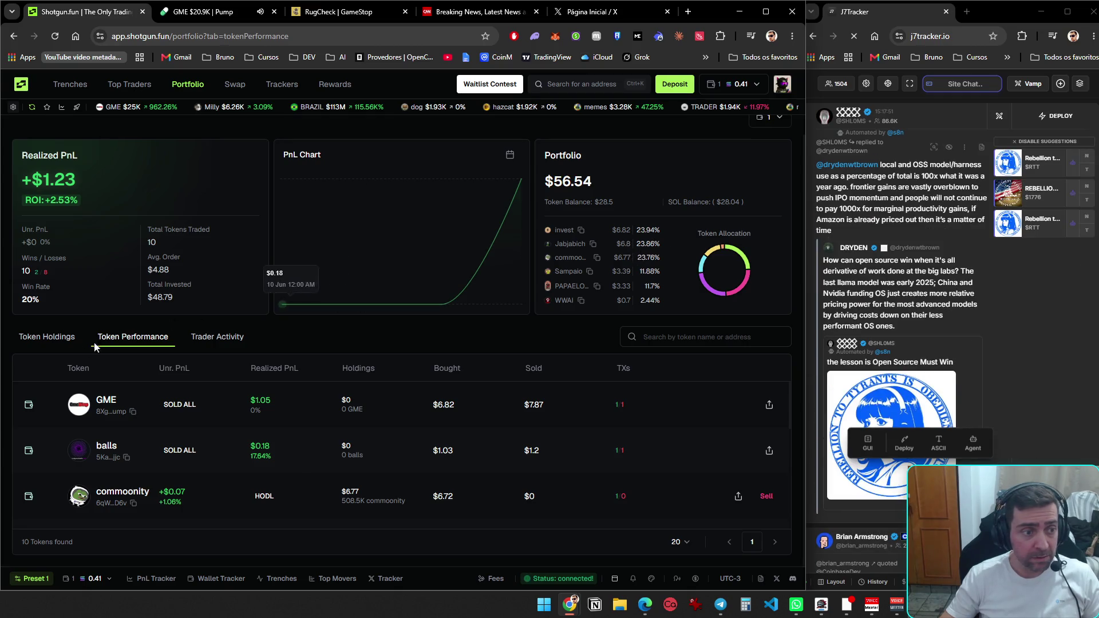
left_click(48, 338)
- Unmute the GME Round Two livestream on the Pump.fun tab
left_click(256, 11)
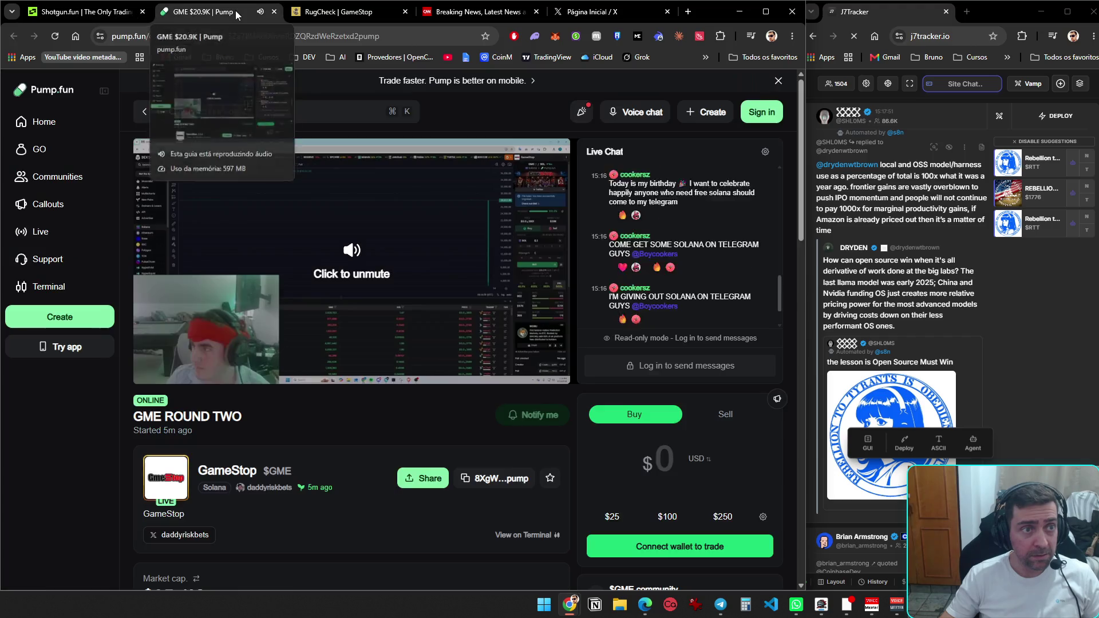
left_click(144, 17)
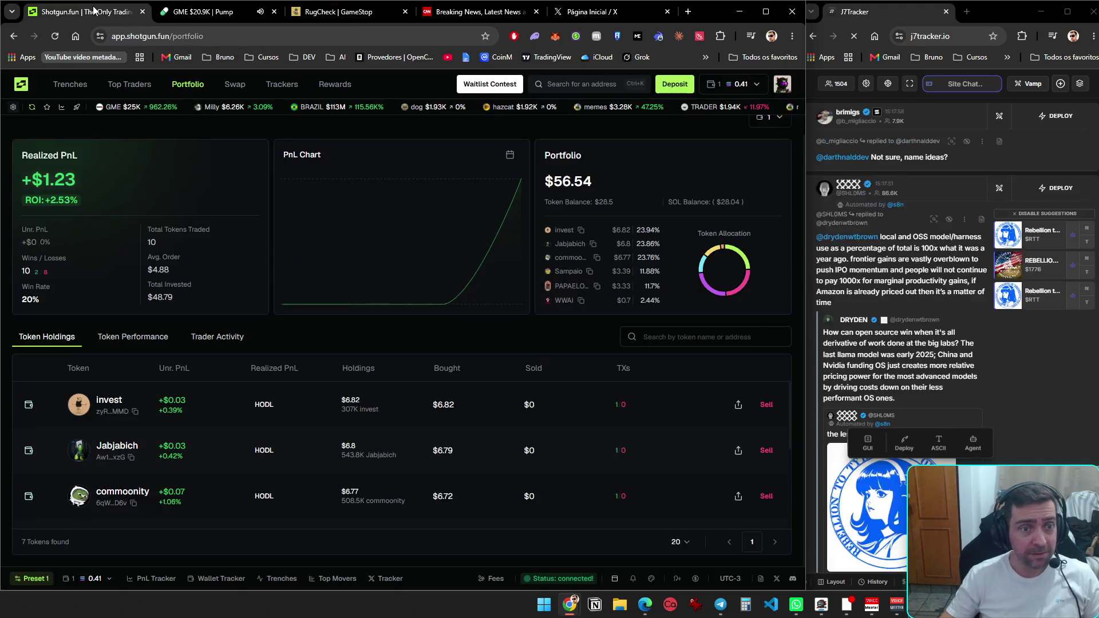
left_click(228, 16)
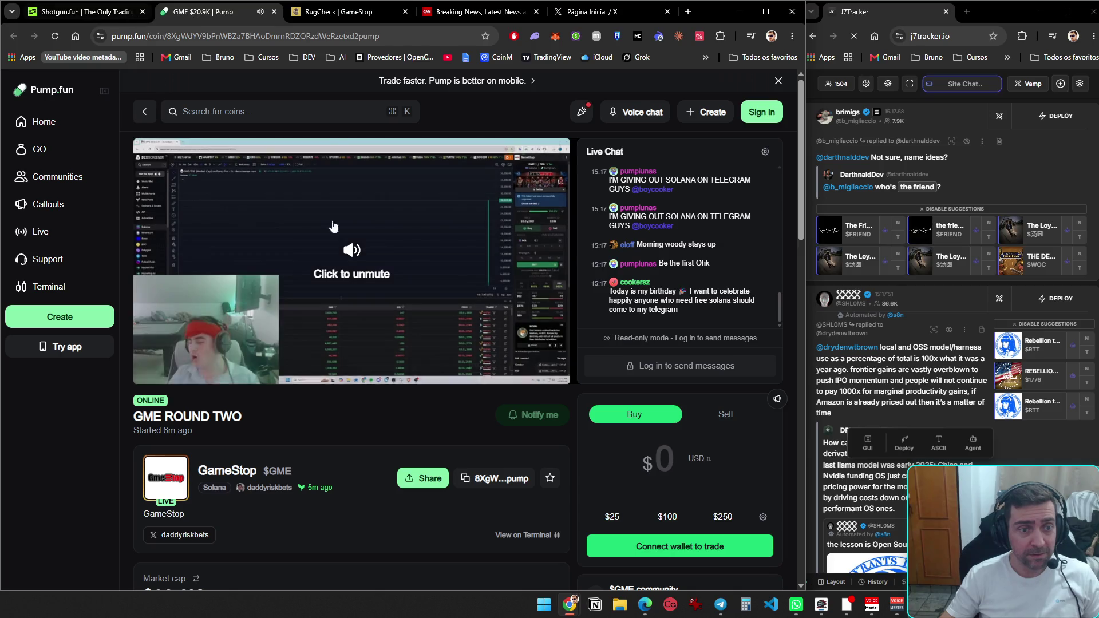
left_click(371, 281)
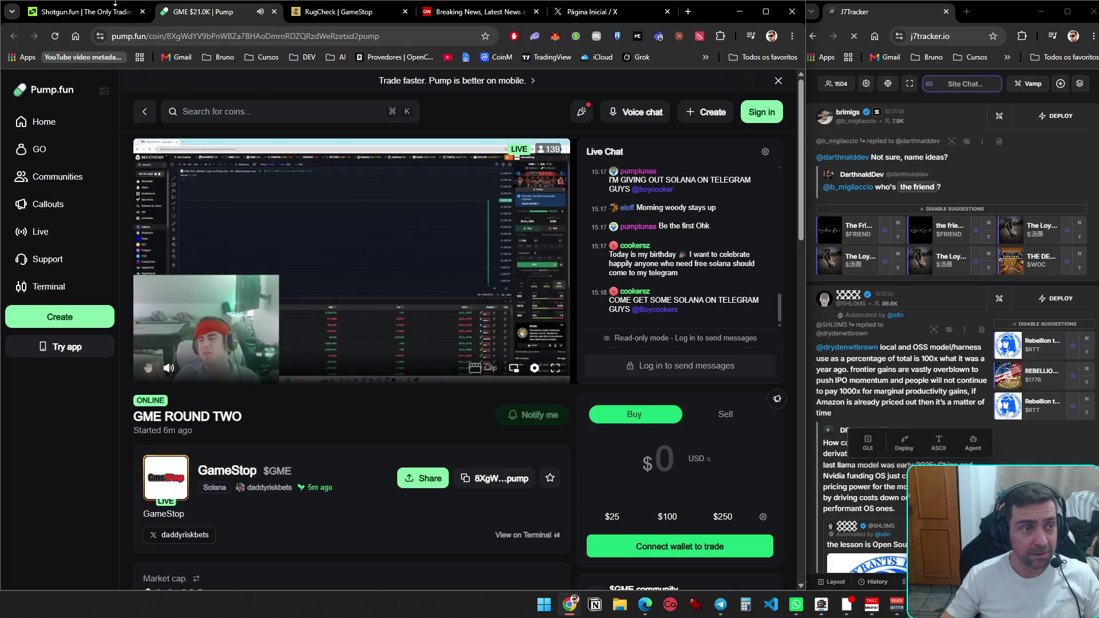
- Close the Pump.fun GME tab with Ctrl+W and attempt to sell the invest token
left_click(104, 12)
left_click(212, 18)
key("ctrl+w")
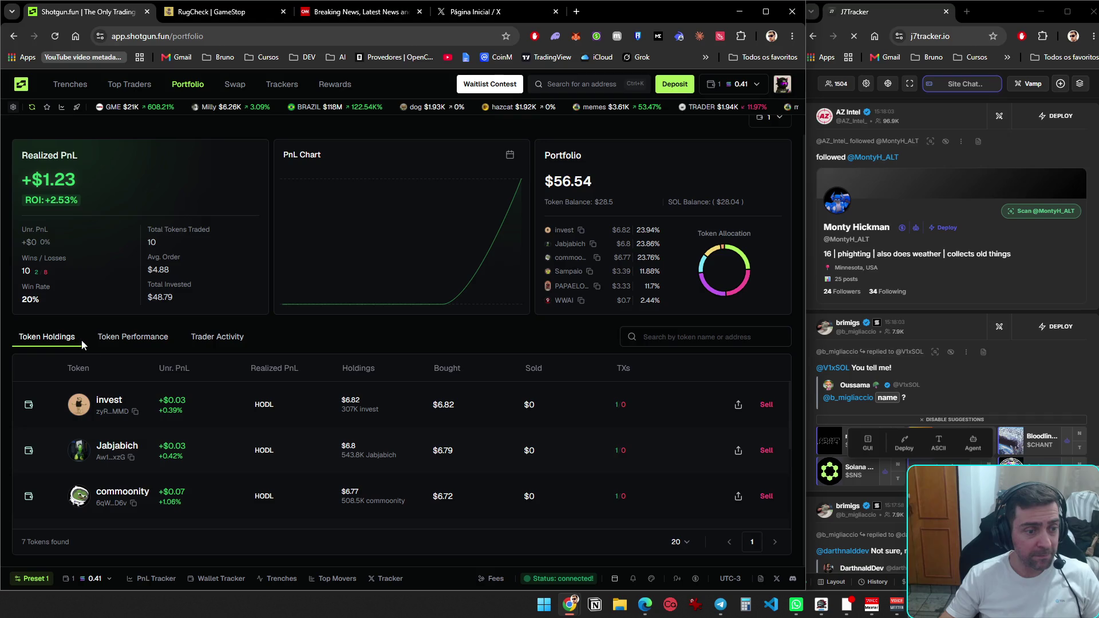
left_click(765, 405)
left_click(476, 421)
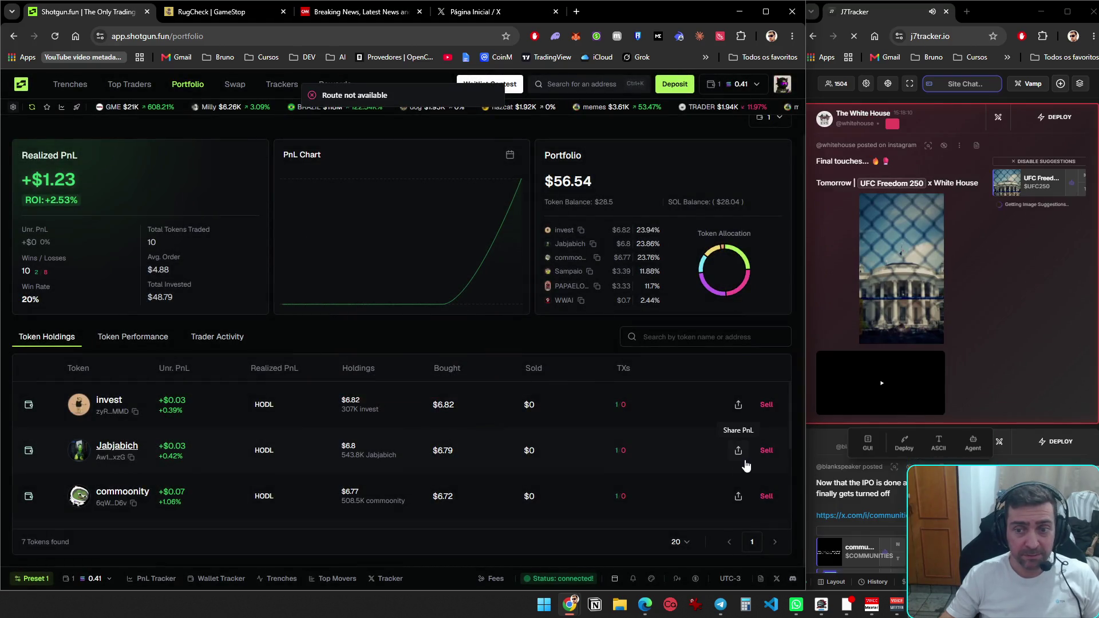
- Go back to the GME trade chart, then open the Trenches token listings page
left_click(14, 38)
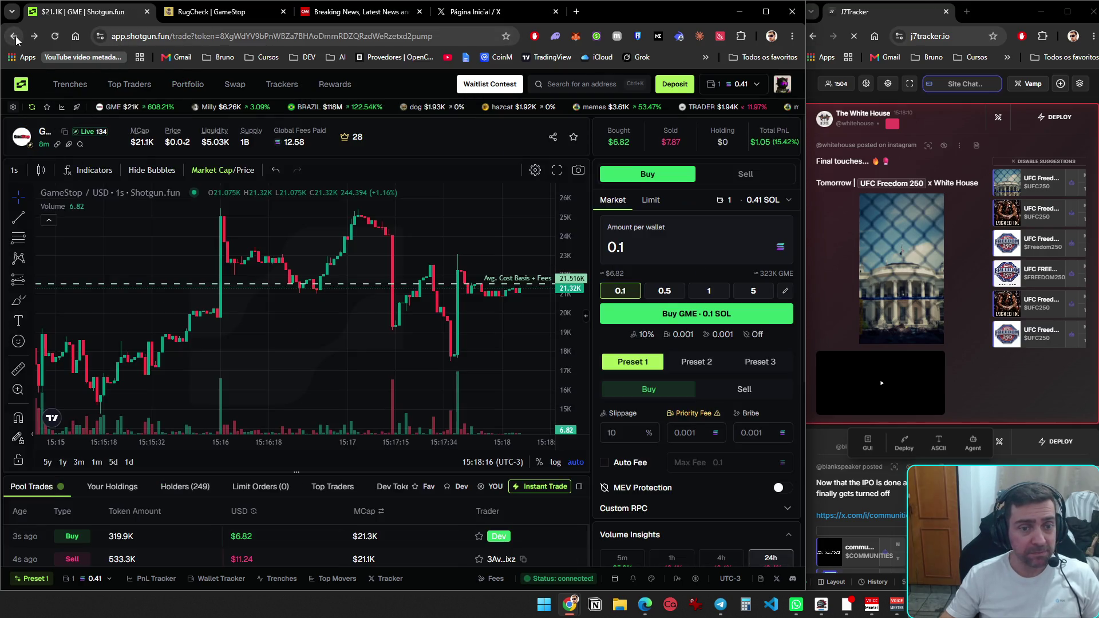
scroll(350, 328, "down", 3)
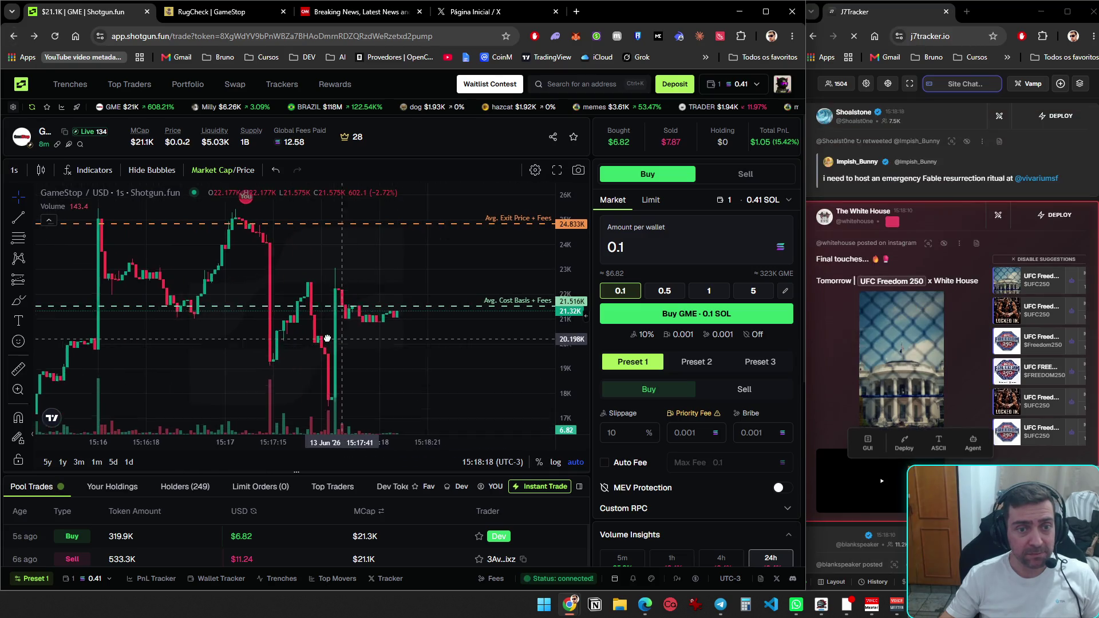
scroll(452, 326, "down", 2)
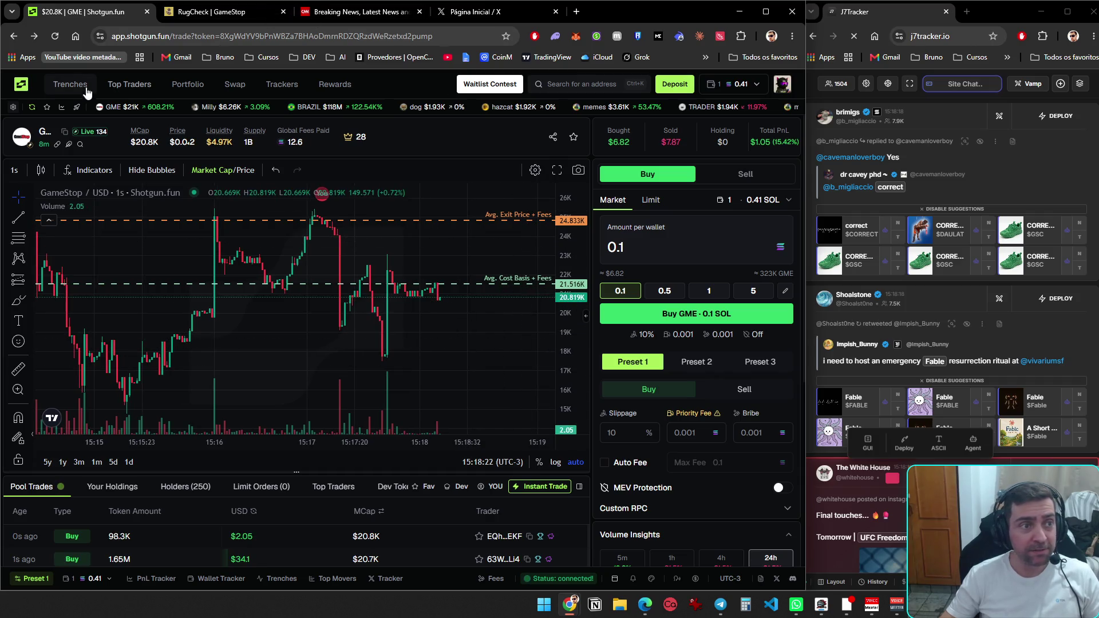
left_click(65, 94)
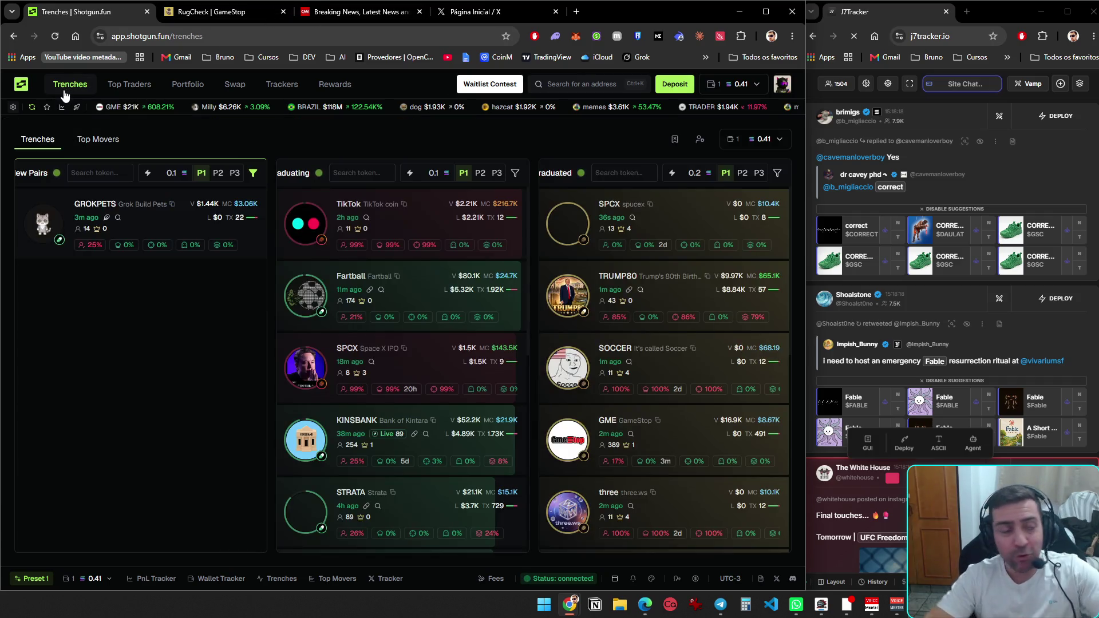